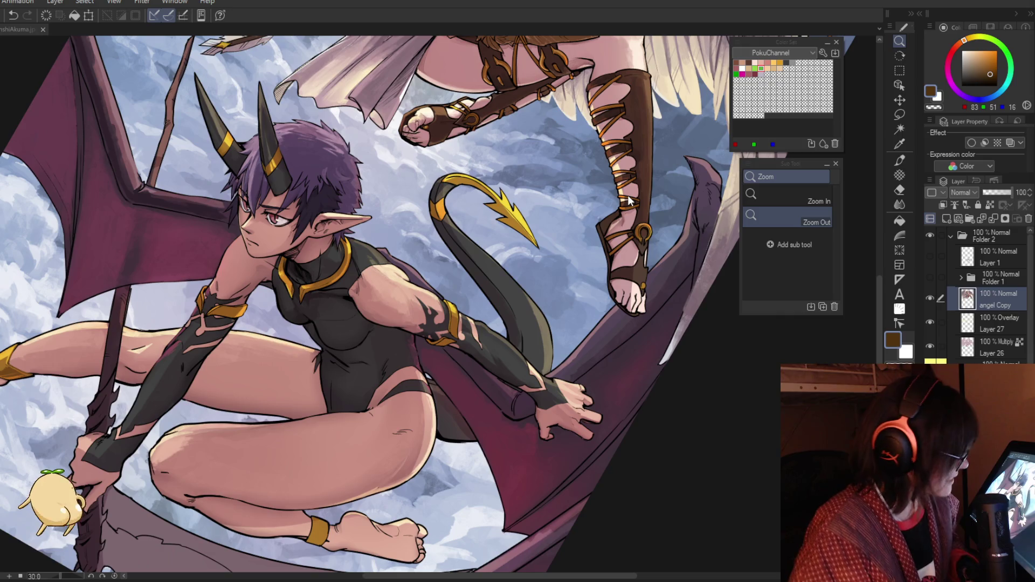
# Step: Zoom in on the angel's legs and sample the lighter and darker pink skin tones from leg and ankle
pyautogui.hotkey('ctrl', '0')
pyautogui.moveTo(593, 392); pyautogui.dragTo(653, 392)
pyautogui.press('i')
pyautogui.click(566, 327)
pyautogui.press('p')
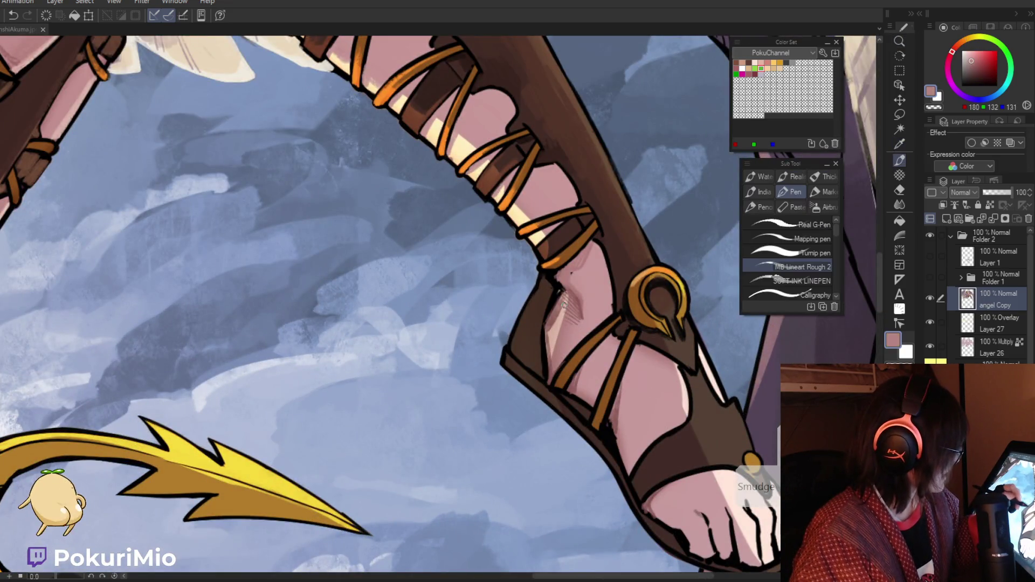
pyautogui.hotkey('ctrl', 'space')
pyautogui.moveTo(558, 346)
pyautogui.mouseDown()
pyautogui.moveTo(538, 430)
pyautogui.moveTo(502, 429)
pyautogui.mouseUp()
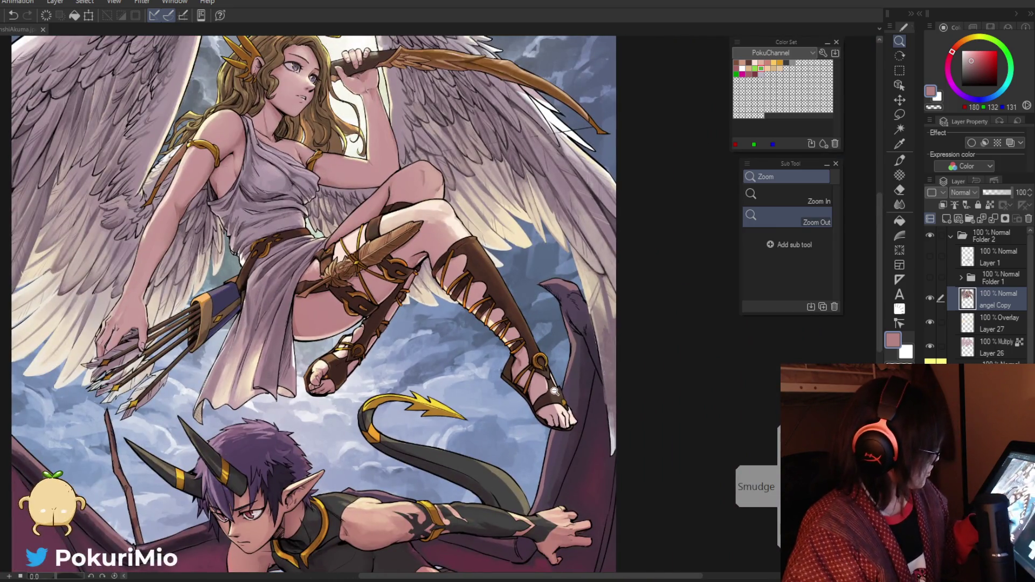
pyautogui.moveTo(550, 392); pyautogui.dragTo(574, 393)
pyautogui.press('i')
pyautogui.click(516, 340)
pyautogui.click(456, 294)
pyautogui.press('p')
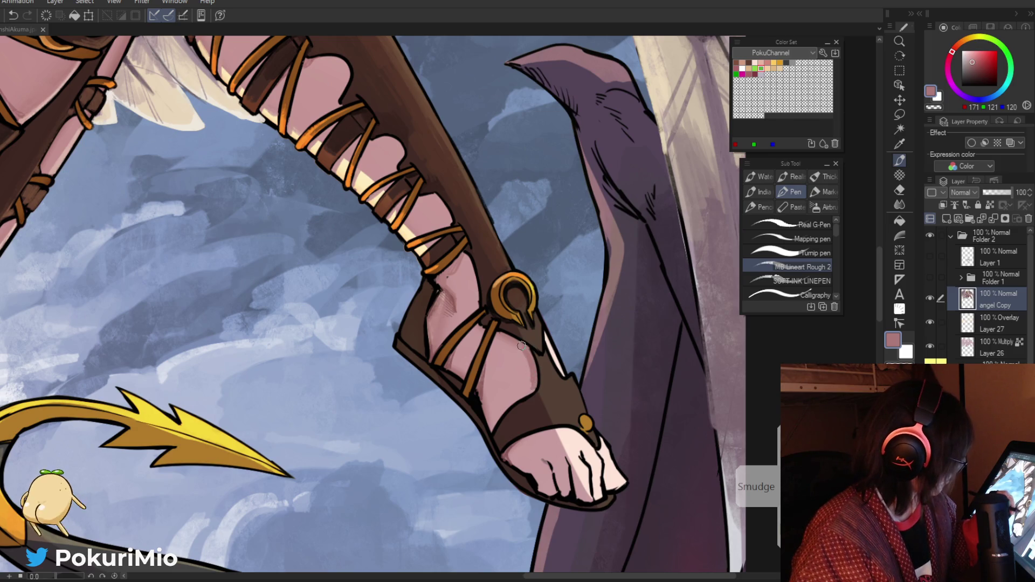
# Step: Zoom onto the ankle buckle and dab shading onto the ankle beside it
pyautogui.hotkey('ctrl', 'space')
pyautogui.keyDown('alt'); pyautogui.click(463, 354); pyautogui.keyUp('alt')
pyautogui.click(465, 456)
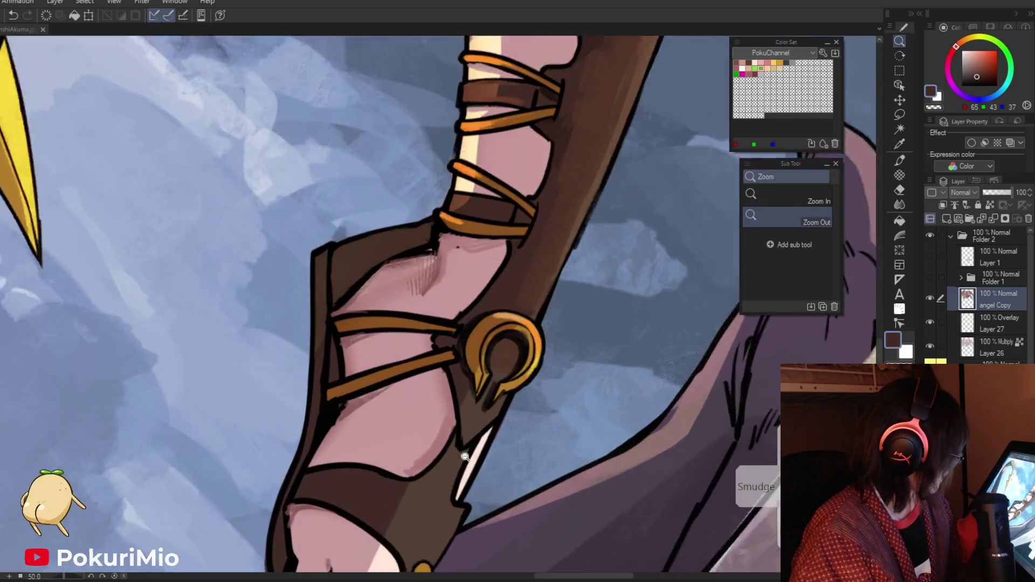
pyautogui.click(465, 457)
pyautogui.press('p')
pyautogui.keyDown('alt'); pyautogui.click(515, 344); pyautogui.keyUp('alt')
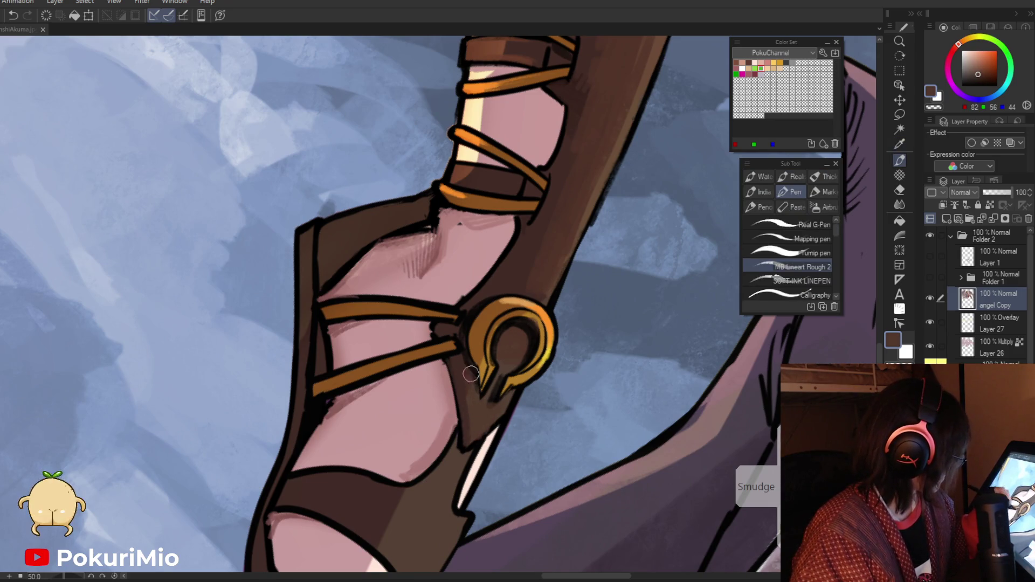
# Step: Paint brown strokes along the boot's right edge, with lighter brown near the buckle
pyautogui.hotkey('ctrl', 'space')
pyautogui.keyDown('alt'); pyautogui.click(451, 310); pyautogui.keyUp('alt')
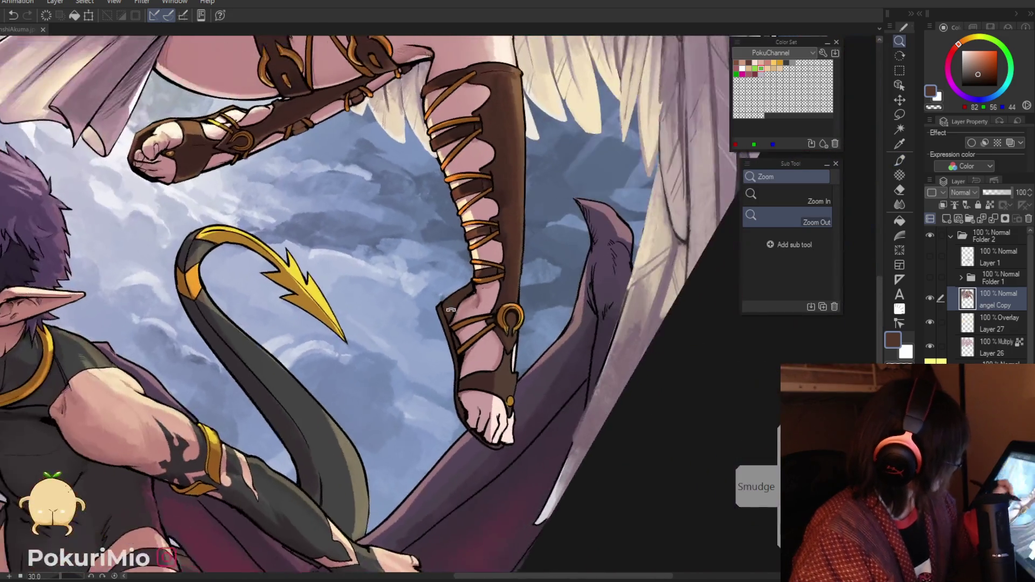
pyautogui.keyDown('alt'); pyautogui.click(451, 309); pyautogui.keyUp('alt')
pyautogui.keyDown('alt'); pyautogui.click(503, 100); pyautogui.keyUp('alt')
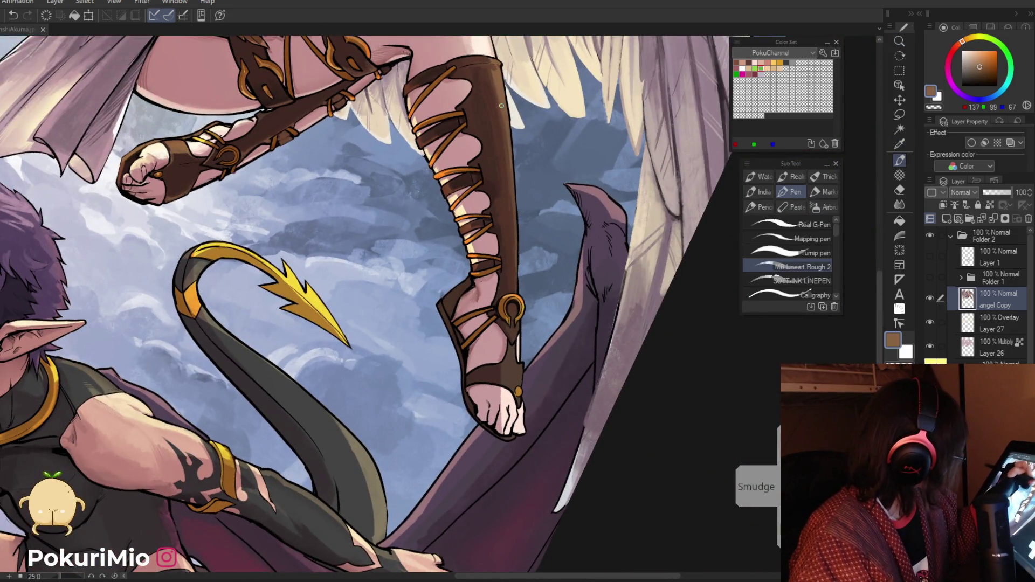
pyautogui.moveTo(515, 210); pyautogui.dragTo(516, 284)
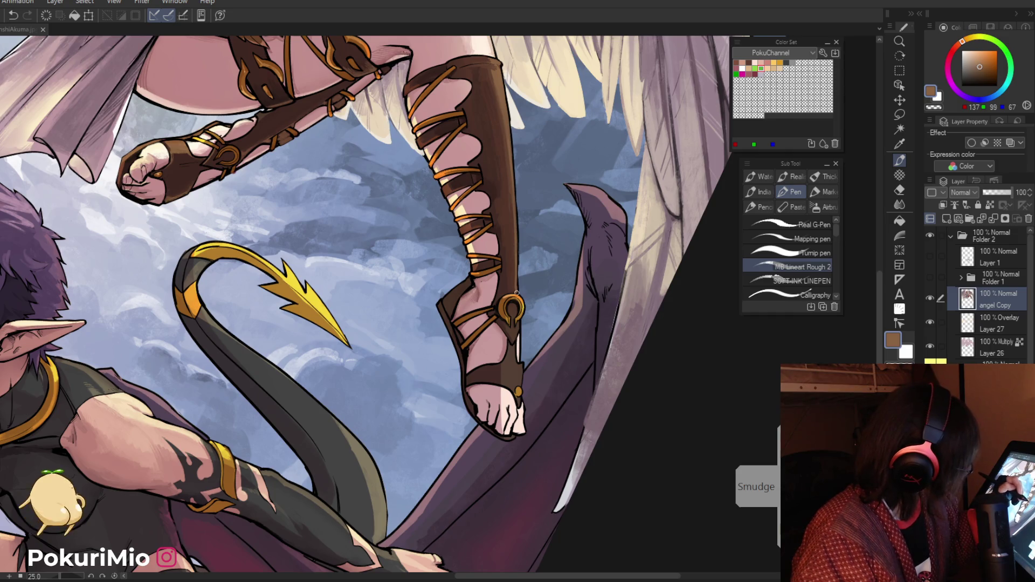
pyautogui.hotkey('ctrl', 'space')
pyautogui.click(517, 293)
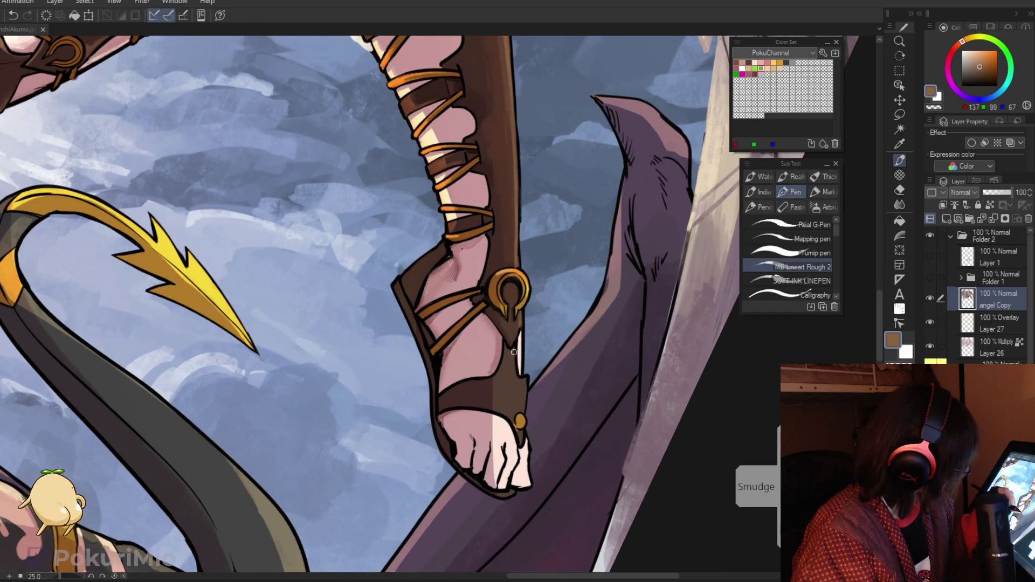
pyautogui.moveTo(516, 378); pyautogui.dragTo(517, 332)
# Step: Ink a short black outline on the strap below the buckle
pyautogui.keyDown('alt'); pyautogui.click(517, 357); pyautogui.keyUp('alt')
pyautogui.press('alt')
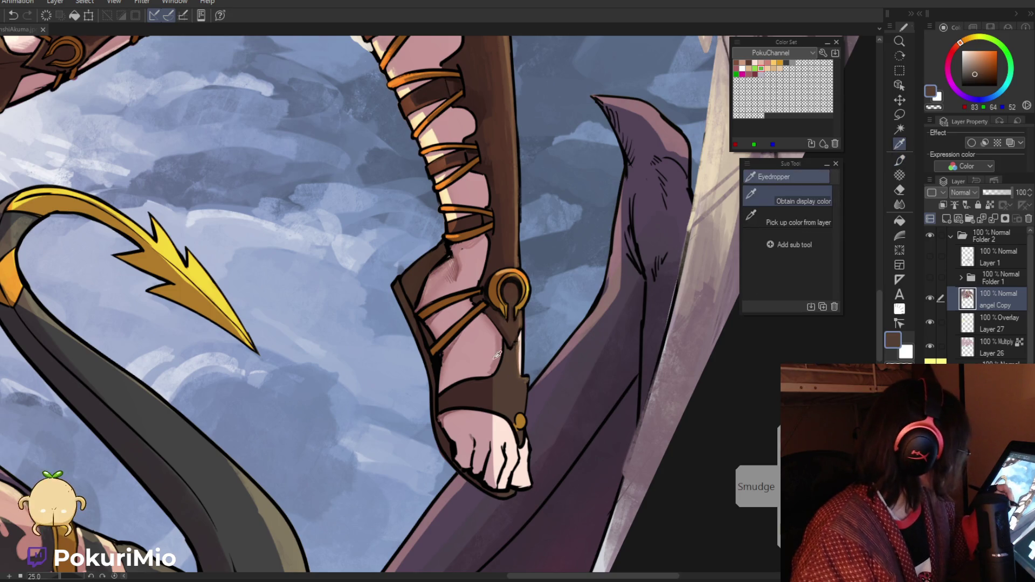
pyautogui.keyDown('alt'); pyautogui.click(487, 300); pyautogui.keyUp('alt')
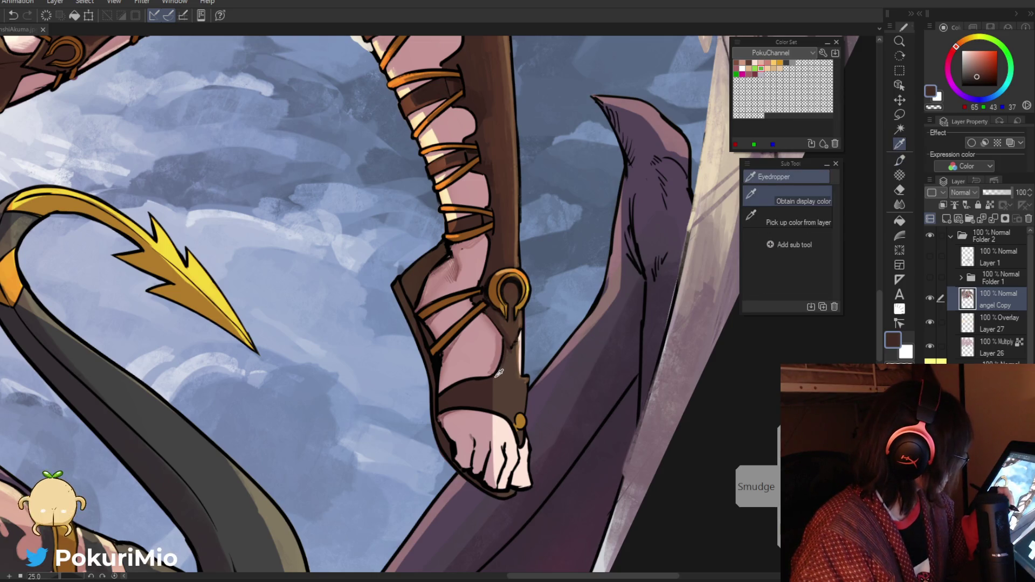
pyautogui.keyDown('alt'); pyautogui.click(503, 343); pyautogui.keyUp('alt')
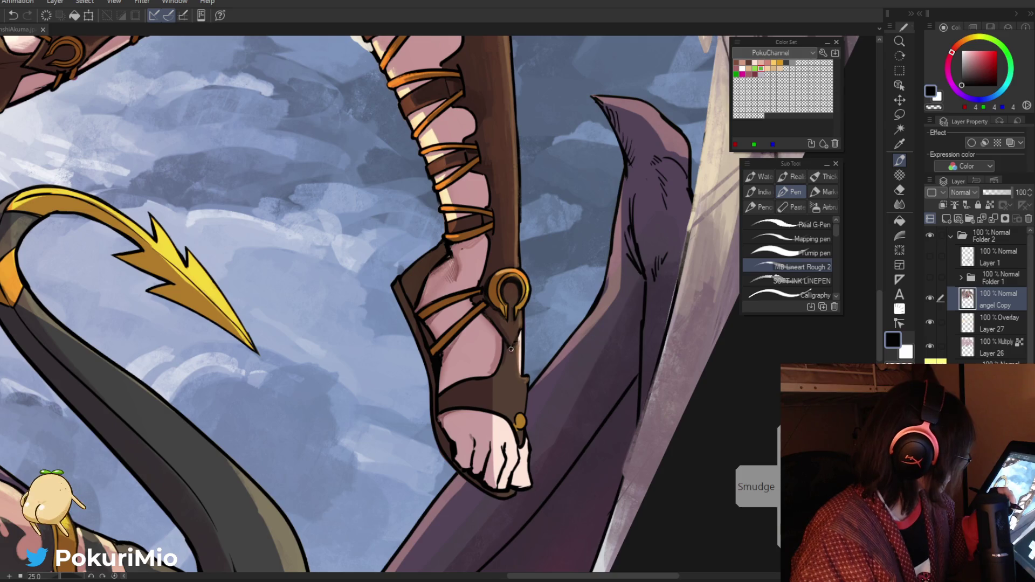
pyautogui.moveTo(511, 348); pyautogui.dragTo(521, 314)
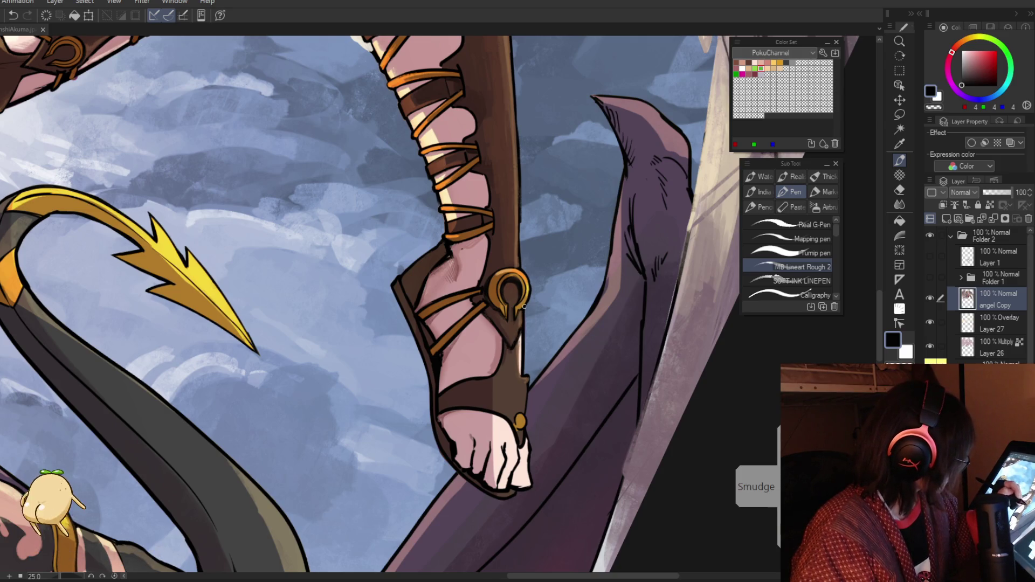
# Step: Sample the sandal browns and turn the view toward the other foot, picking up the bead's gold
pyautogui.keyDown('alt'); pyautogui.click(522, 310); pyautogui.keyUp('alt')
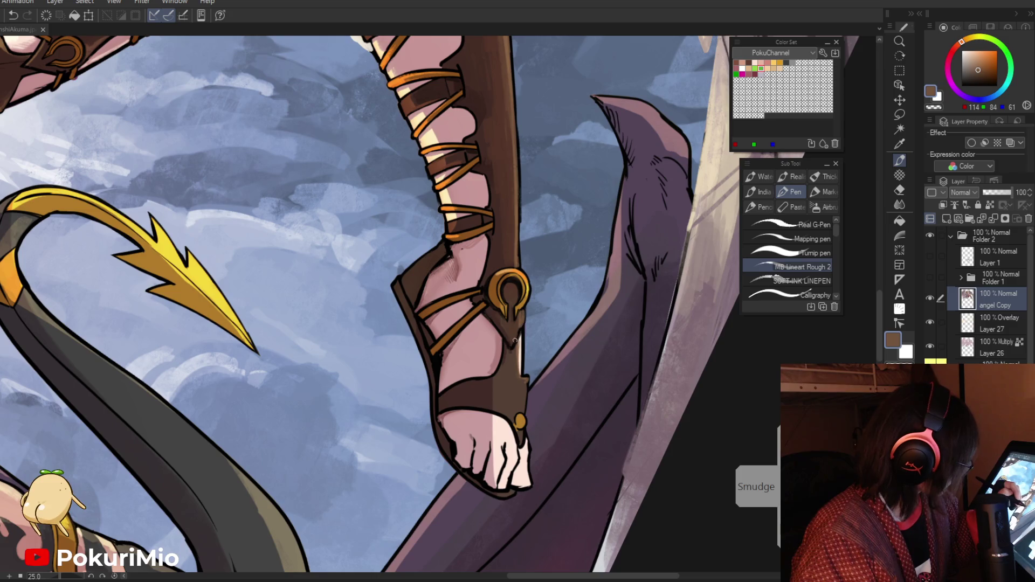
pyautogui.keyDown('alt'); pyautogui.click(506, 327); pyautogui.keyUp('alt')
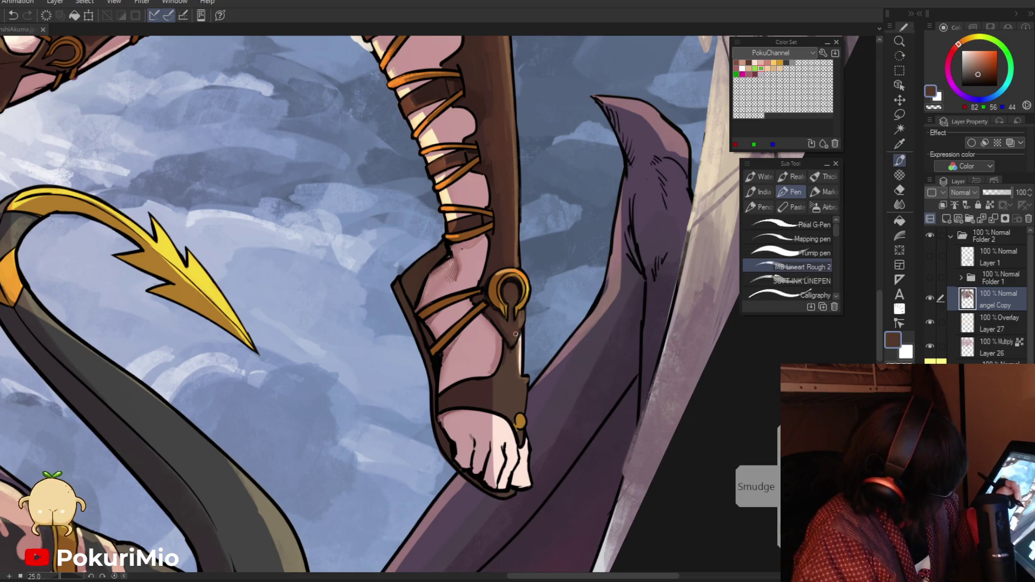
pyautogui.keyDown('alt'); pyautogui.click(513, 341); pyautogui.keyUp('alt')
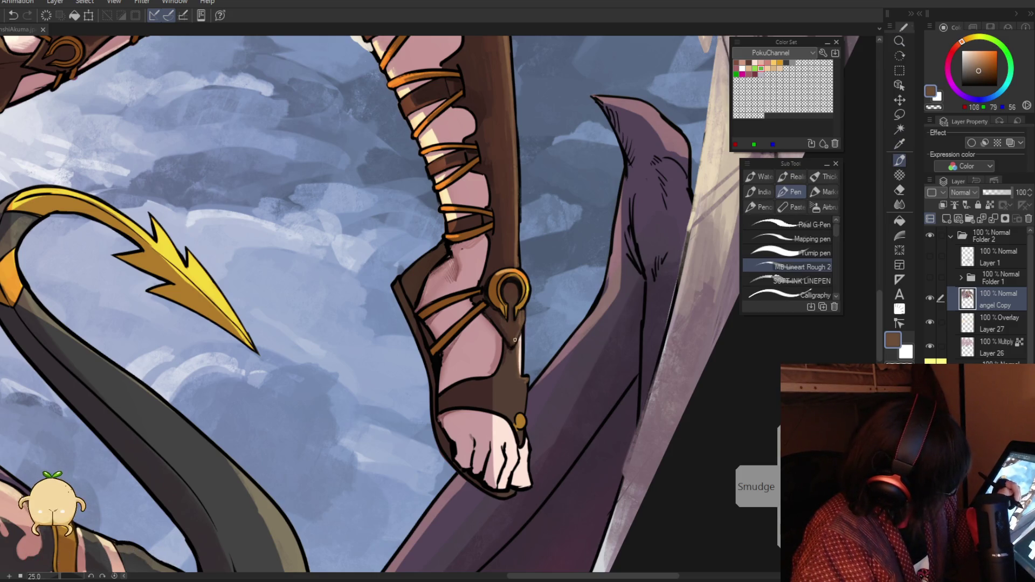
pyautogui.hotkey('ctrl', '-')
pyautogui.moveTo(505, 280)
pyautogui.mouseDown()
pyautogui.moveTo(483, 263)
pyautogui.moveTo(466, 460)
pyautogui.mouseUp()
pyautogui.hotkey('ctrl', '+')
pyautogui.hotkey('ctrl', '-')
pyautogui.hotkey('ctrl', '+')
pyautogui.keyDown('alt'); pyautogui.click(466, 460); pyautogui.keyUp('alt')
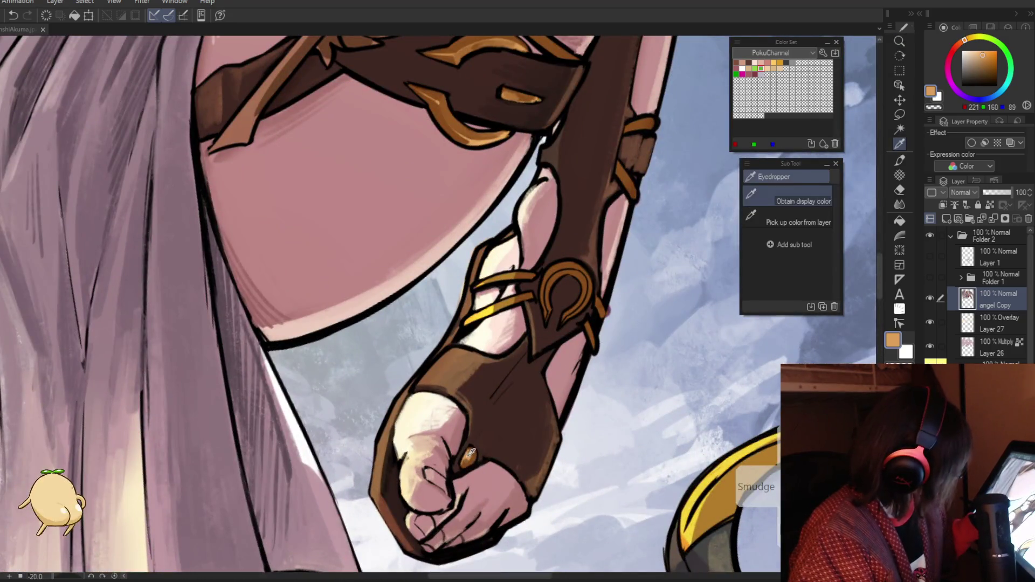
pyautogui.hotkey('ctrl', '-')
pyautogui.scroll(2, 552, 393)
pyautogui.hotkey('ctrl', '-')
pyautogui.scroll(2, 571, 411)
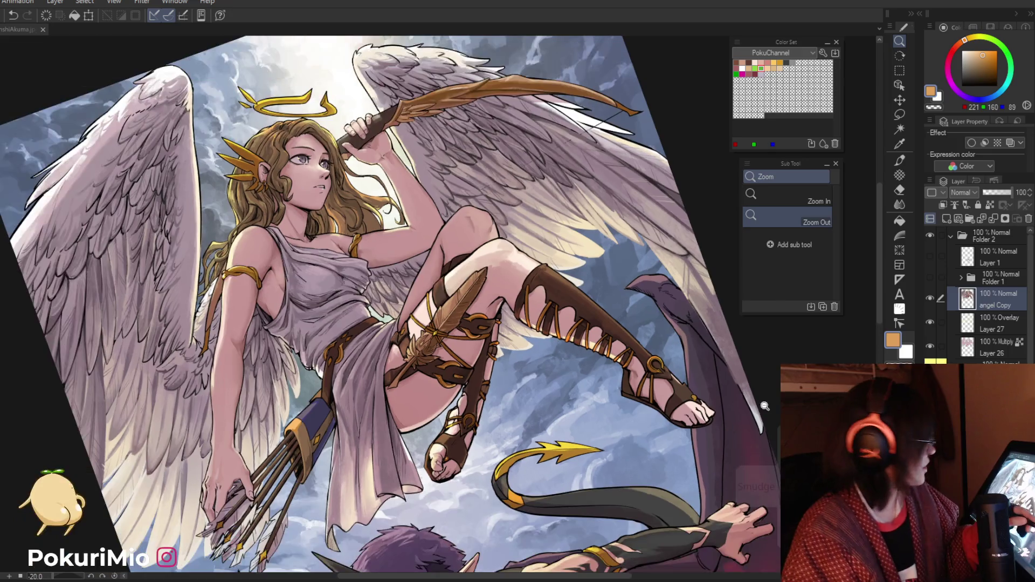
# Step: Rotate the view nearly upright, zoom onto the angel's lower foot and sample its skin pinks
pyautogui.press('^')
pyautogui.press('^')
pyautogui.press('^')
pyautogui.moveTo(394, 383); pyautogui.dragTo(576, 475)
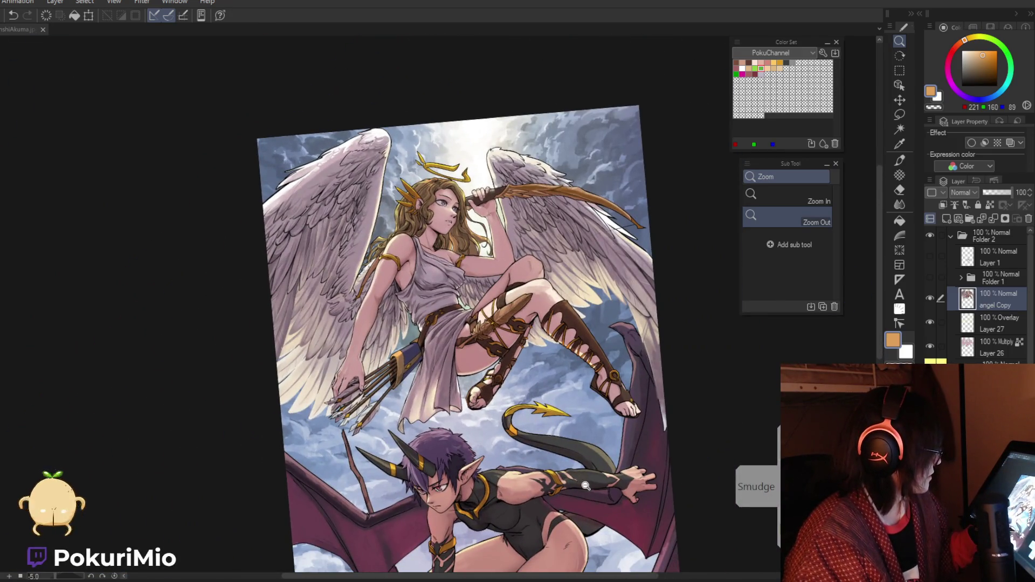
pyautogui.click(635, 416)
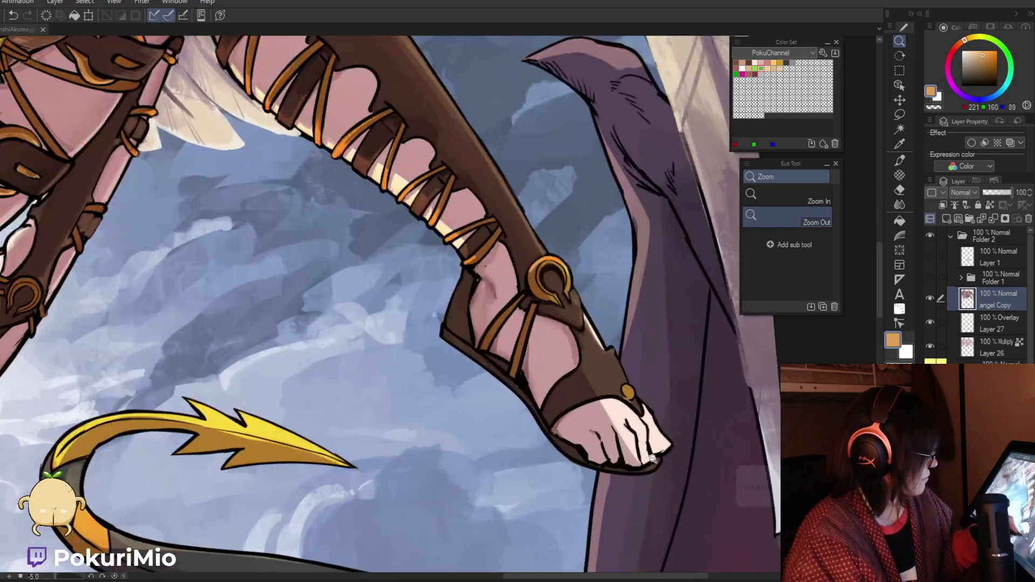
pyautogui.press('p')
pyautogui.keyDown('alt'); pyautogui.click(631, 441); pyautogui.keyUp('alt')
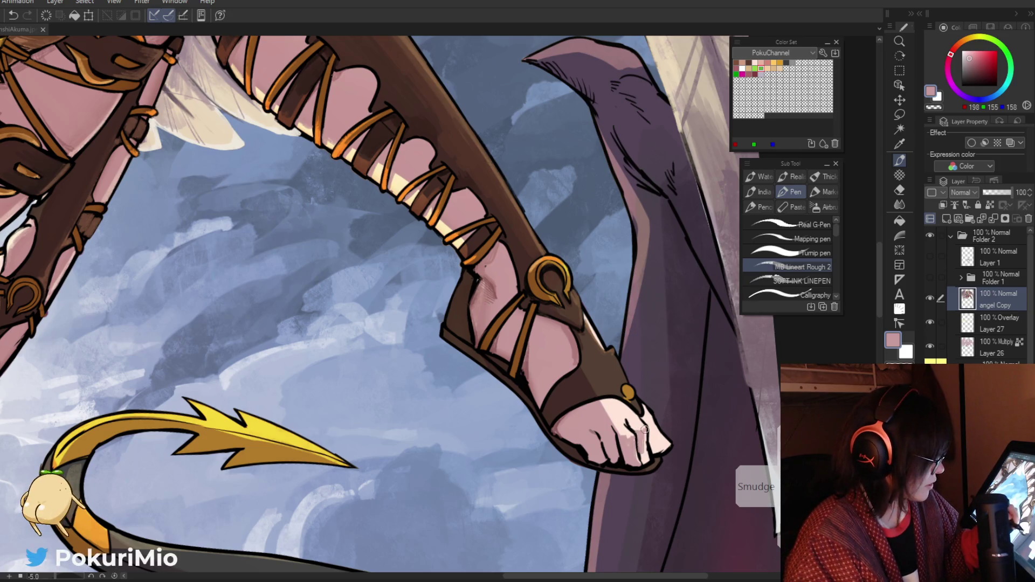
pyautogui.press('i')
pyautogui.click(647, 452)
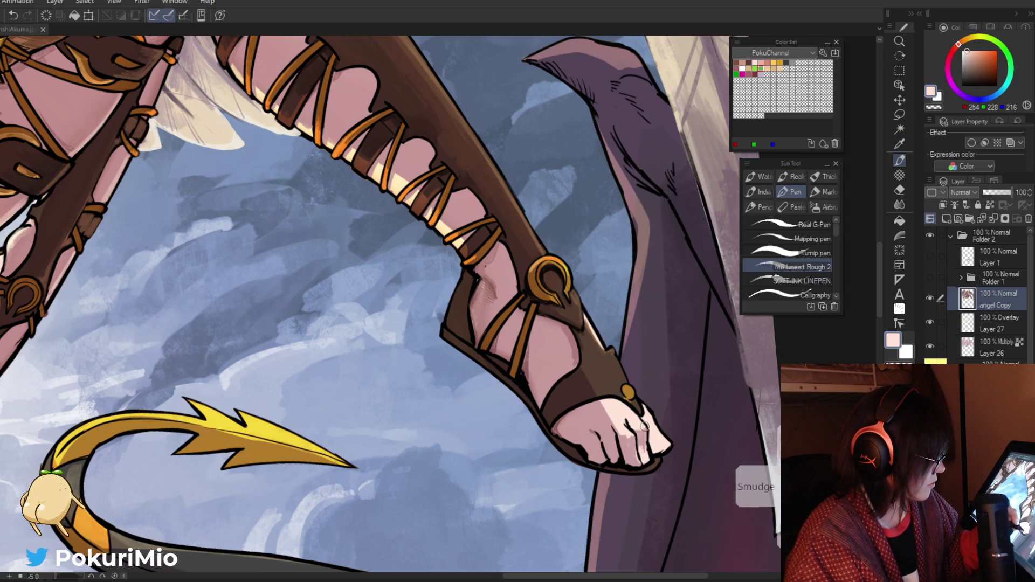
pyautogui.keyDown('alt'); pyautogui.click(645, 435); pyautogui.keyUp('alt')
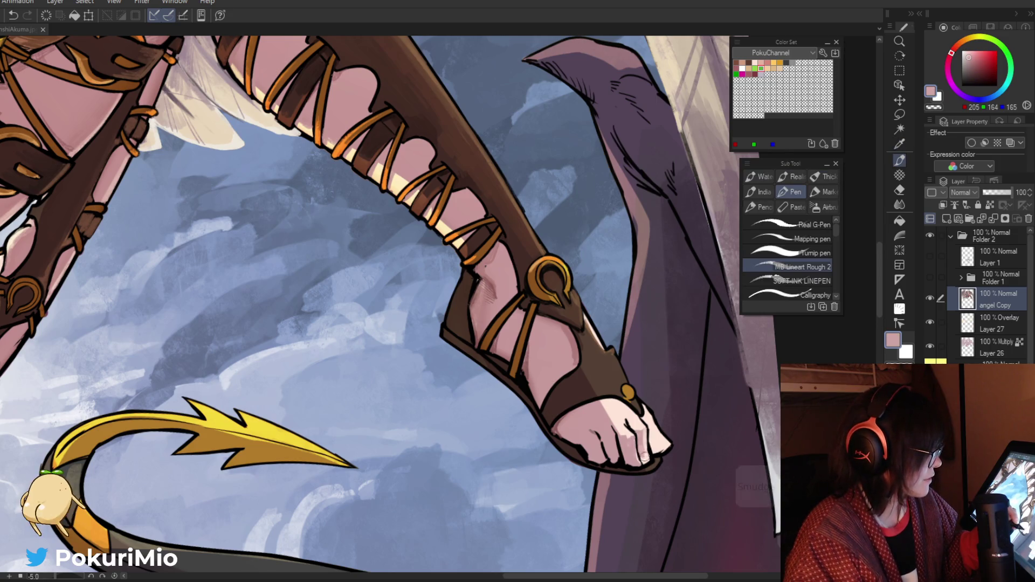
pyautogui.keyDown('alt'); pyautogui.click(625, 437); pyautogui.keyUp('alt')
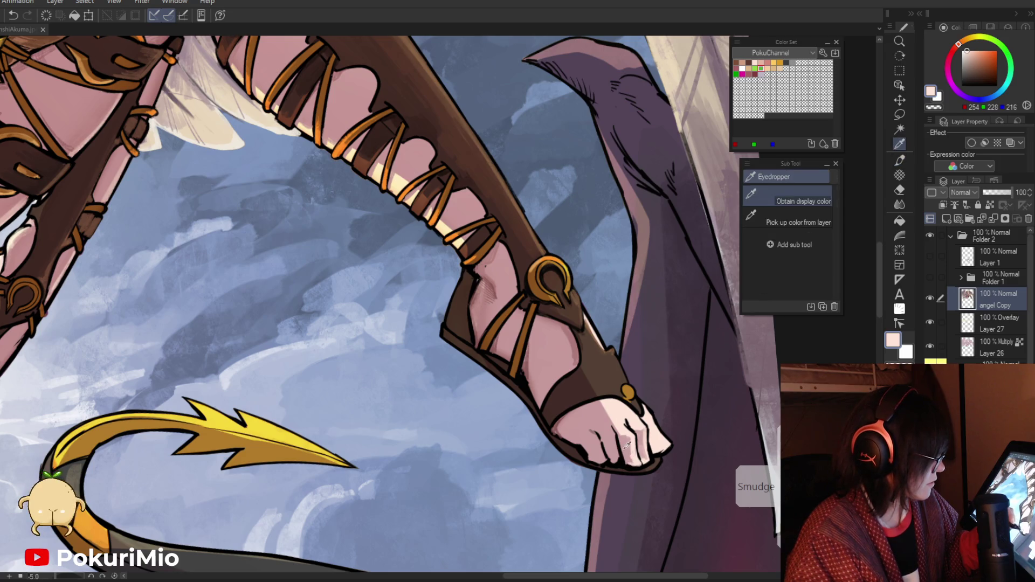
pyautogui.keyDown('alt'); pyautogui.click(629, 459); pyautogui.keyUp('alt')
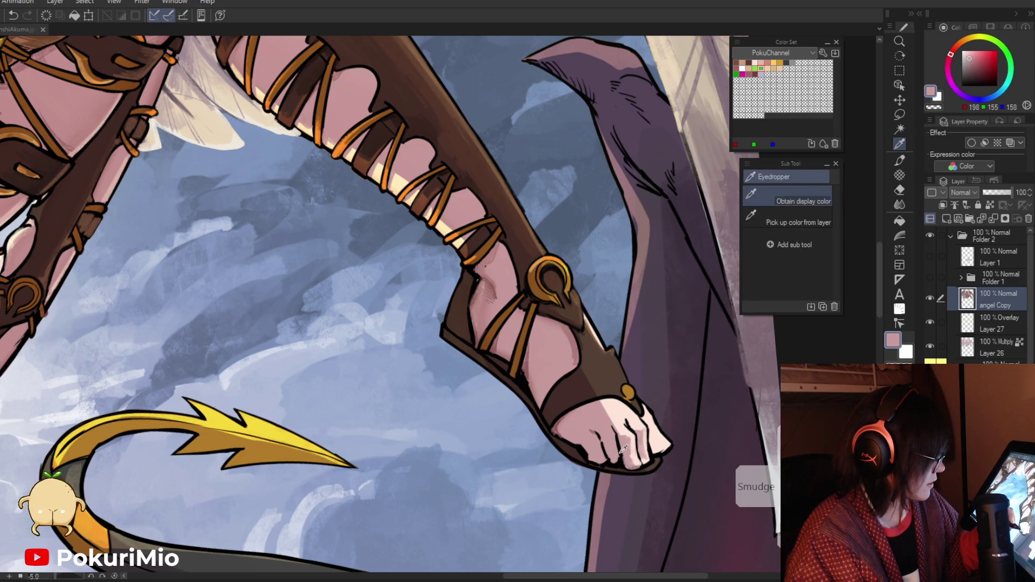
# Step: Sample the outline and toe pinks, checking the full artwork before zooming in on the toes
pyautogui.keyDown('alt'); pyautogui.click(629, 468); pyautogui.keyUp('alt')
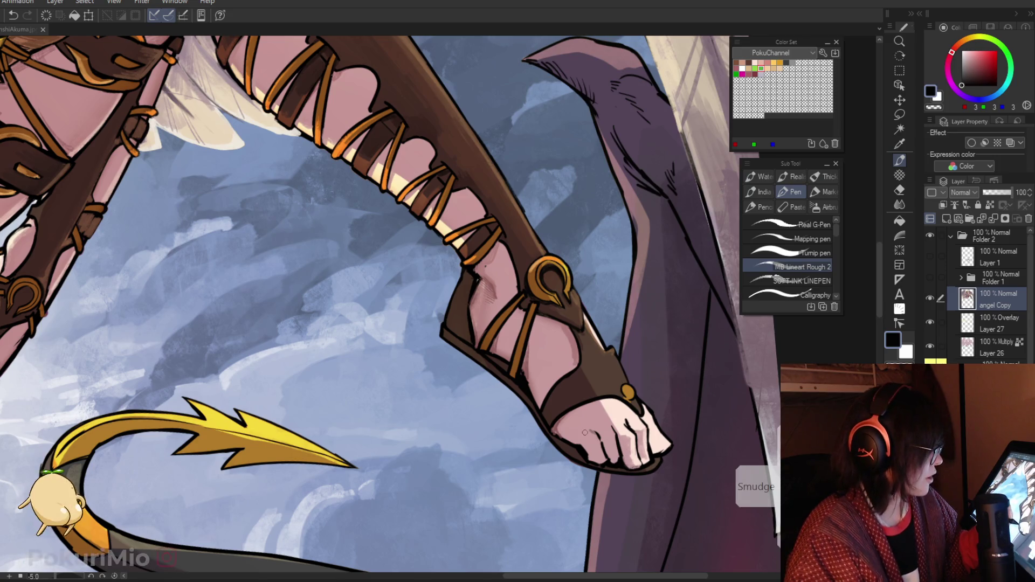
pyautogui.press('alt')
pyautogui.keyDown('alt'); pyautogui.click(648, 452); pyautogui.keyUp('alt')
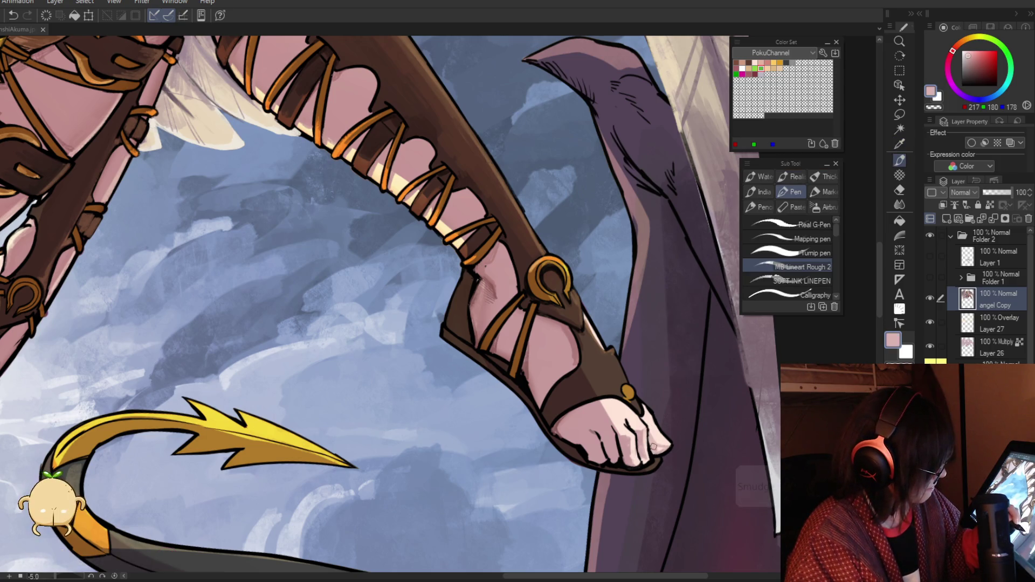
pyautogui.hotkey('ctrl', 'space')
pyautogui.moveTo(653, 446); pyautogui.dragTo(572, 458)
pyautogui.moveTo(597, 421); pyautogui.dragTo(664, 496)
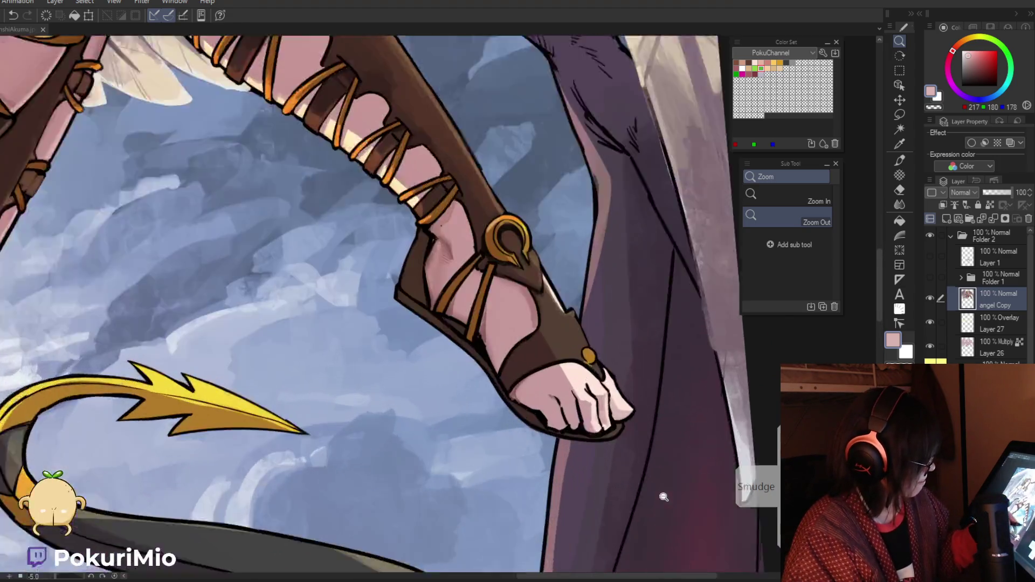
pyautogui.moveTo(604, 453); pyautogui.dragTo(621, 452)
pyautogui.keyDown('alt'); pyautogui.click(572, 386); pyautogui.keyUp('alt')
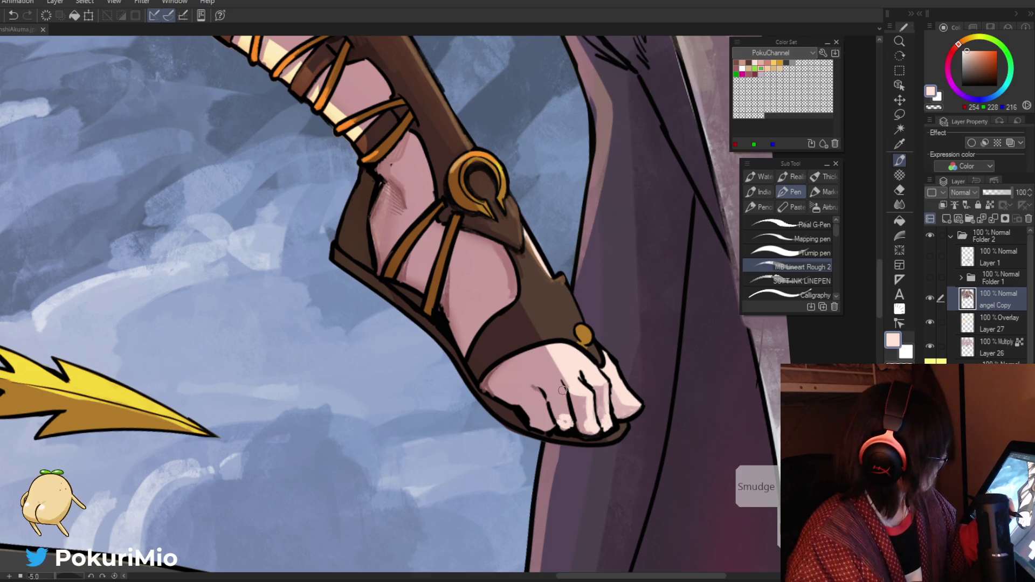
# Step: Brighten the toes with light pink strokes sampled from them, then zoom out
pyautogui.press('i')
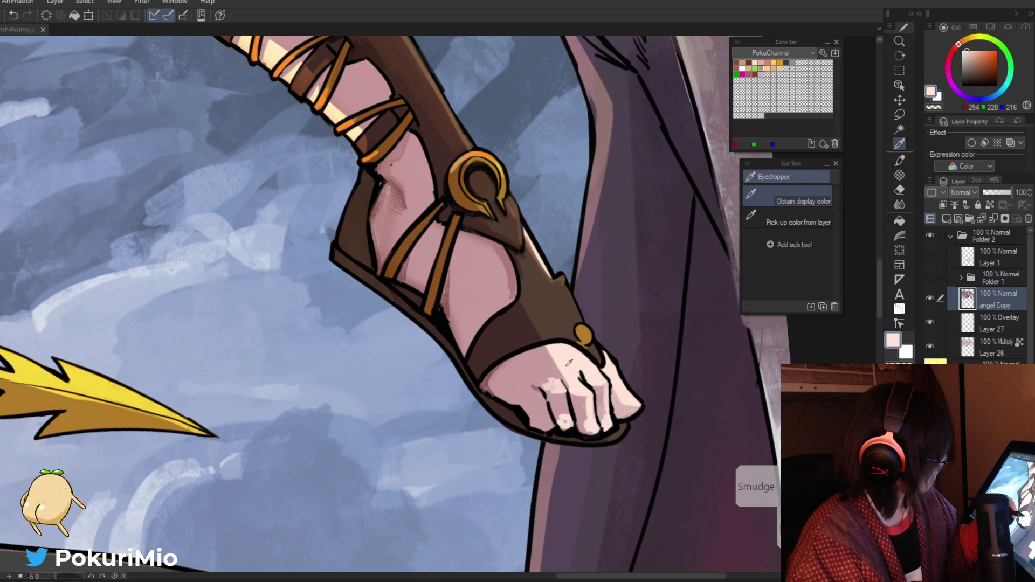
pyautogui.keyDown('alt'); pyautogui.click(564, 378); pyautogui.keyUp('alt')
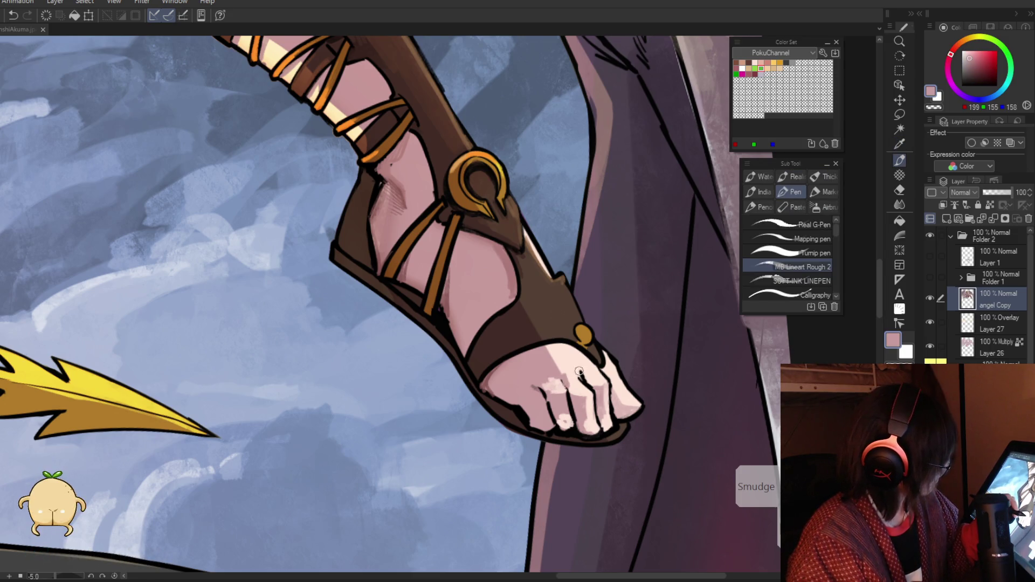
pyautogui.keyDown('alt'); pyautogui.click(576, 376); pyautogui.keyUp('alt')
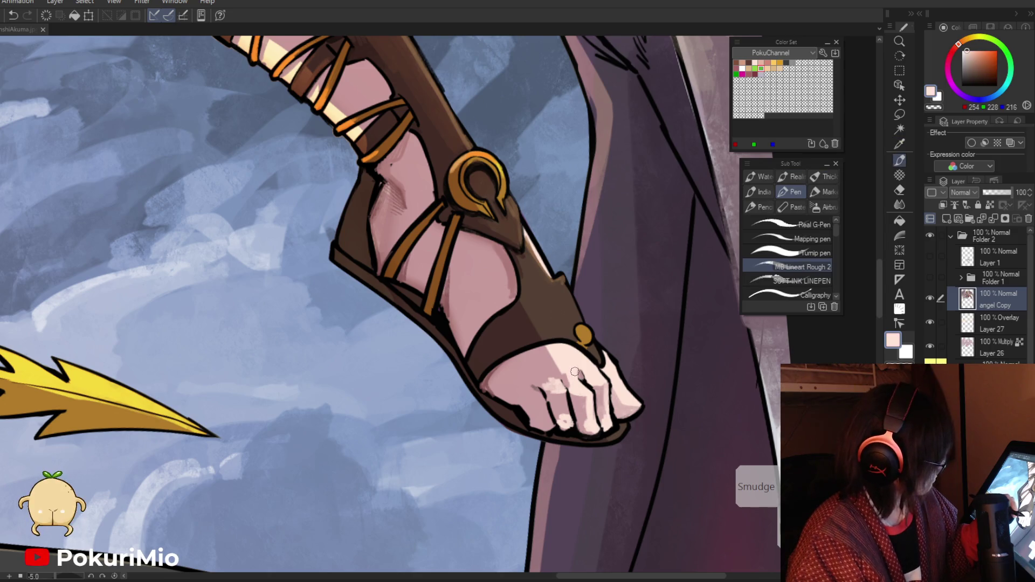
pyautogui.press('i')
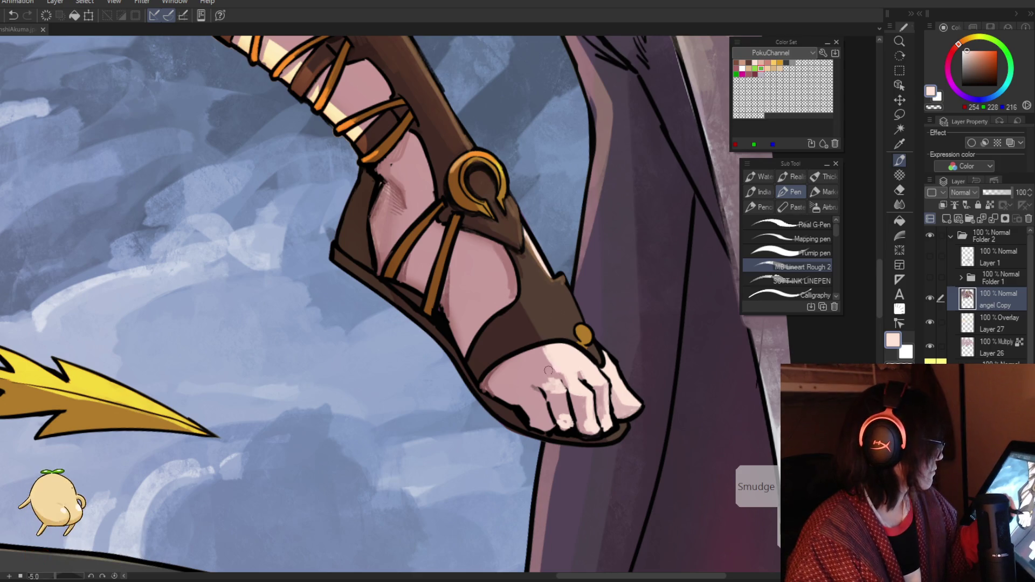
pyautogui.moveTo(556, 376); pyautogui.dragTo(540, 350)
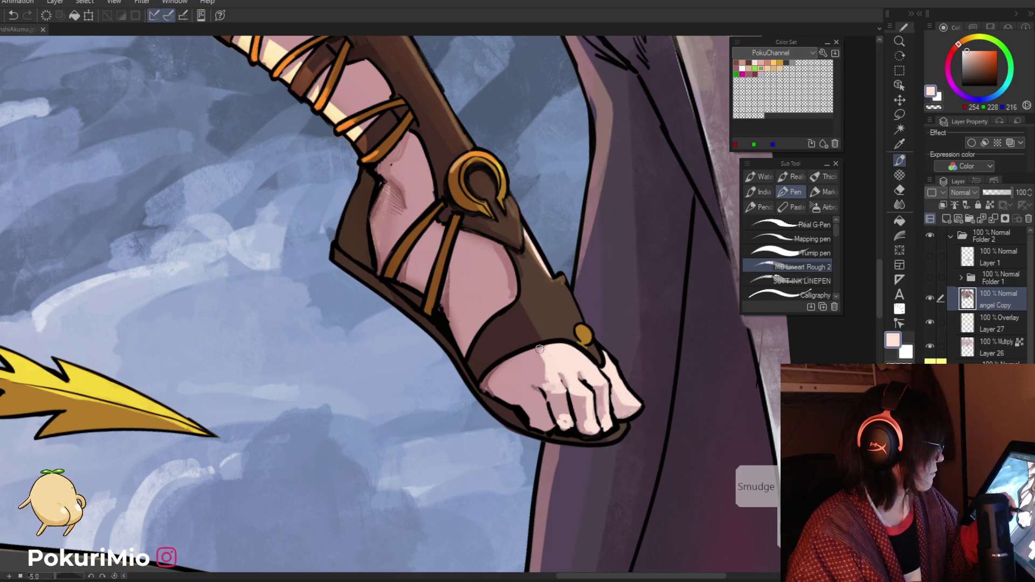
pyautogui.press('/')
pyautogui.keyDown('alt'); pyautogui.click(502, 377); pyautogui.keyUp('alt')
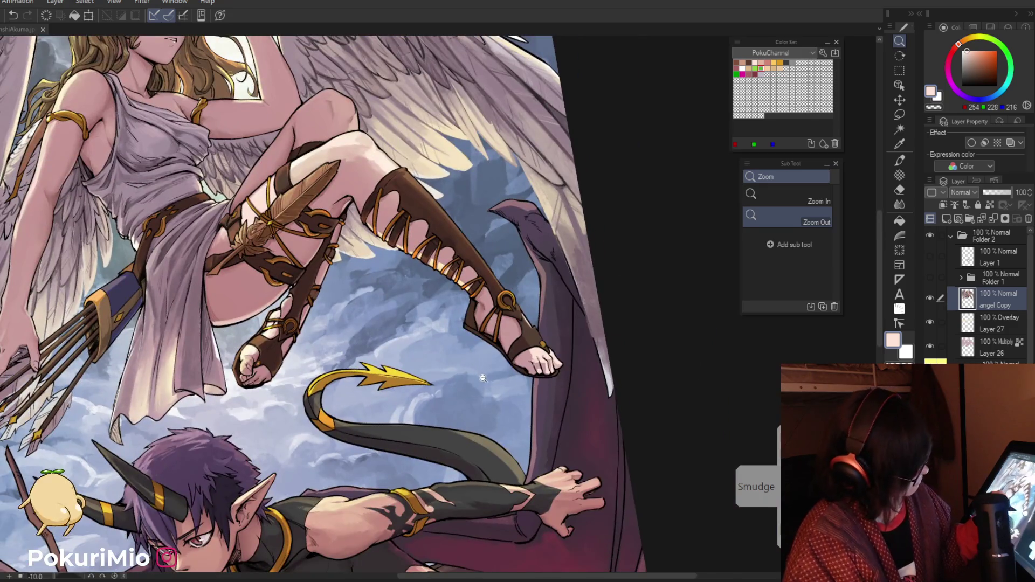
pyautogui.keyDown('alt'); pyautogui.click(496, 383); pyautogui.keyUp('alt')
pyautogui.moveTo(495, 383); pyautogui.dragTo(588, 536)
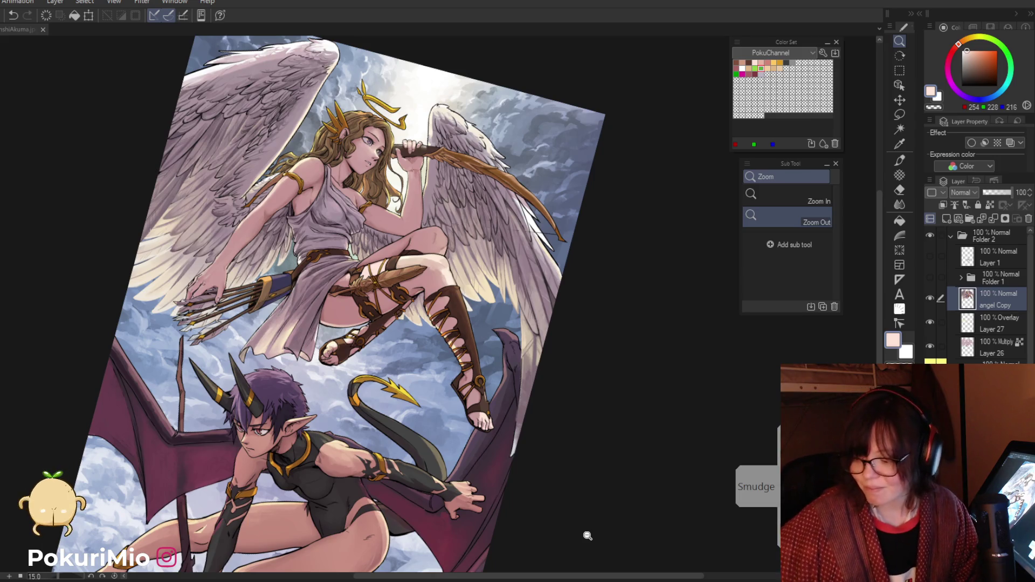
pyautogui.moveTo(587, 535); pyautogui.dragTo(569, 389)
pyautogui.press('p')
pyautogui.keyDown('alt'); pyautogui.click(570, 388); pyautogui.keyUp('alt')
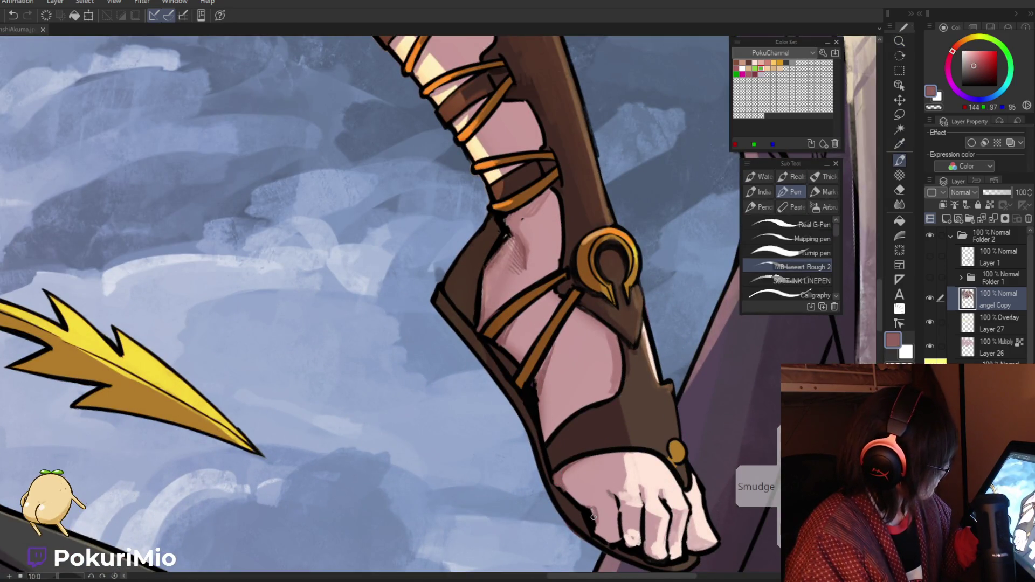
# Step: Sample light pink and brownish shadow tones from the toes, checking them against the whole angel
pyautogui.keyDown('alt'); pyautogui.click(629, 539); pyautogui.keyUp('alt')
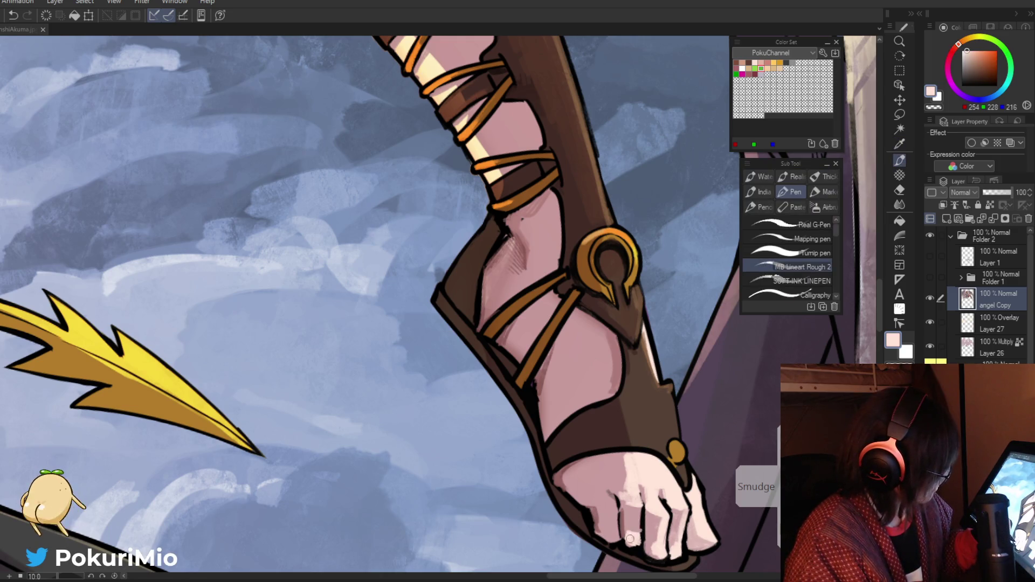
pyautogui.keyDown('alt'); pyautogui.click(638, 538); pyautogui.keyUp('alt')
pyautogui.keyDown('alt'); pyautogui.click(647, 526); pyautogui.keyUp('alt')
pyautogui.hotkey('ctrl', 'space')
pyautogui.moveTo(647, 525)
pyautogui.mouseDown()
pyautogui.moveTo(531, 515)
pyautogui.moveTo(581, 517)
pyautogui.mouseUp()
pyautogui.keyDown('alt'); pyautogui.click(582, 506); pyautogui.keyUp('alt')
pyautogui.keyDown('alt'); pyautogui.click(609, 487); pyautogui.keyUp('alt')
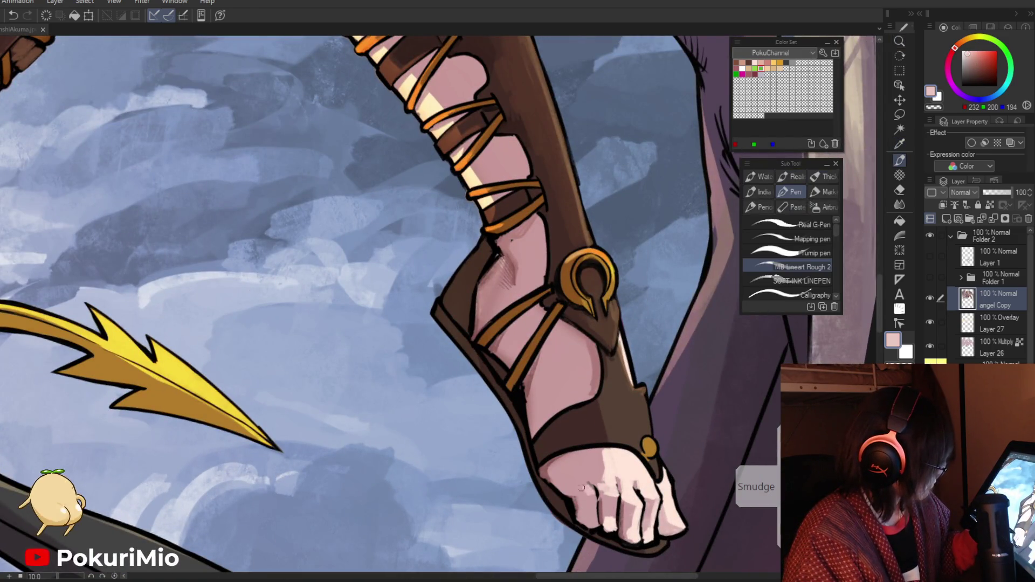
pyautogui.keyDown('alt'); pyautogui.click(582, 486); pyautogui.keyUp('alt')
pyautogui.moveTo(592, 499)
pyautogui.mouseDown()
pyautogui.moveTo(530, 537)
pyautogui.moveTo(564, 549)
pyautogui.mouseUp()
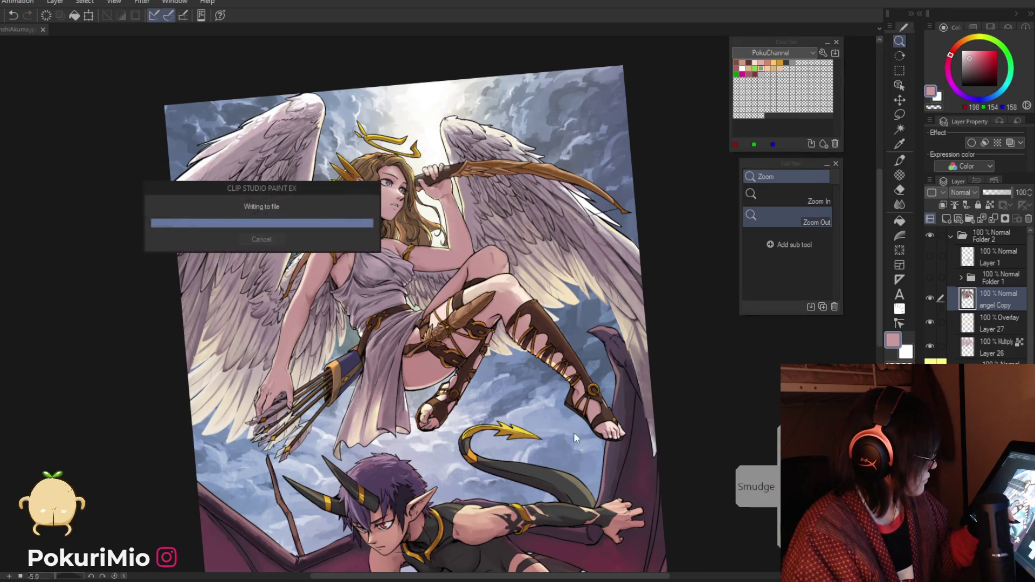
# Step: Sample the boot's dark and mid browns and the light skin tone
pyautogui.scroll(4, 535, 304)
pyautogui.press('p')
pyautogui.keyDown('alt'); pyautogui.click(535, 304); pyautogui.keyUp('alt')
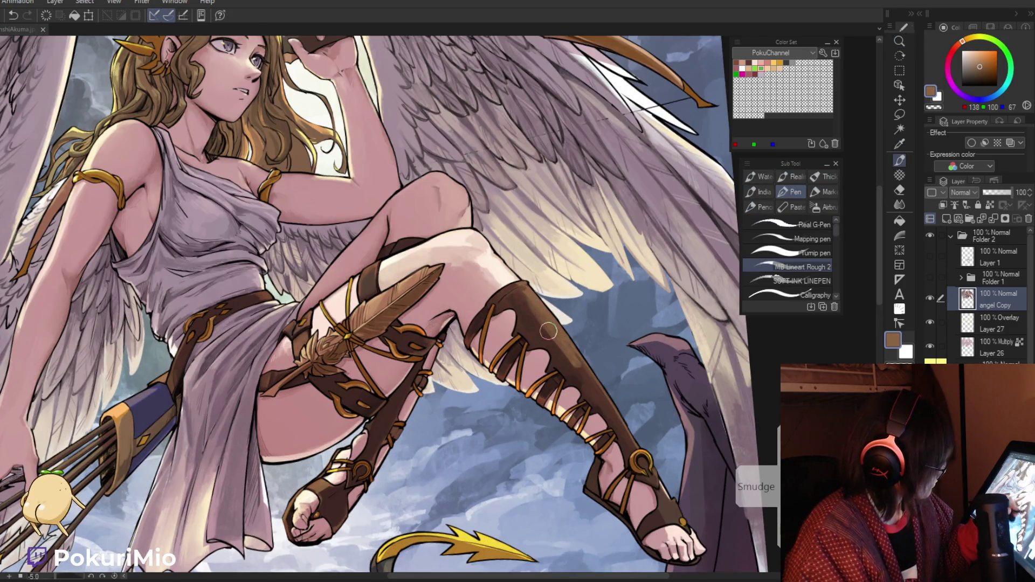
pyautogui.press('i')
pyautogui.click(603, 391)
pyautogui.press('p')
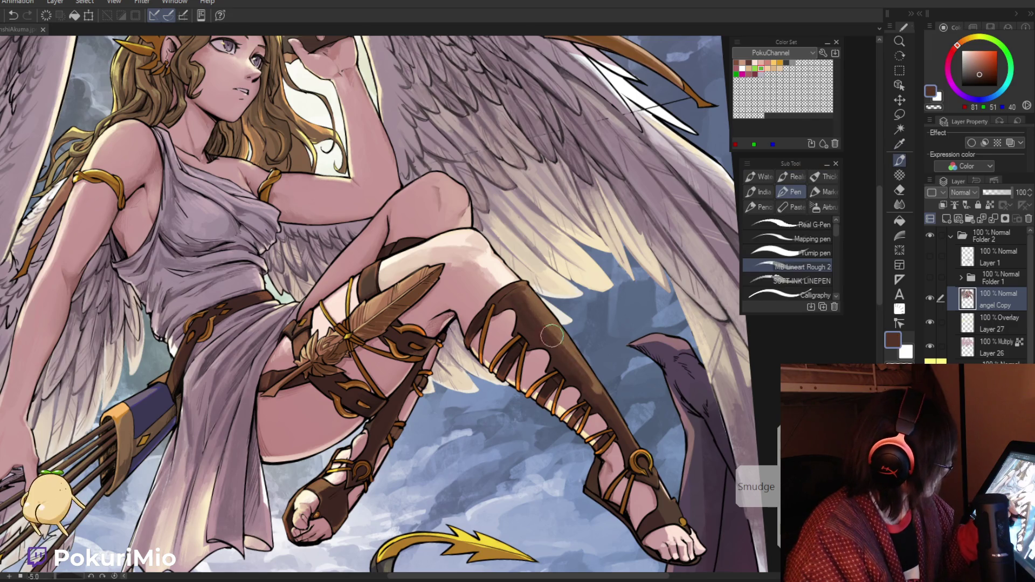
pyautogui.keyDown('alt'); pyautogui.click(553, 345); pyautogui.keyUp('alt')
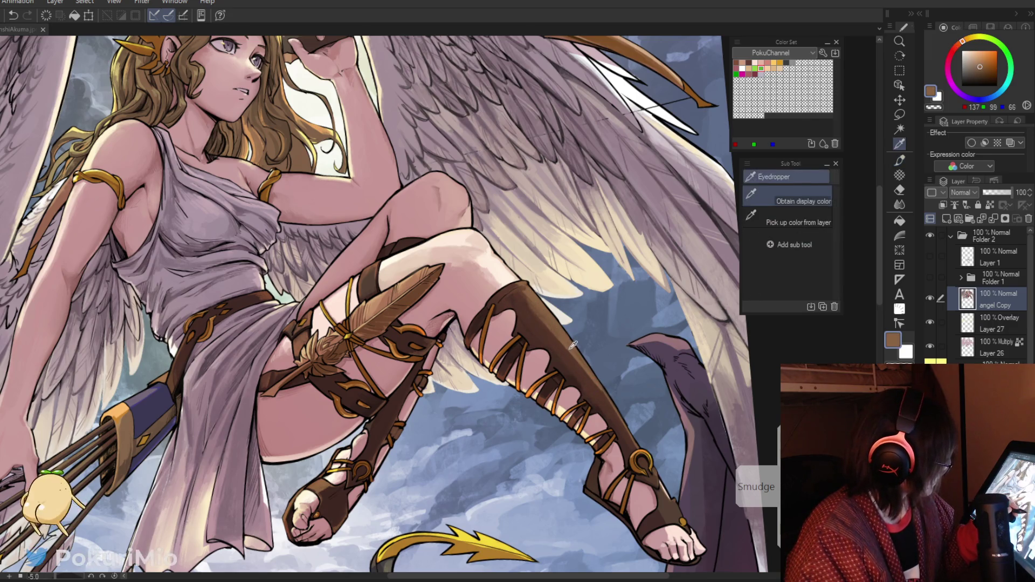
pyautogui.press('i')
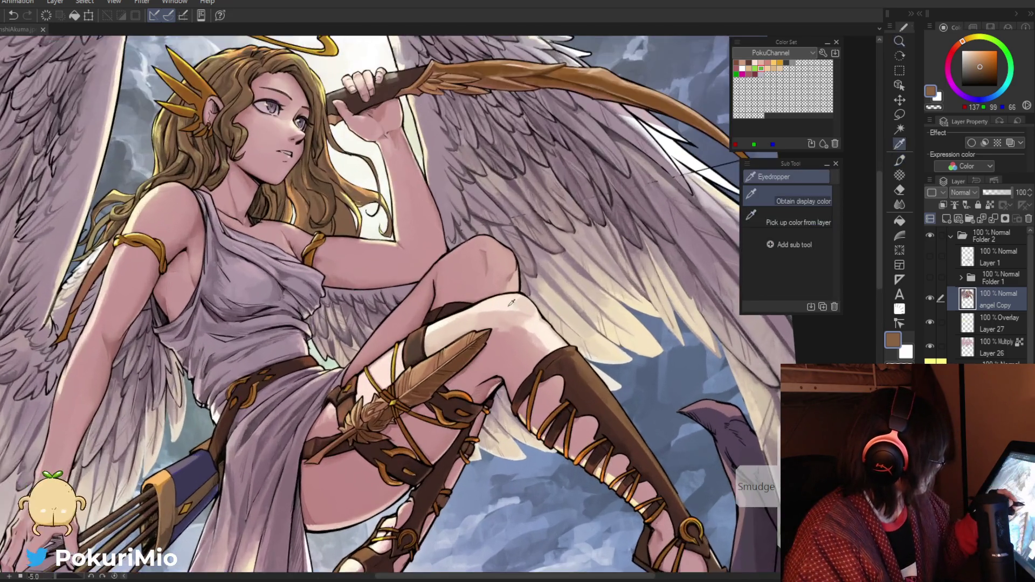
pyautogui.click(512, 303)
# Step: Brighten the edge of the gold ankle-cuff ring using its sampled gold
pyautogui.press('/')
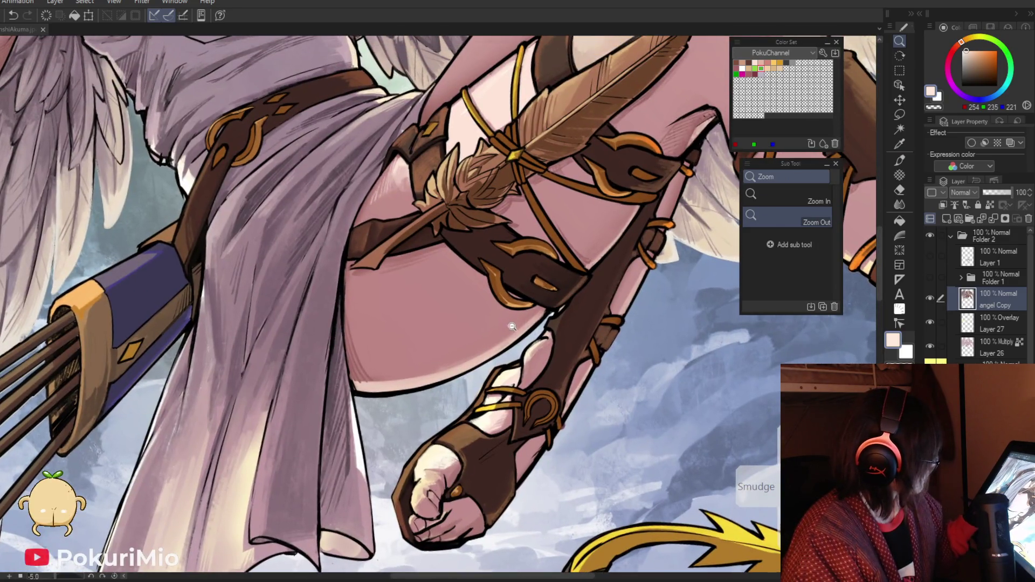
pyautogui.press('i')
pyautogui.click(531, 338)
pyautogui.press('p')
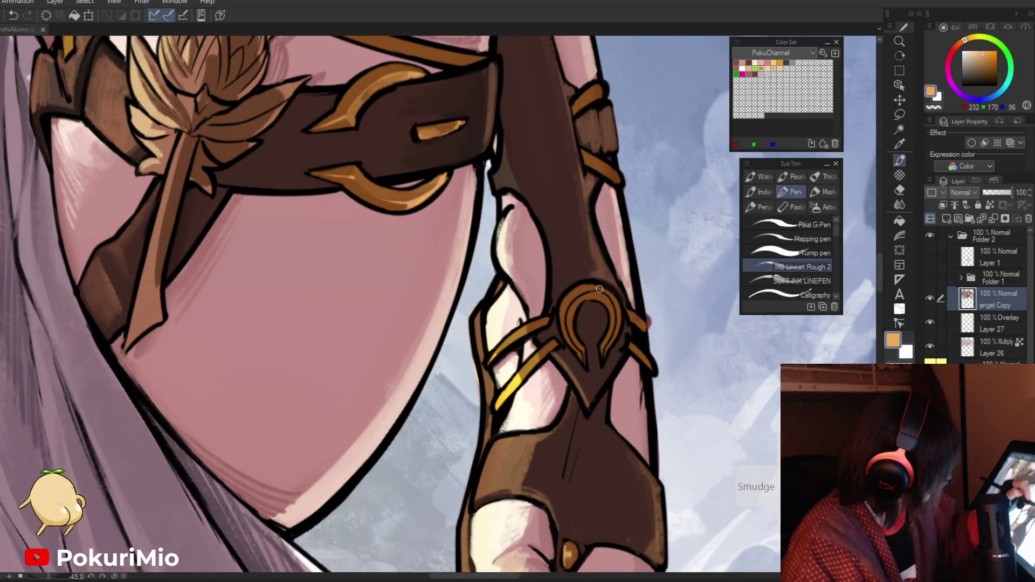
pyautogui.moveTo(613, 330); pyautogui.dragTo(616, 312)
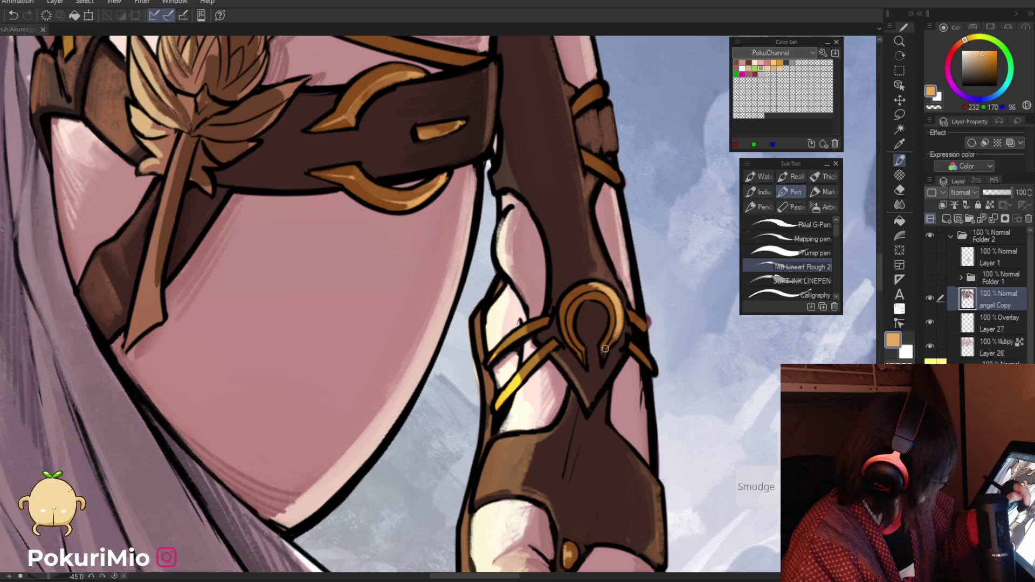
# Step: Rotate the leg upright and sample the light orange gold and the strap's browns
pyautogui.moveTo(606, 291)
pyautogui.mouseDown()
pyautogui.moveTo(498, 137)
pyautogui.moveTo(460, 289)
pyautogui.mouseUp()
pyautogui.keyDown('alt'); pyautogui.click(495, 299); pyautogui.keyUp('alt')
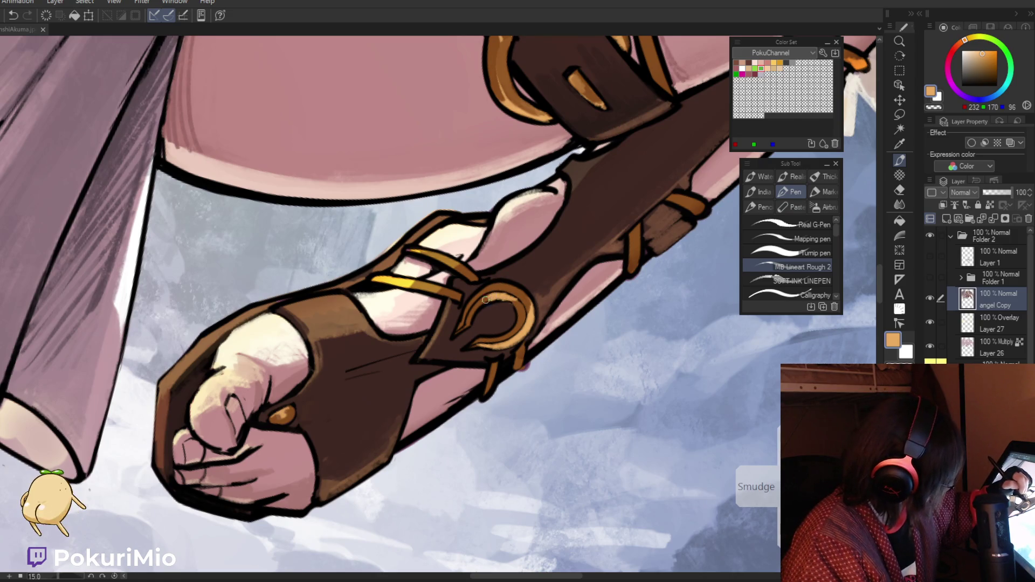
pyautogui.press('alt')
pyautogui.click(497, 300)
pyautogui.moveTo(497, 299); pyautogui.dragTo(348, 347)
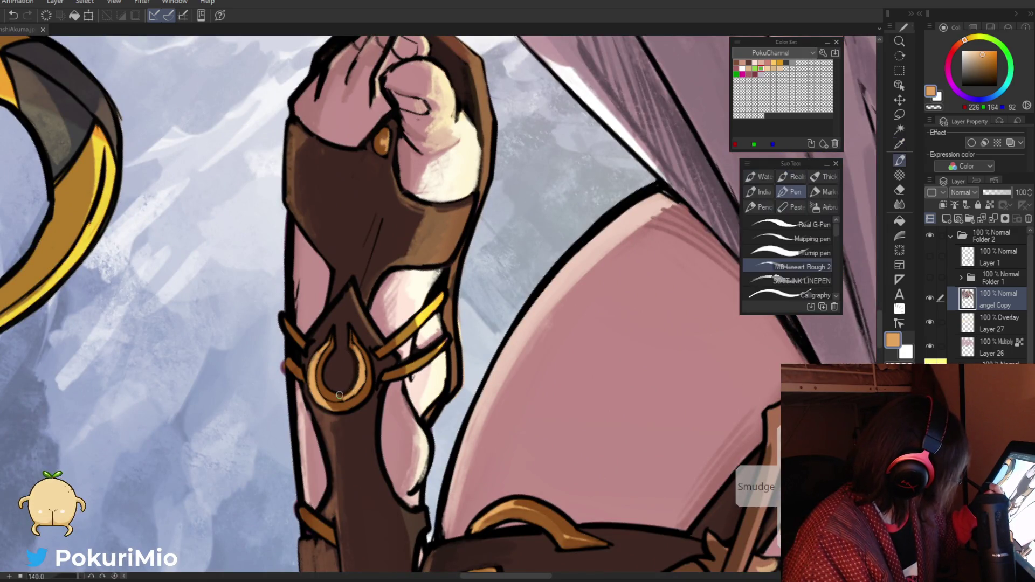
pyautogui.keyDown('alt'); pyautogui.click(338, 399); pyautogui.keyUp('alt')
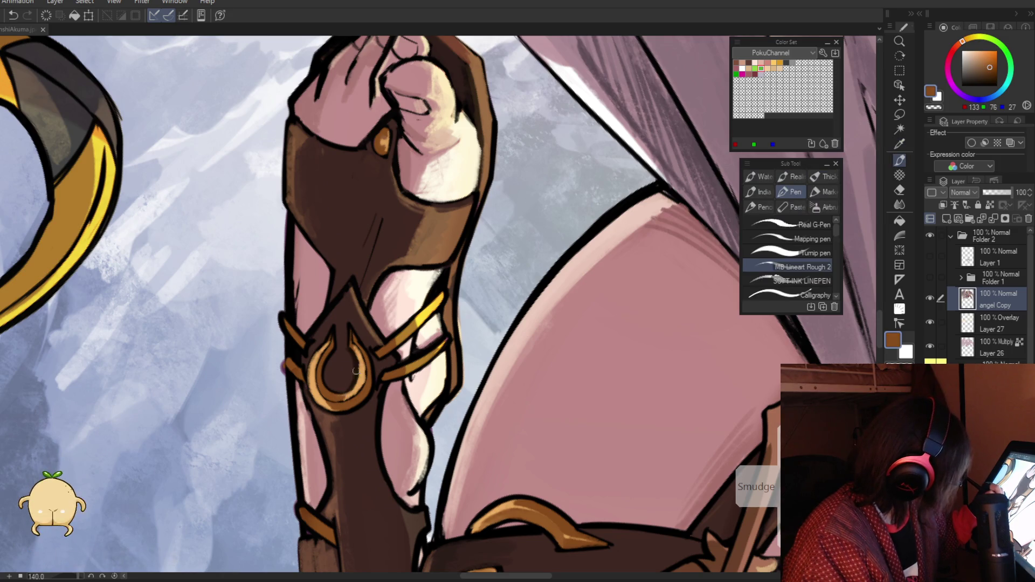
pyautogui.keyDown('alt'); pyautogui.click(365, 346); pyautogui.keyUp('alt')
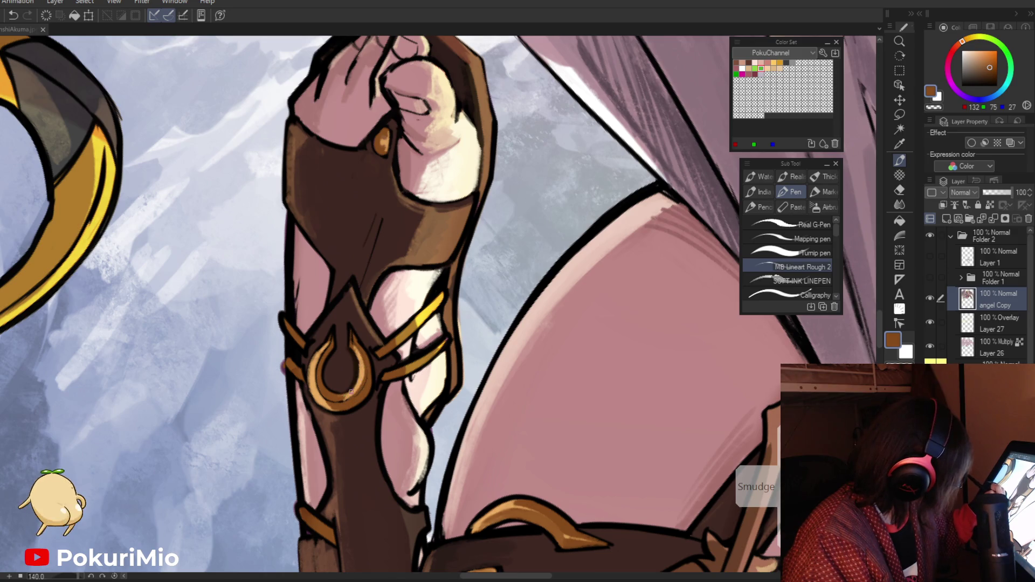
# Step: Zoom out, straighten the view and zoom back in on the angel's legs
pyautogui.moveTo(344, 402)
pyautogui.mouseDown()
pyautogui.moveTo(413, 439)
pyautogui.moveTo(377, 345)
pyautogui.mouseUp()
pyautogui.click(358, 312)
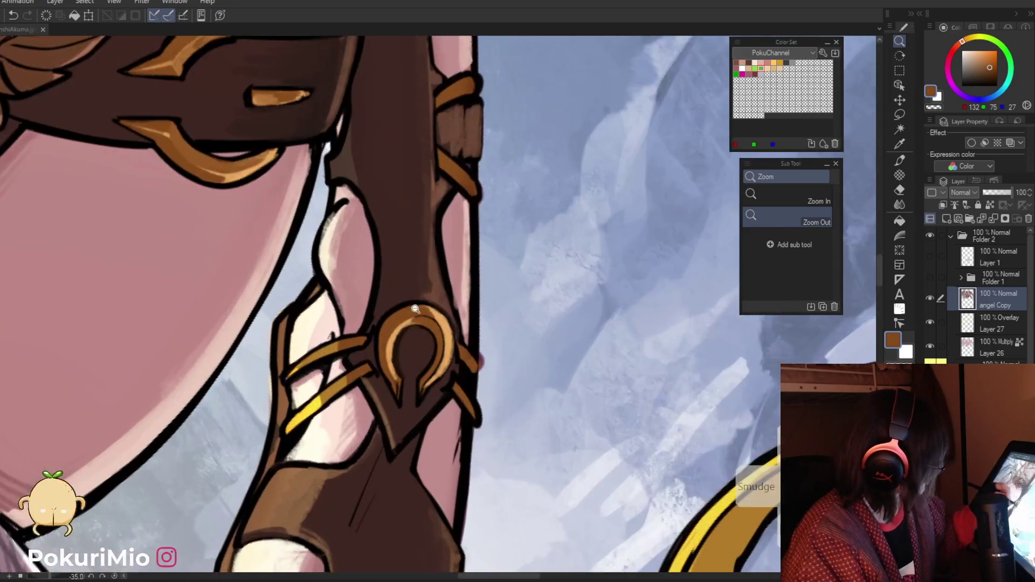
pyautogui.keyDown('alt'); pyautogui.click(359, 312); pyautogui.keyUp('alt')
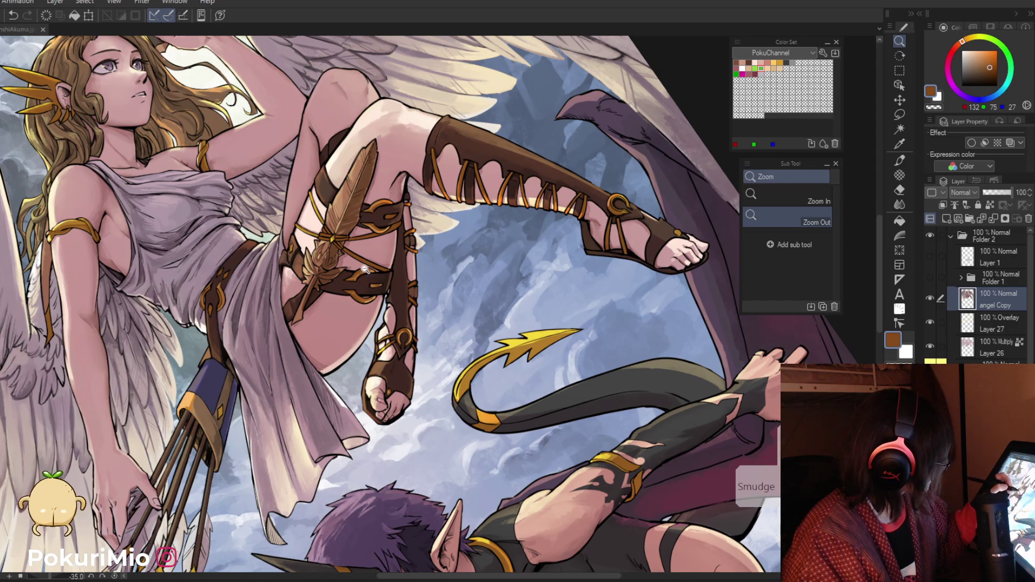
pyautogui.click(376, 295)
# Step: Zoom back and forth between both figures and the bent leg's thigh strap and feather
pyautogui.click(377, 295)
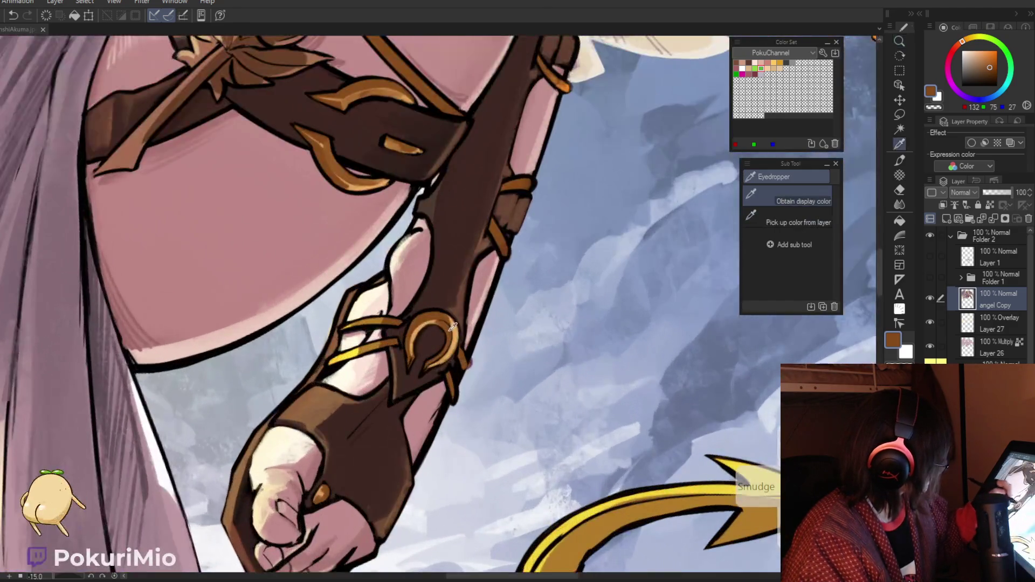
pyautogui.click(412, 276)
pyautogui.click(543, 344)
pyautogui.press('p')
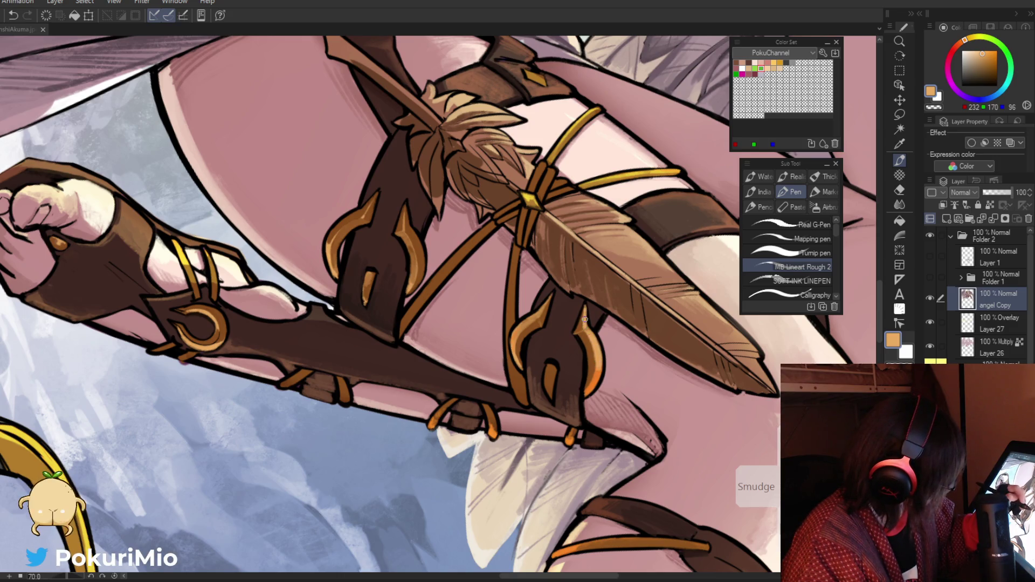
pyautogui.keyDown('alt'); pyautogui.click(540, 313); pyautogui.keyUp('alt')
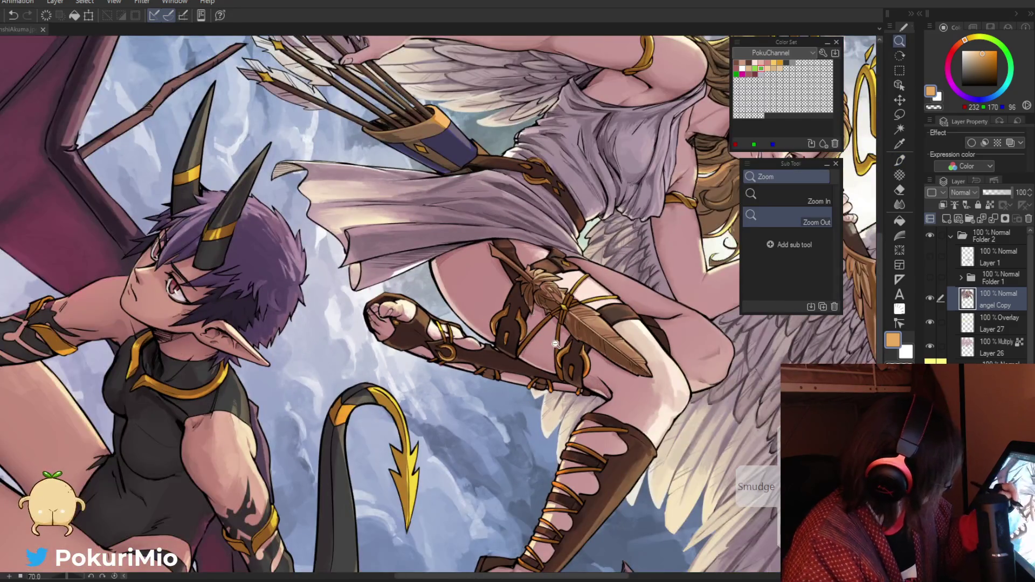
pyautogui.click(555, 344)
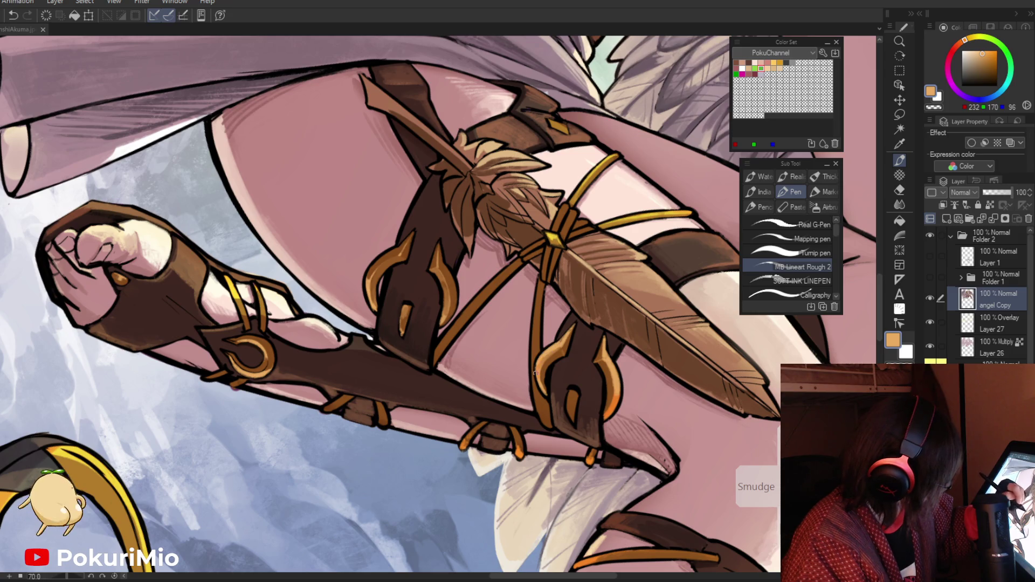
pyautogui.keyDown('alt'); pyautogui.click(515, 435); pyautogui.keyUp('alt')
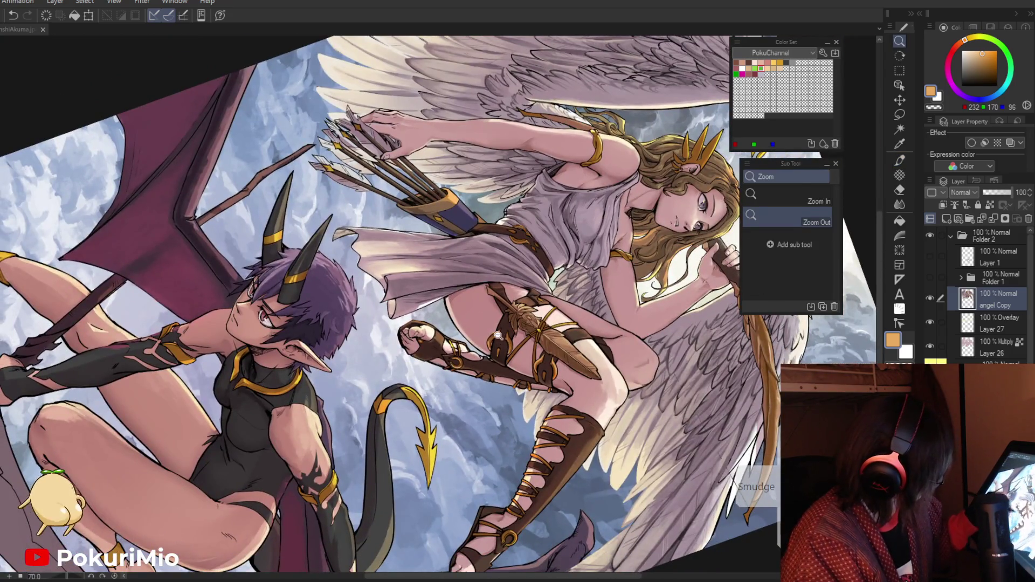
pyautogui.click(497, 335)
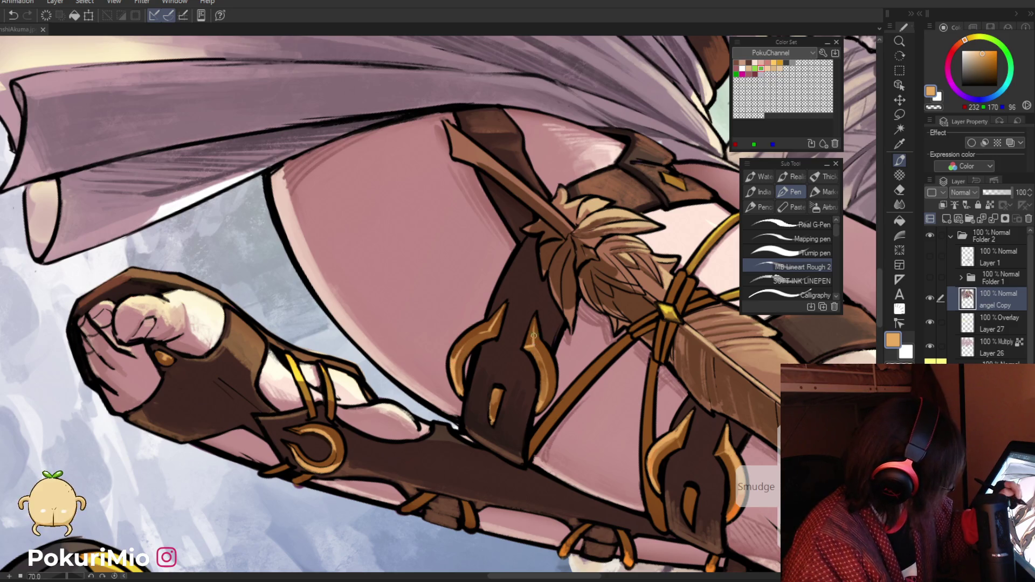
# Step: Zoom out to both figures, then close in on the sandal's gold ring
pyautogui.keyDown('alt'); pyautogui.click(549, 396); pyautogui.keyUp('alt')
pyautogui.click(514, 427)
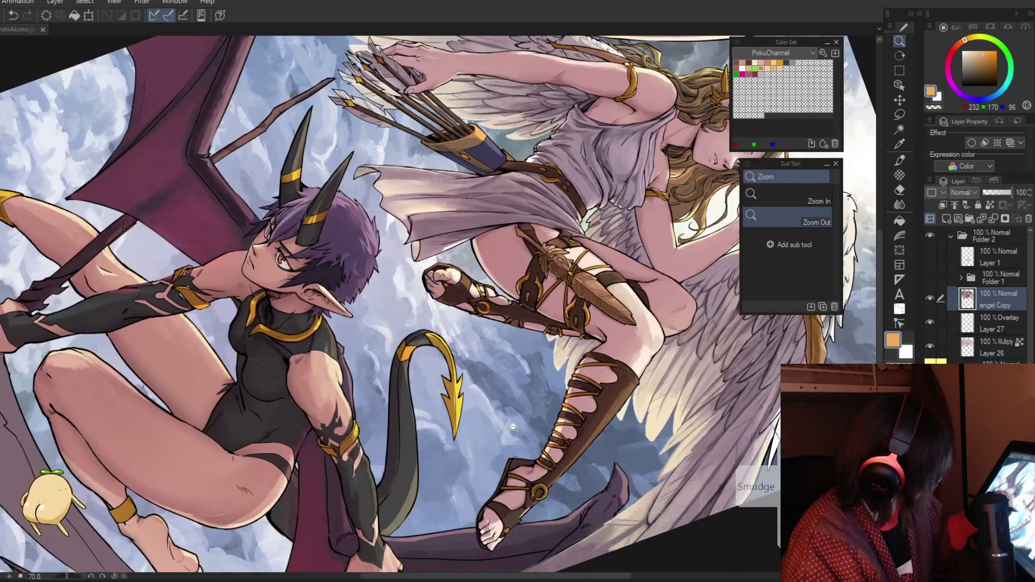
pyautogui.click(526, 503)
pyautogui.click(551, 463)
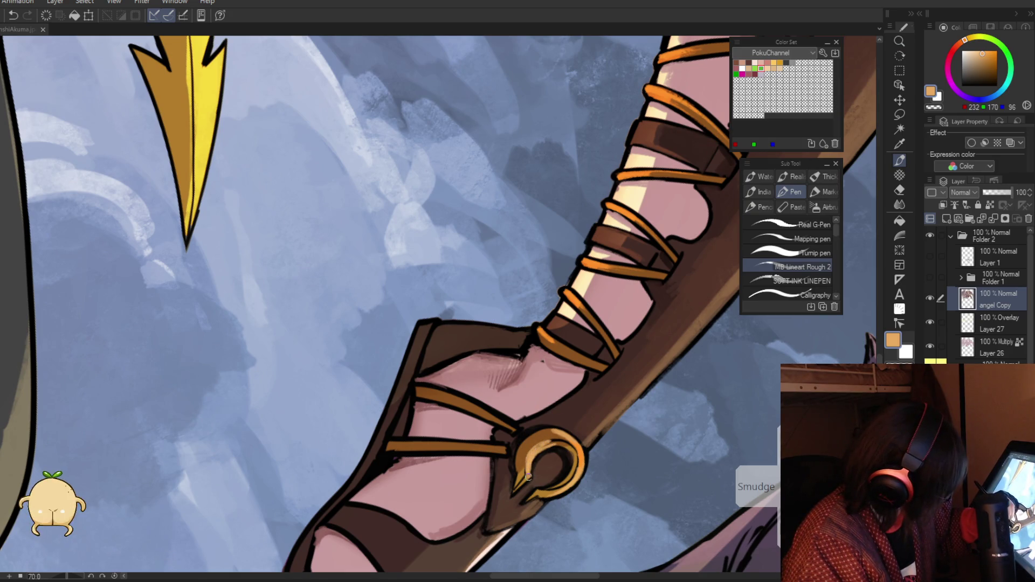
# Step: Sample the near-black outline, leather brown and ring orange from the sandal
pyautogui.keyDown('alt'); pyautogui.click(541, 451); pyautogui.keyUp('alt')
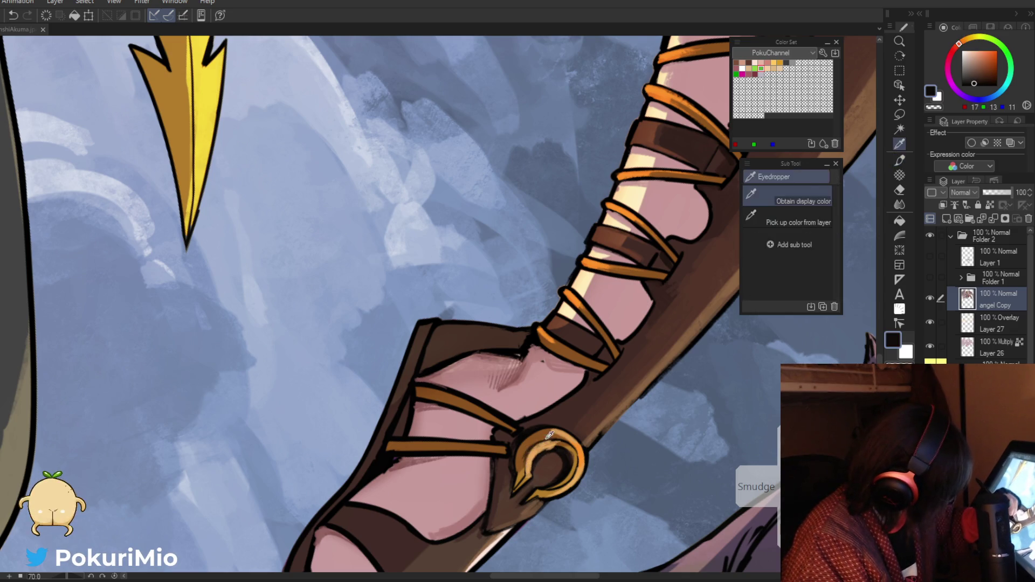
pyautogui.keyDown('alt'); pyautogui.click(550, 438); pyautogui.keyUp('alt')
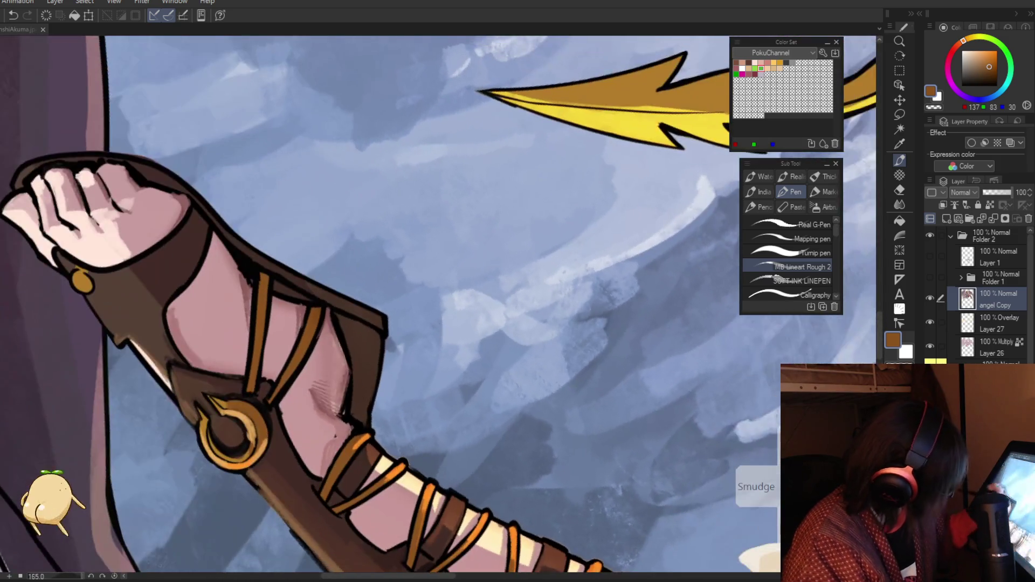
pyautogui.keyDown('alt'); pyautogui.click(254, 435); pyautogui.keyUp('alt')
pyautogui.keyDown('alt'); pyautogui.click(249, 445); pyautogui.keyUp('alt')
pyautogui.keyDown('alt'); pyautogui.click(242, 427); pyautogui.keyUp('alt')
# Step: Rotate the leg into position and repaint the right side of the gold ring
pyautogui.moveTo(242, 449)
pyautogui.mouseDown()
pyautogui.moveTo(405, 397)
pyautogui.moveTo(541, 238)
pyautogui.mouseUp()
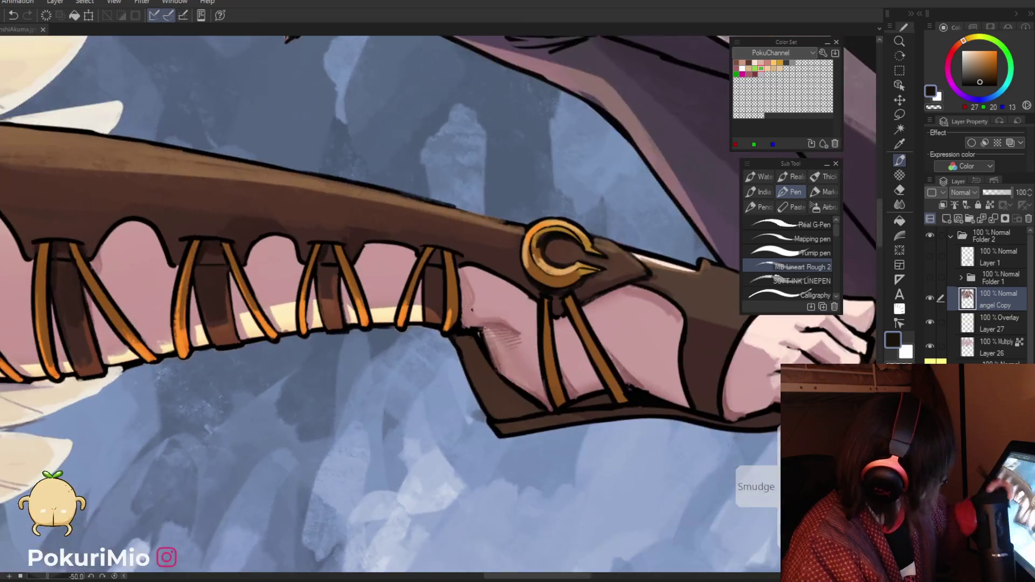
pyautogui.keyDown('alt'); pyautogui.click(541, 237); pyautogui.keyUp('alt')
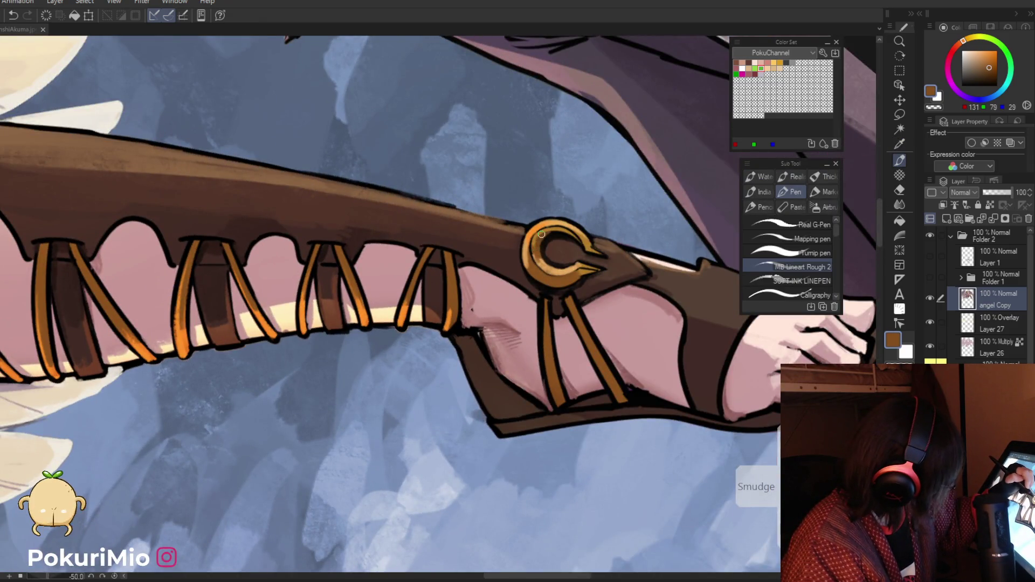
pyautogui.moveTo(549, 232); pyautogui.dragTo(475, 444)
pyautogui.moveTo(515, 486)
pyautogui.mouseDown()
pyautogui.moveTo(497, 431)
pyautogui.moveTo(495, 477)
pyautogui.mouseUp()
pyautogui.click(489, 416)
pyautogui.press('p')
pyautogui.moveTo(485, 411); pyautogui.dragTo(488, 482)
# Step: Turn the ring upright, pick up its orange, and zoom out to the whole angel
pyautogui.press('i')
pyautogui.moveTo(464, 396)
pyautogui.mouseDown()
pyautogui.moveTo(378, 351)
pyautogui.moveTo(324, 394)
pyautogui.mouseUp()
pyautogui.click(309, 404)
pyautogui.press('p')
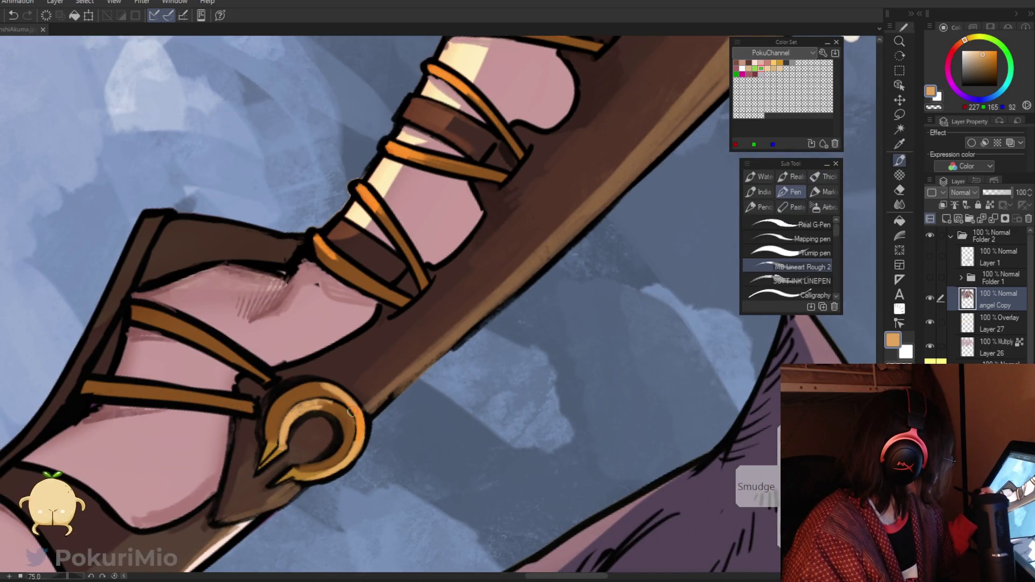
pyautogui.moveTo(335, 391); pyautogui.dragTo(399, 479)
pyautogui.moveTo(406, 522); pyautogui.dragTo(413, 519)
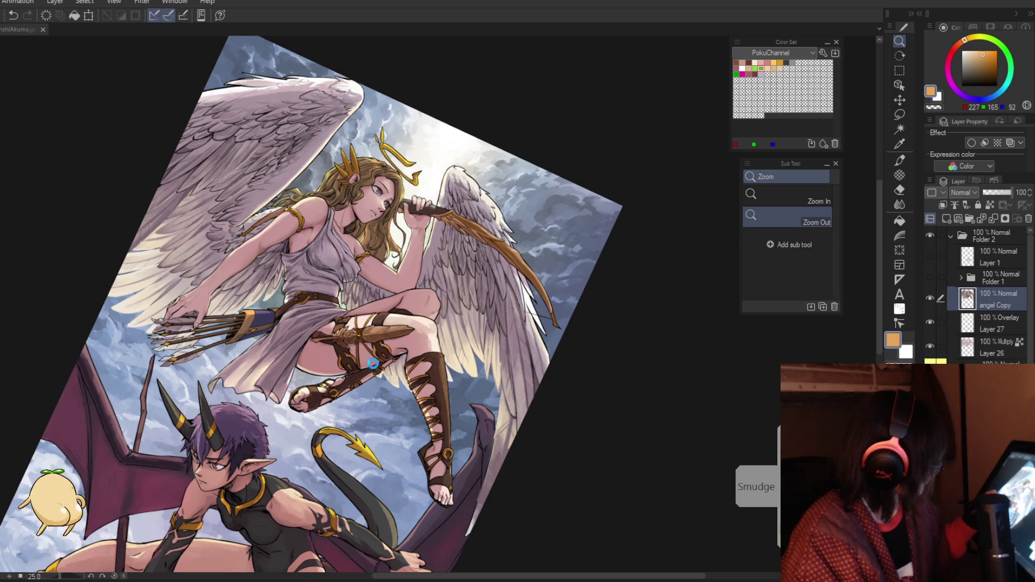
# Step: Save the illustration with Ctrl+S and sample a gold tone from the artwork
pyautogui.hotkey('ctrl', 's')
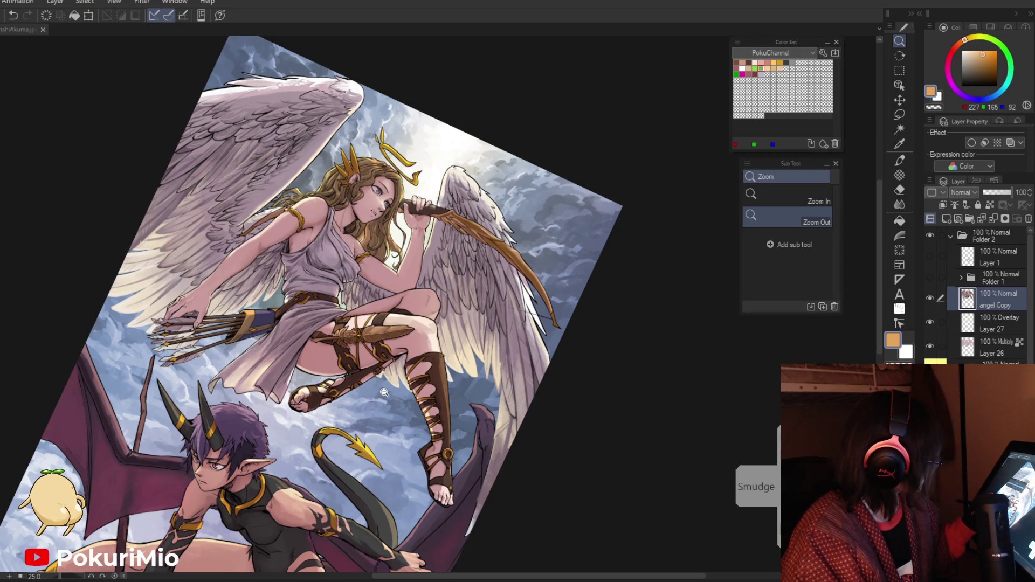
pyautogui.scroll(5, 346, 227)
pyautogui.keyDown('alt'); pyautogui.click(343, 223); pyautogui.keyUp('alt')
pyautogui.scroll(-10, 343, 224)
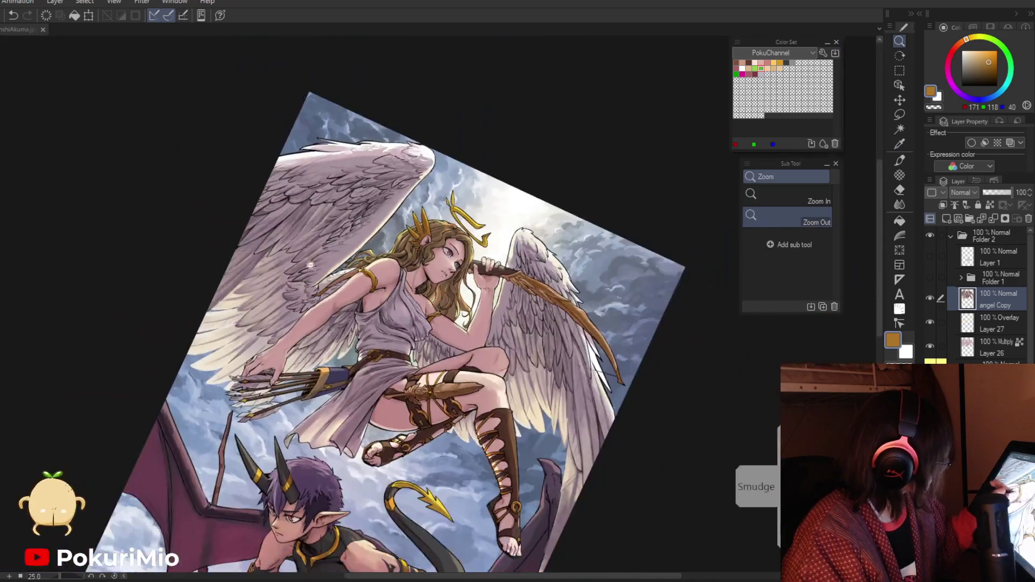
# Step: Bring the sandaled foot into view, sample its dark brown, then fit the whole illustration to the window
pyautogui.moveTo(485, 485); pyautogui.dragTo(485, 216)
pyautogui.scroll(10, 554, 326)
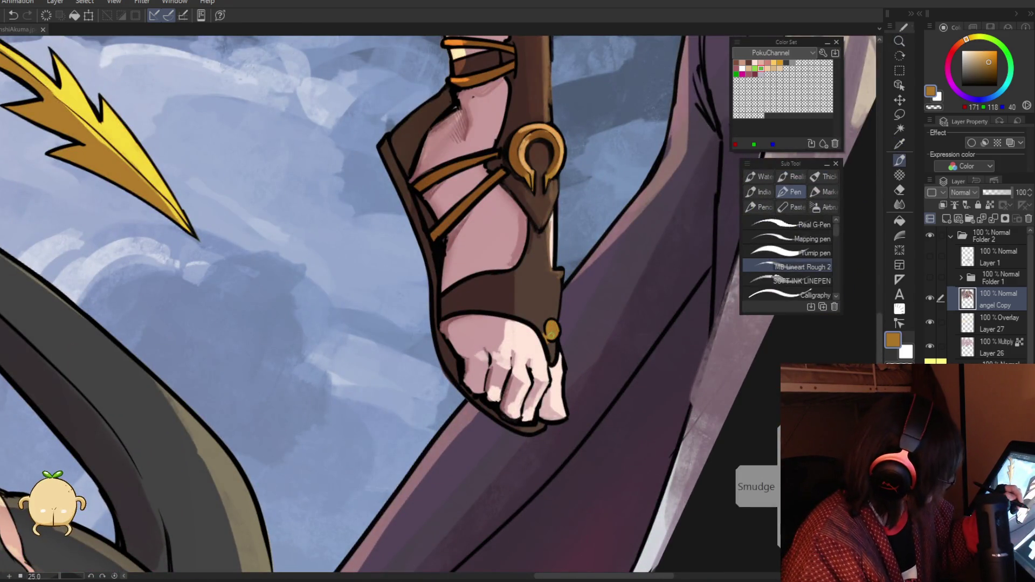
pyautogui.keyDown('alt'); pyautogui.click(545, 335); pyautogui.keyUp('alt')
pyautogui.moveTo(550, 350)
pyautogui.mouseDown()
pyautogui.moveTo(490, 330)
pyautogui.moveTo(566, 335)
pyautogui.mouseUp()
pyautogui.keyDown('alt'); pyautogui.click(545, 325); pyautogui.keyUp('alt')
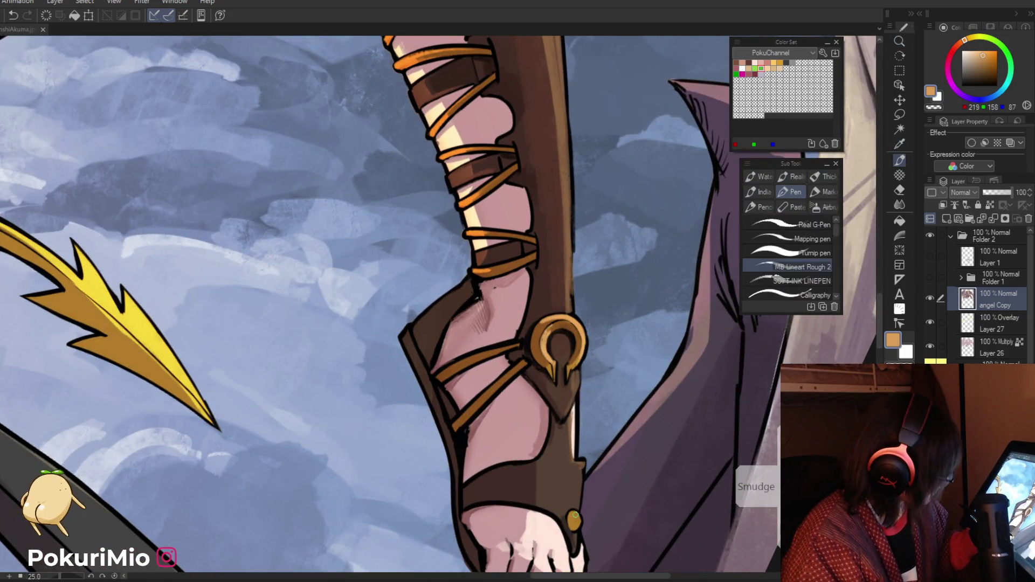
pyautogui.moveTo(541, 511); pyautogui.dragTo(521, 489)
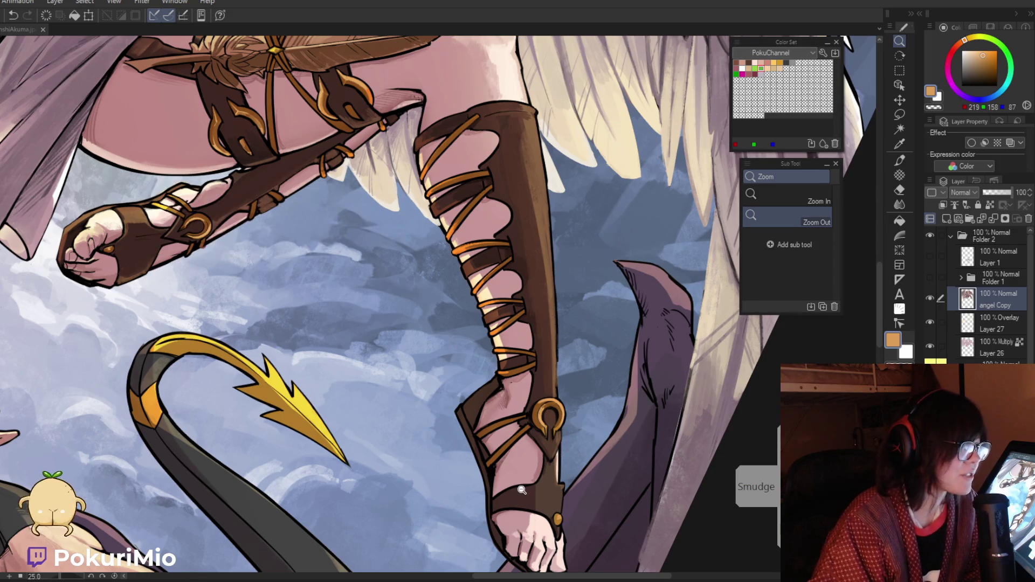
pyautogui.hotkey('ctrl', '0')
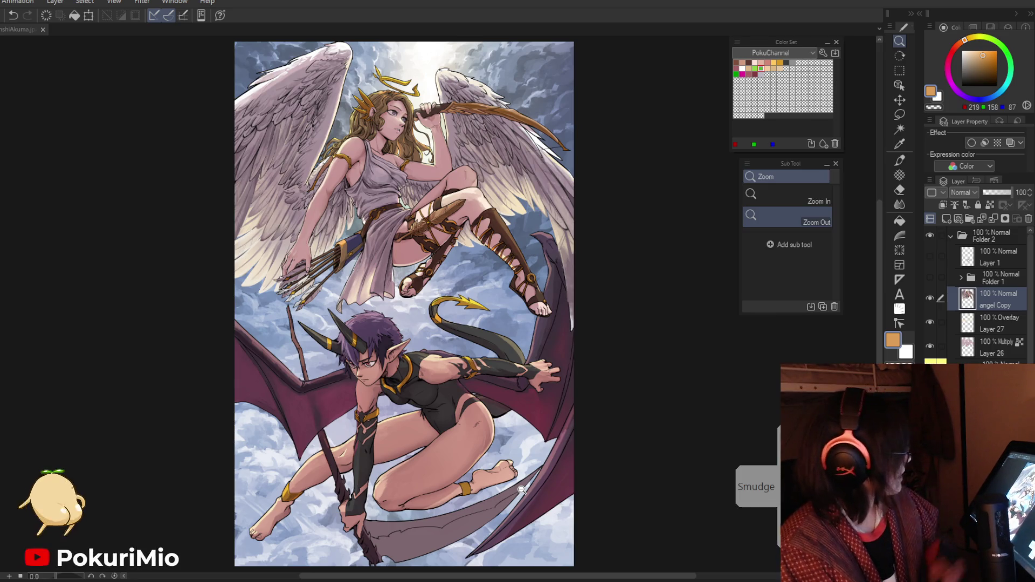
# Step: Compare the angel with and without its Copy layer, then zoom onto the thigh feather
pyautogui.click(930, 299)
pyautogui.click(930, 298)
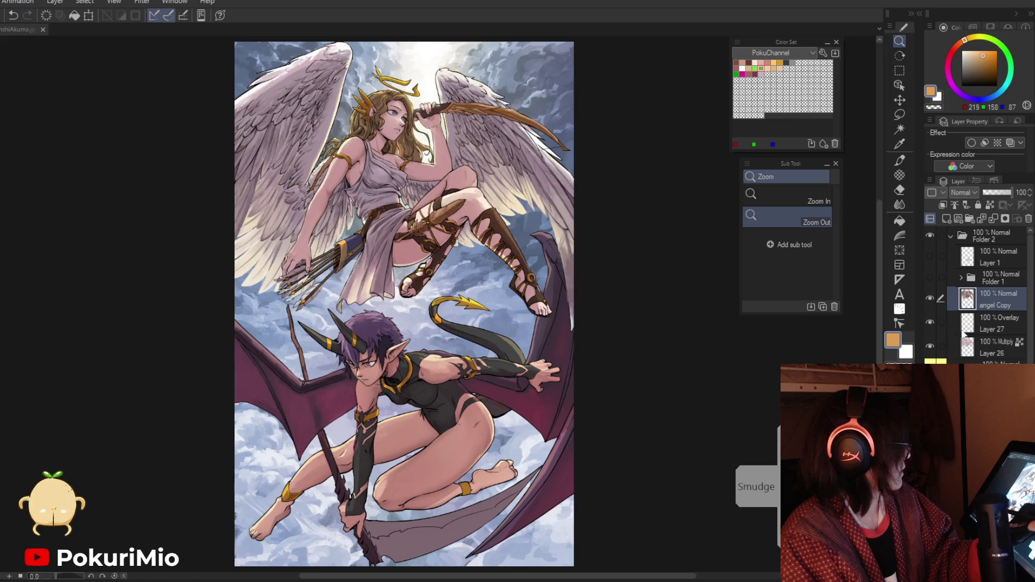
pyautogui.moveTo(446, 239); pyautogui.dragTo(531, 519)
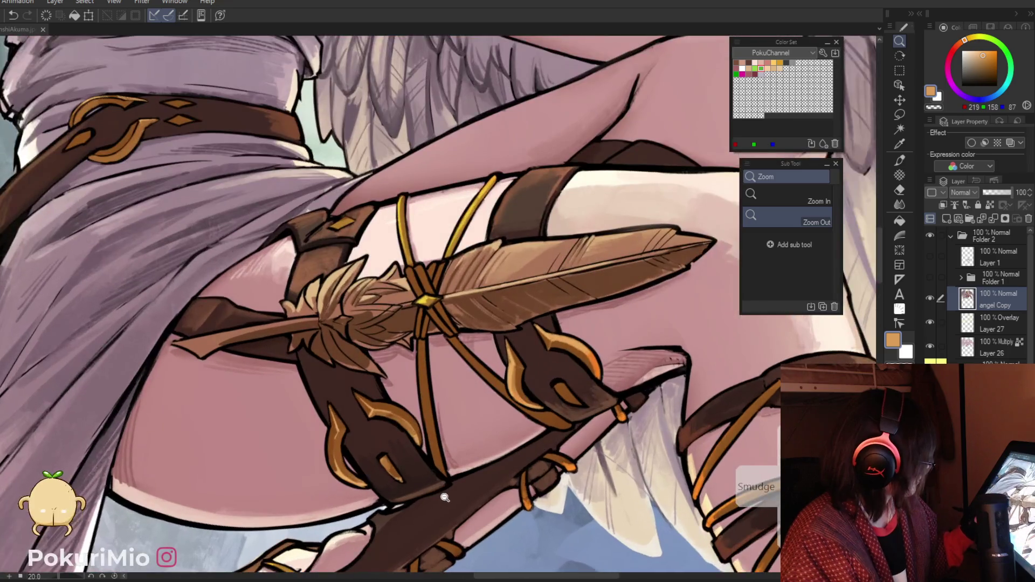
# Step: Eyedrop the feather's browns and the bowstring's tans from the canvas
pyautogui.press('i')
pyautogui.click(407, 414)
pyautogui.press('p')
pyautogui.scroll(1, 426, 316)
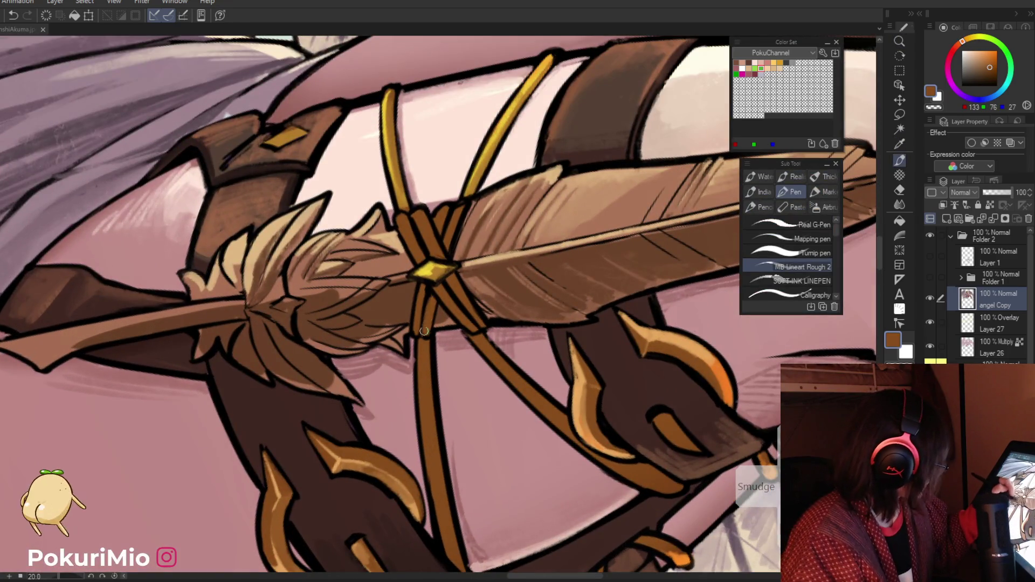
pyautogui.keyDown('alt'); pyautogui.click(433, 309); pyautogui.keyUp('alt')
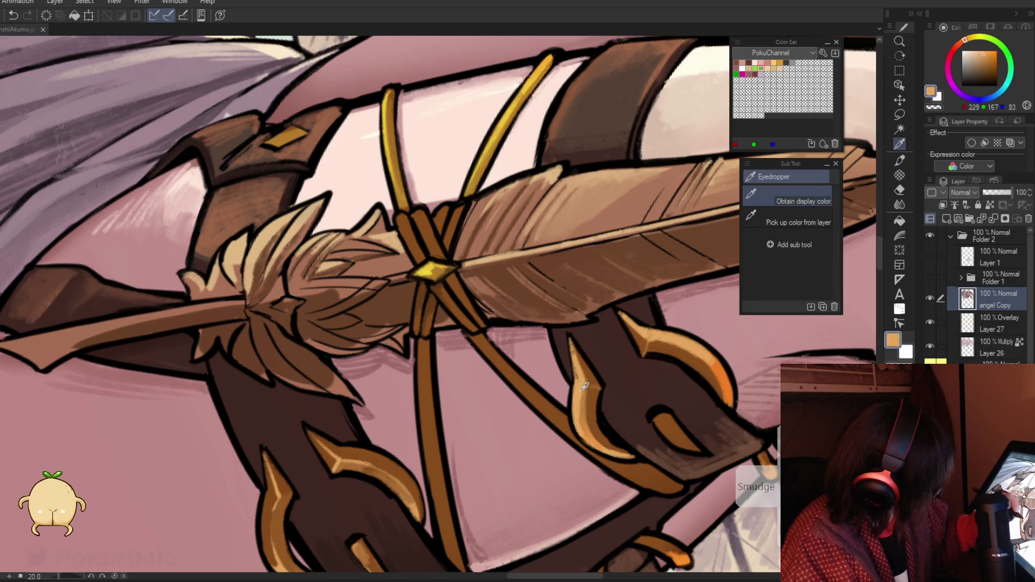
pyautogui.keyDown('alt'); pyautogui.click(426, 333); pyautogui.keyUp('alt')
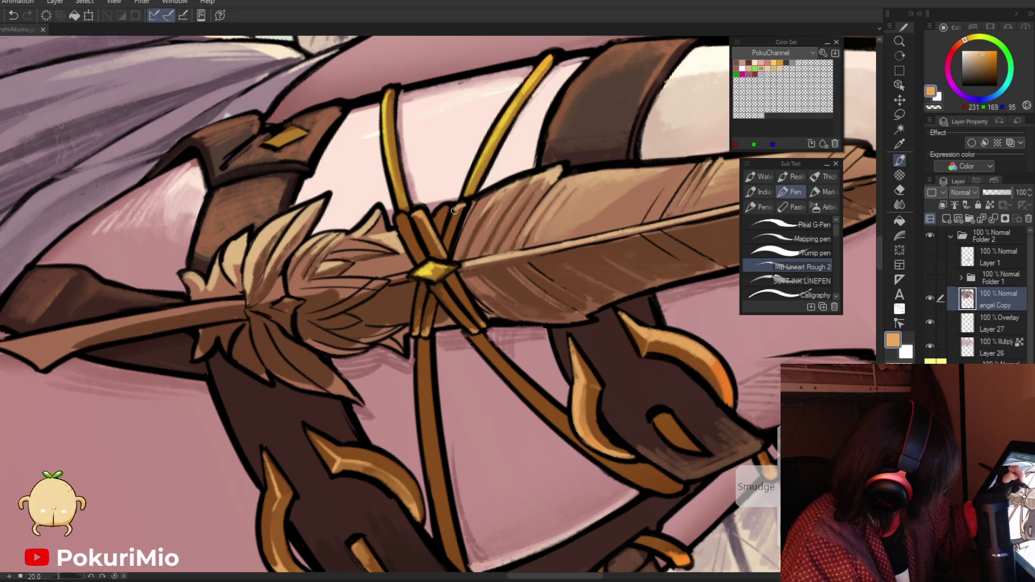
pyautogui.keyDown('alt'); pyautogui.click(446, 214); pyautogui.keyUp('alt')
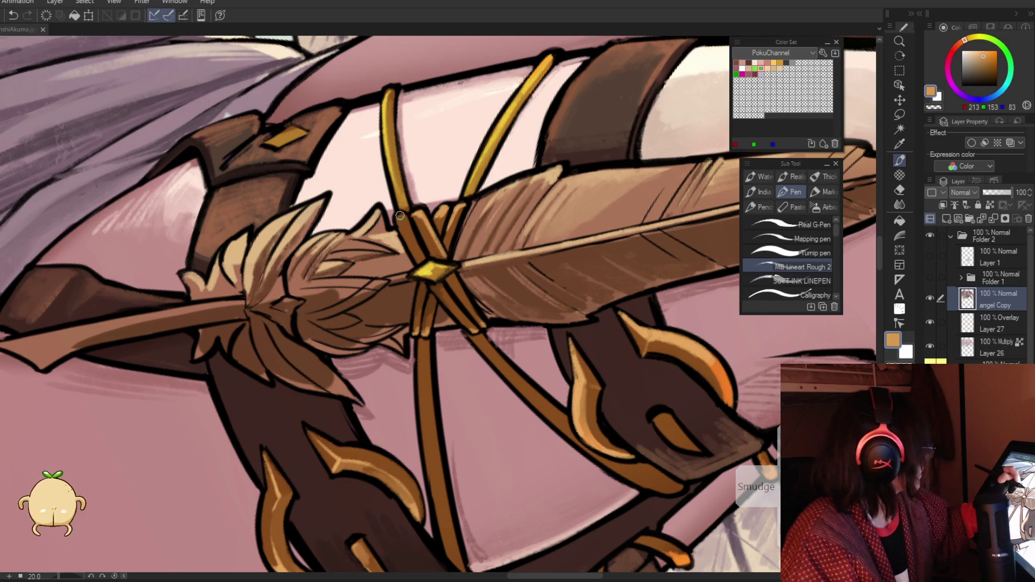
# Step: Reframe on the feather and leg and sample the feather's tan colour
pyautogui.hotkey('ctrl', 'space')
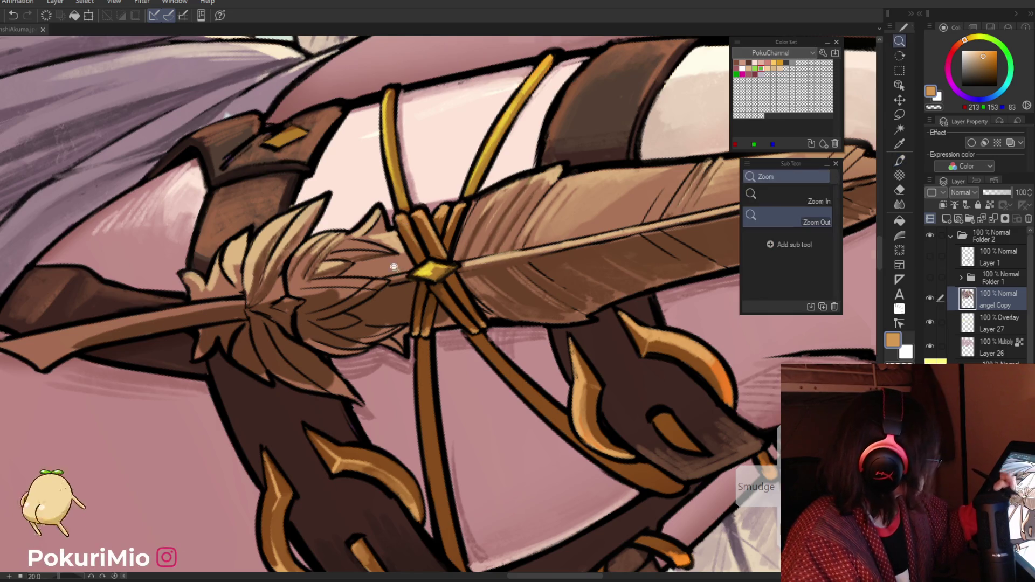
pyautogui.moveTo(395, 267); pyautogui.dragTo(335, 282)
pyautogui.moveTo(410, 317); pyautogui.dragTo(415, 413)
pyautogui.keyDown('alt'); pyautogui.click(414, 413); pyautogui.keyUp('alt')
pyautogui.keyDown('alt'); pyautogui.click(414, 413); pyautogui.keyUp('alt')
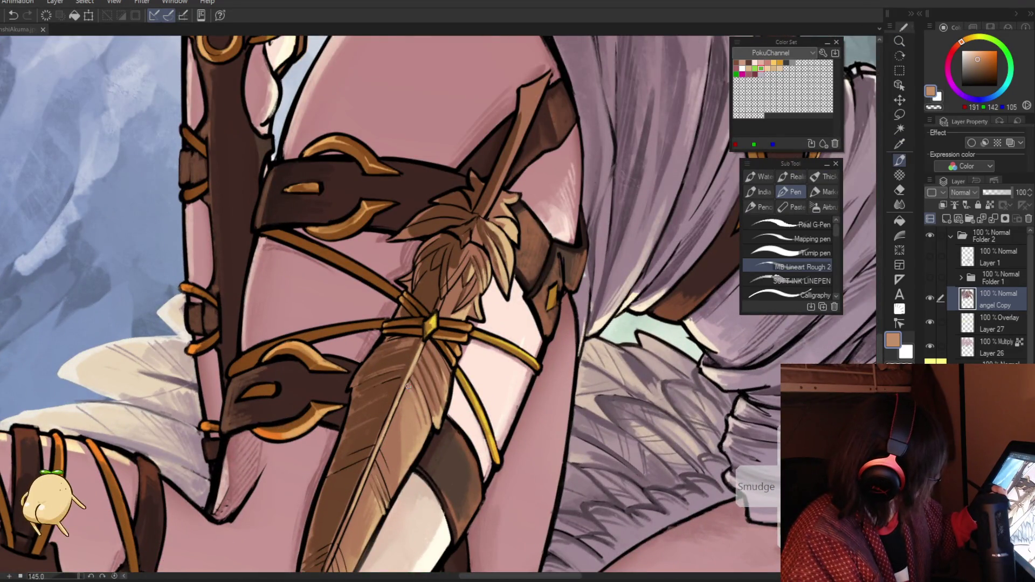
# Step: Sample a pale highlight and the brown feather tone from the canvas
pyautogui.press('i')
pyautogui.moveTo(414, 376); pyautogui.dragTo(416, 420)
pyautogui.keyDown('alt'); pyautogui.click(467, 335); pyautogui.keyUp('alt')
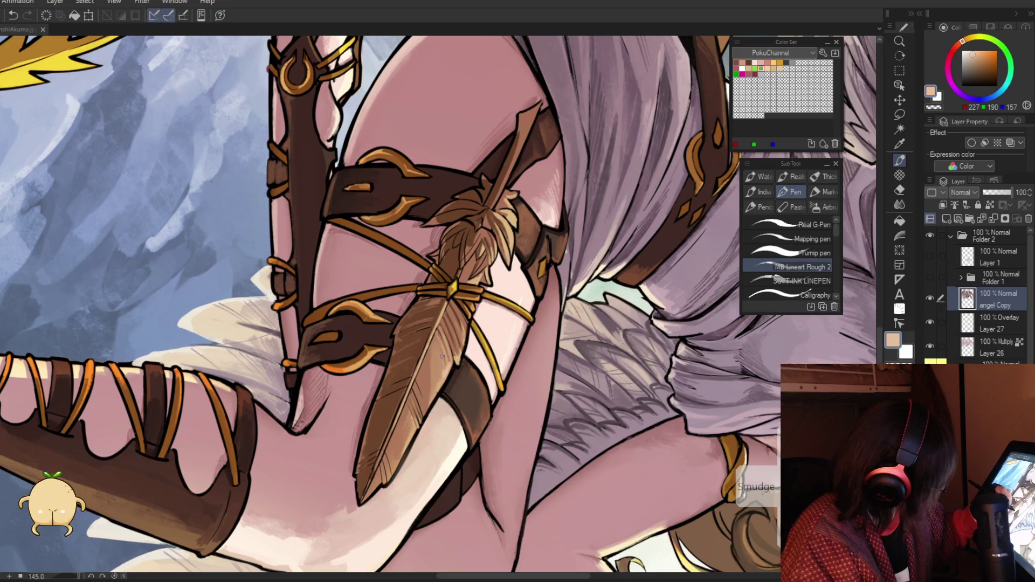
pyautogui.keyDown('alt'); pyautogui.click(430, 381); pyautogui.keyUp('alt')
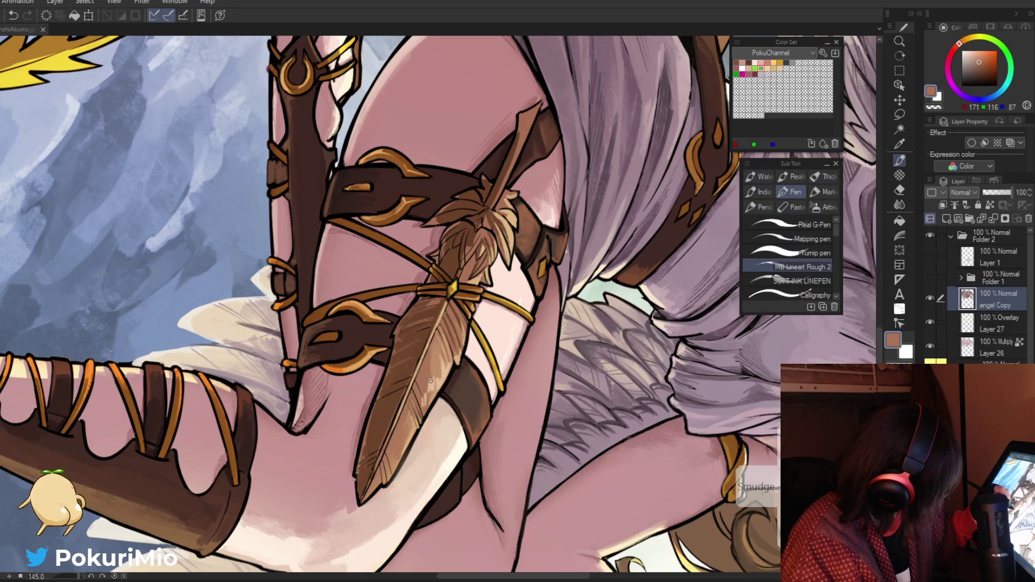
pyautogui.hotkey('ctrl', '0')
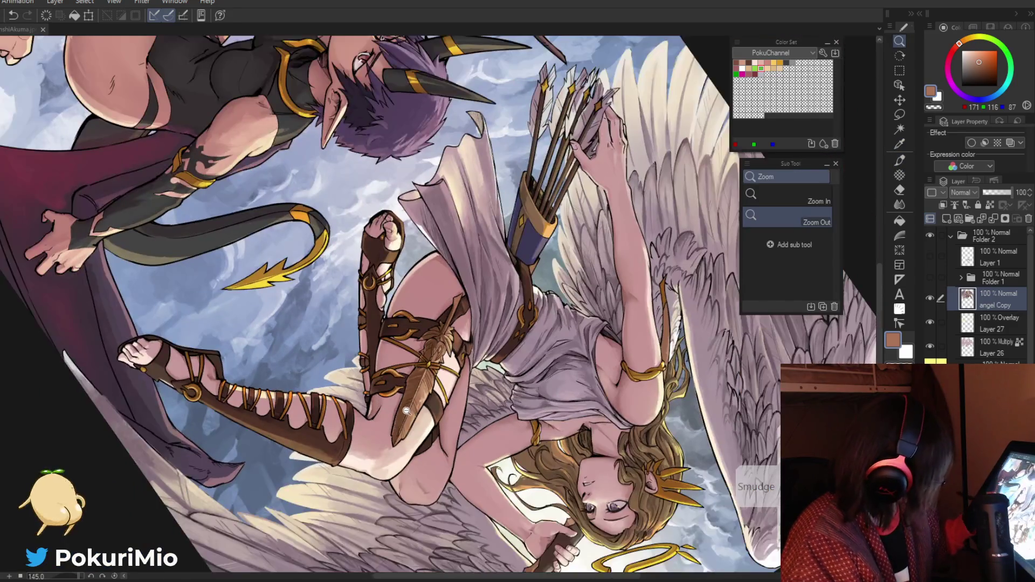
# Step: Pick a light tan, a paler highlight and a mid brown from the thigh feather
pyautogui.scroll(5, 410, 432)
pyautogui.keyDown('alt'); pyautogui.click(408, 438); pyautogui.keyUp('alt')
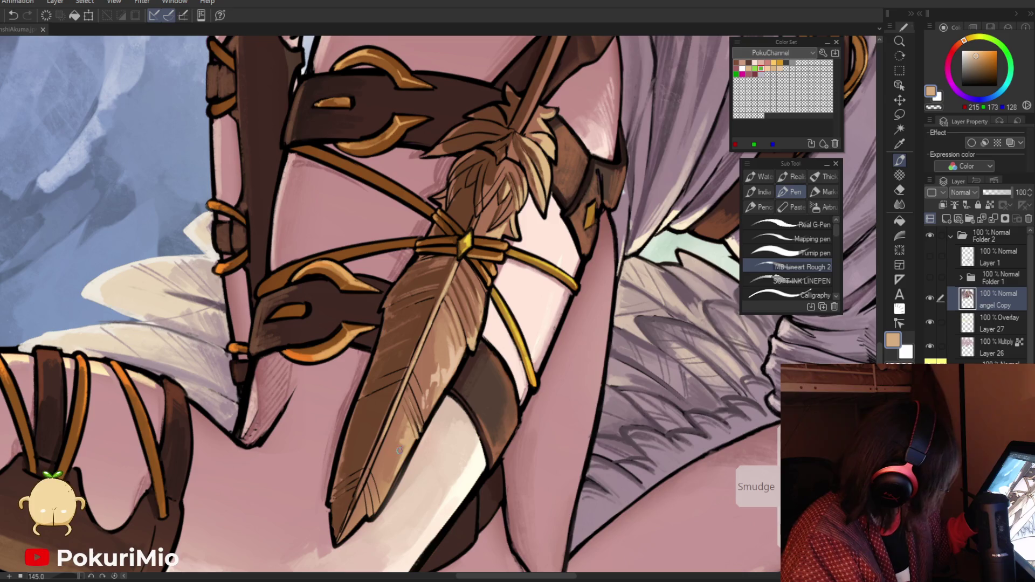
pyautogui.keyDown('alt'); pyautogui.click(410, 435); pyautogui.keyUp('alt')
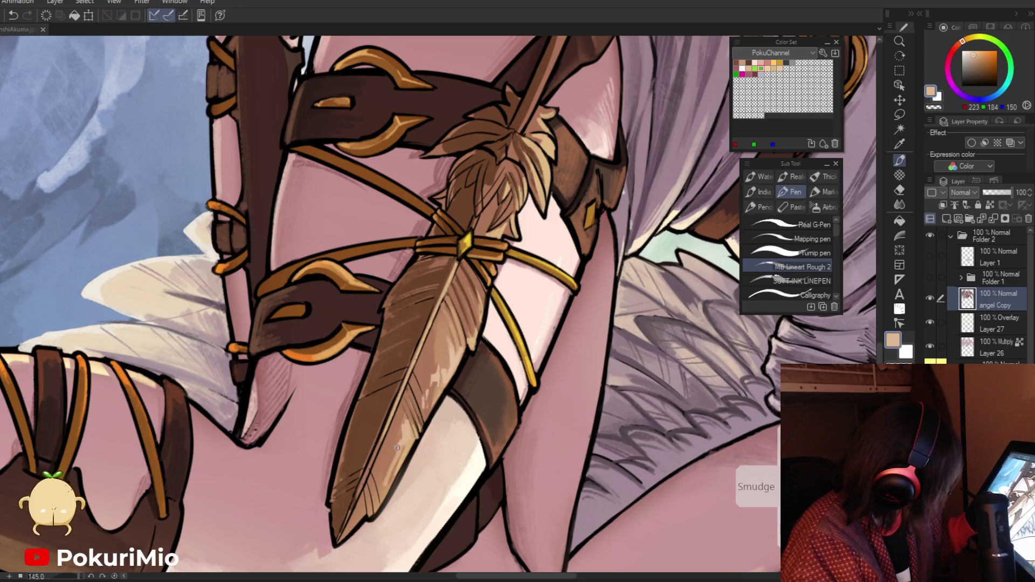
pyautogui.keyDown('alt'); pyautogui.click(386, 462); pyautogui.keyUp('alt')
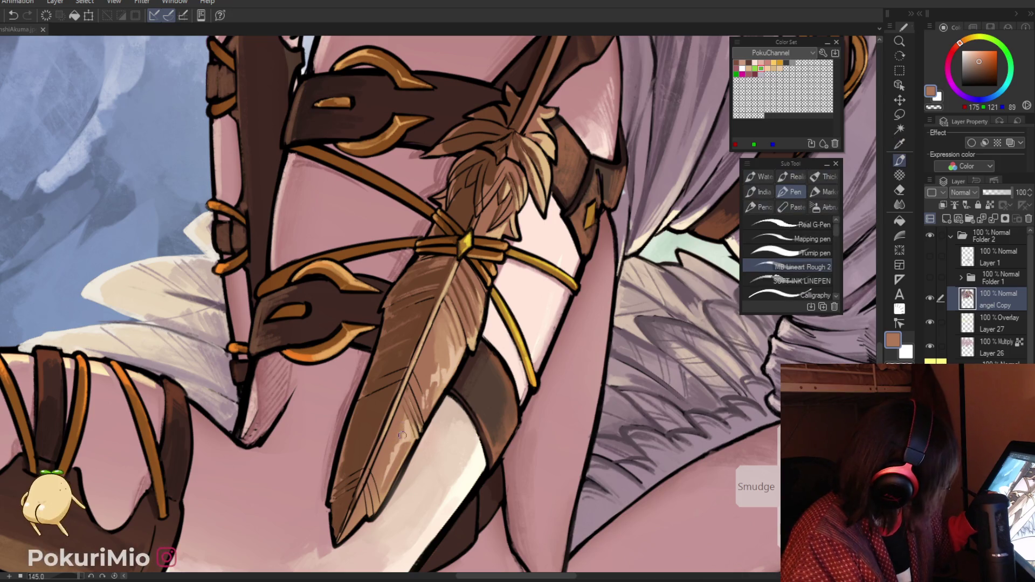
pyautogui.moveTo(375, 491)
pyautogui.mouseDown()
pyautogui.moveTo(353, 437)
pyautogui.moveTo(388, 362)
pyautogui.moveTo(373, 386)
pyautogui.moveTo(439, 526)
pyautogui.mouseUp()
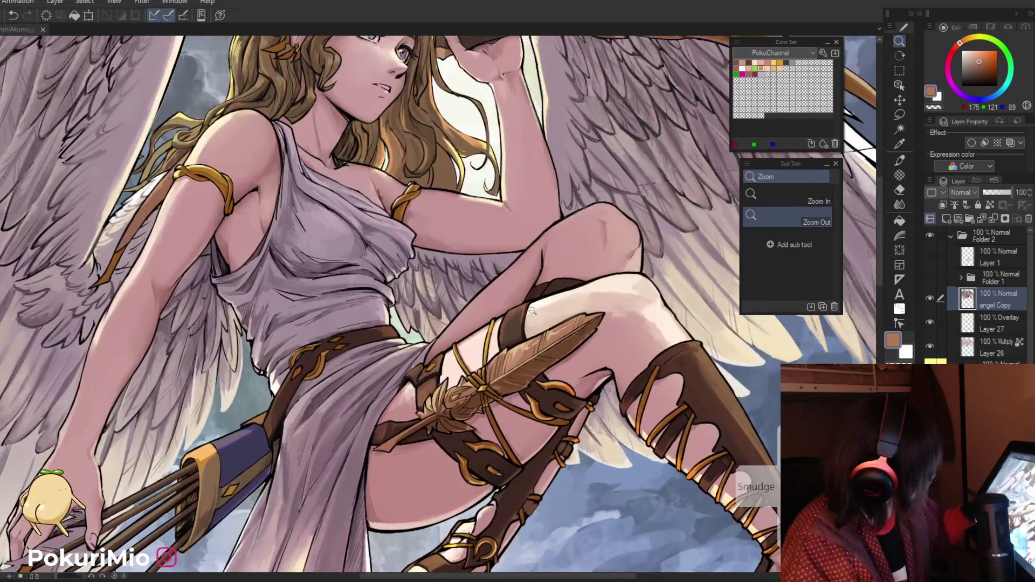
# Step: Shade the thigh feather with sampled light tans and darker browns
pyautogui.press('p')
pyautogui.scroll(5, 550, 332)
pyautogui.keyDown('alt'); pyautogui.click(573, 329); pyautogui.keyUp('alt')
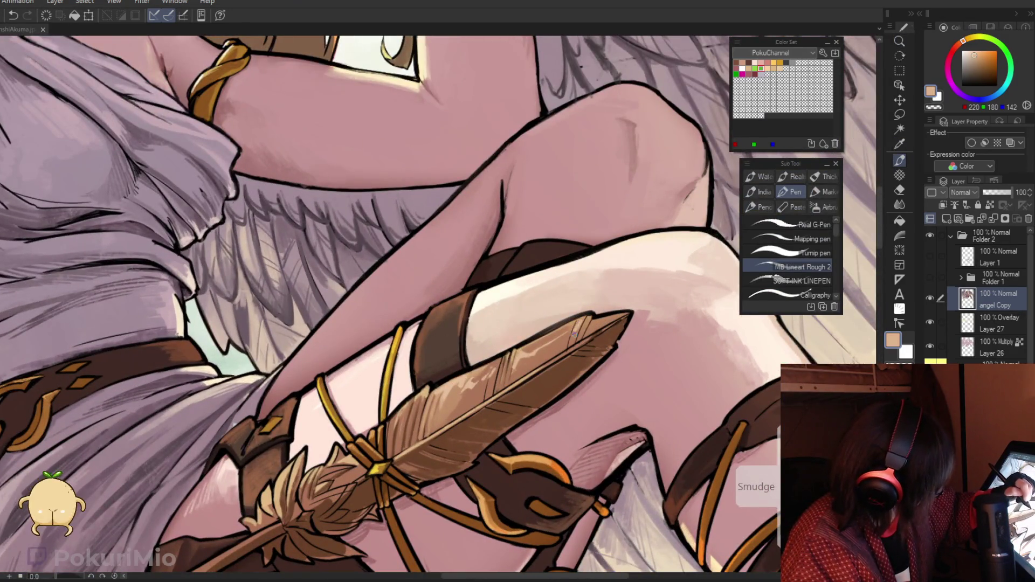
pyautogui.moveTo(624, 314)
pyautogui.mouseDown()
pyautogui.moveTo(486, 310)
pyautogui.moveTo(548, 304)
pyautogui.mouseUp()
pyautogui.keyDown('alt'); pyautogui.click(569, 310); pyautogui.keyUp('alt')
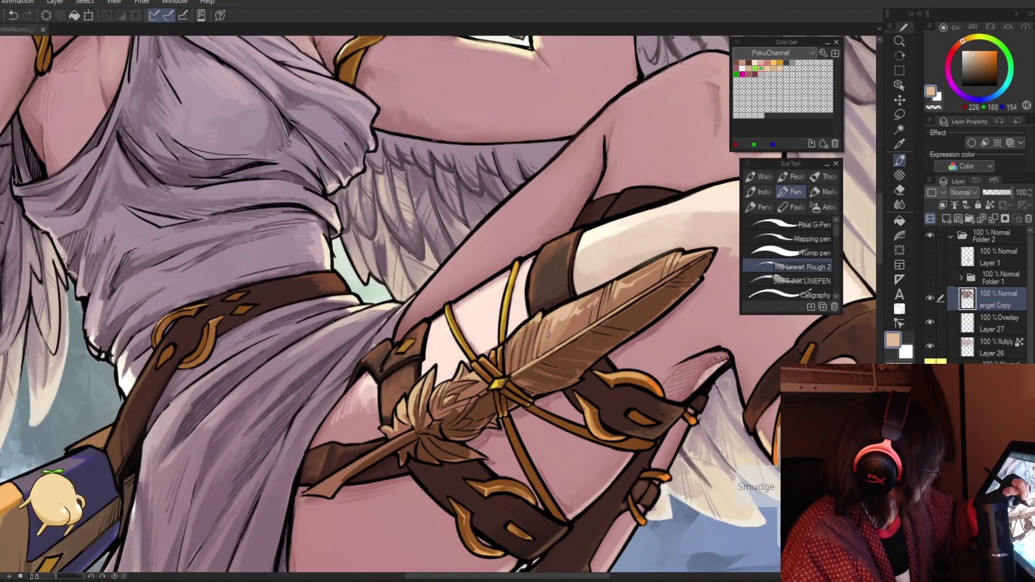
pyautogui.keyDown('alt'); pyautogui.click(517, 345); pyautogui.keyUp('alt')
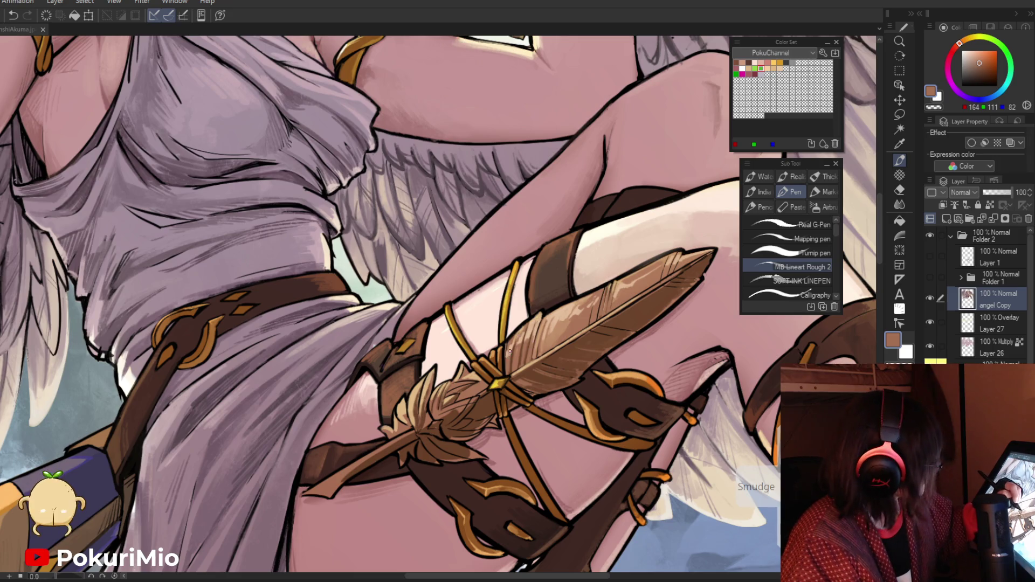
pyautogui.keyDown('alt'); pyautogui.click(527, 327); pyautogui.keyUp('alt')
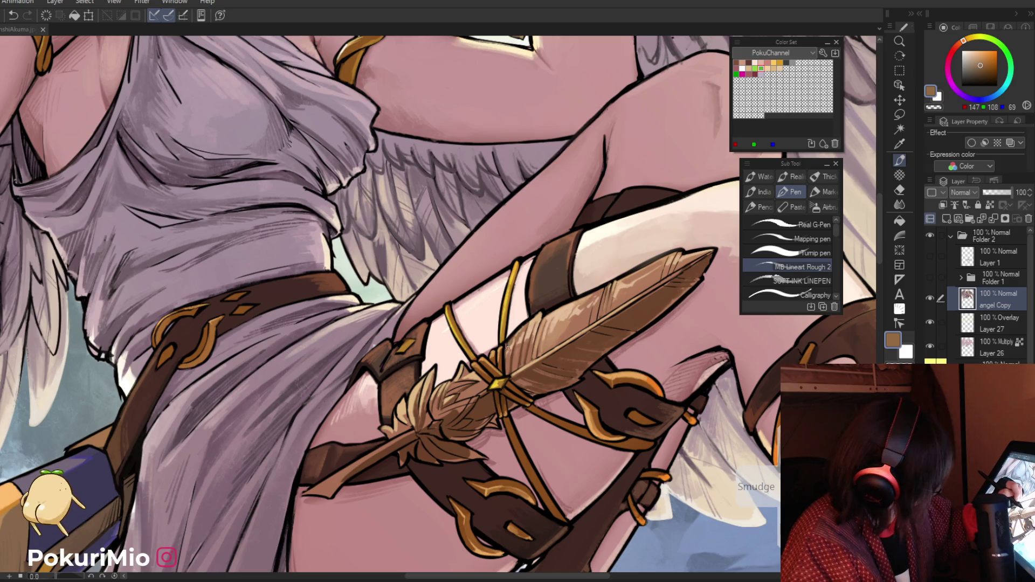
# Step: Add mid-brown and light-tan touches to the feather, checking the whole figure between passes
pyautogui.hotkey('ctrl', '0')
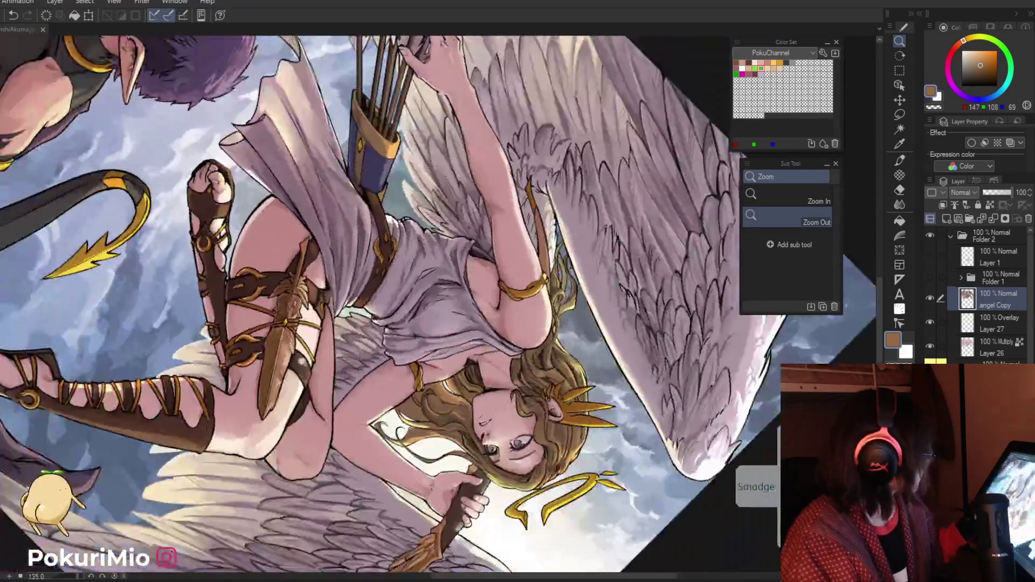
pyautogui.click(303, 363)
pyautogui.keyDown('alt'); pyautogui.click(307, 353); pyautogui.keyUp('alt')
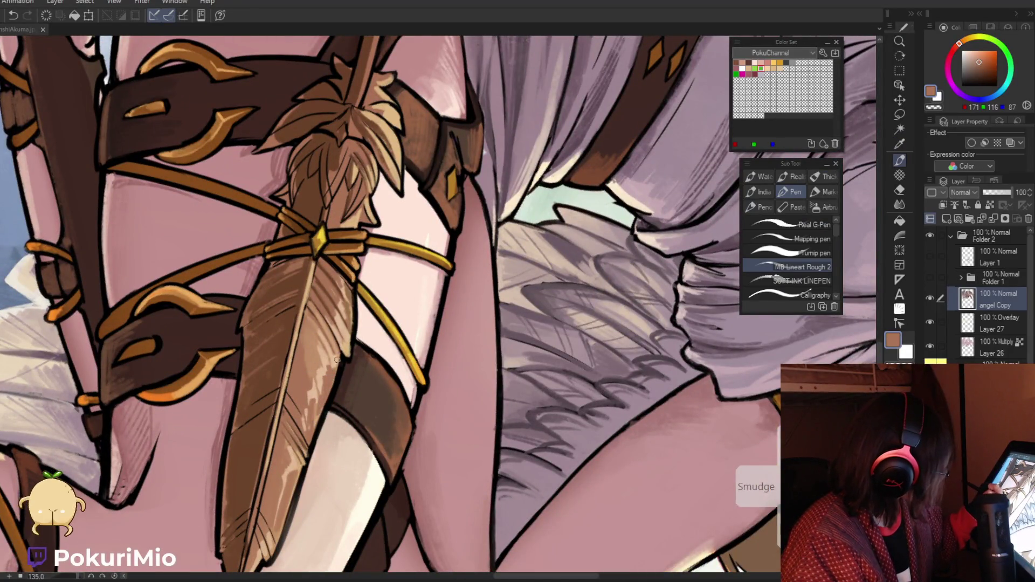
pyautogui.hotkey('ctrl', '0')
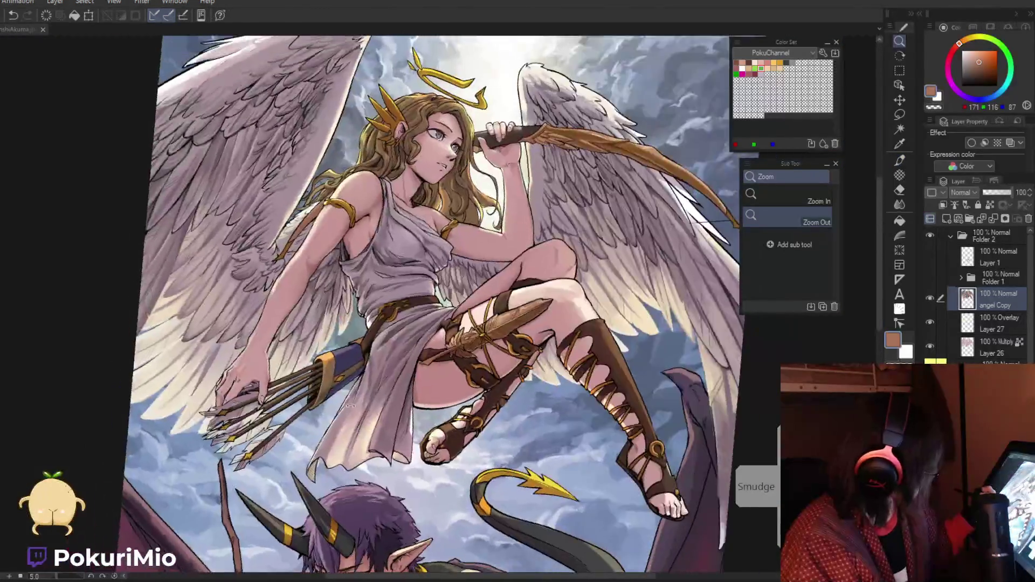
pyautogui.scroll(5, 487, 250)
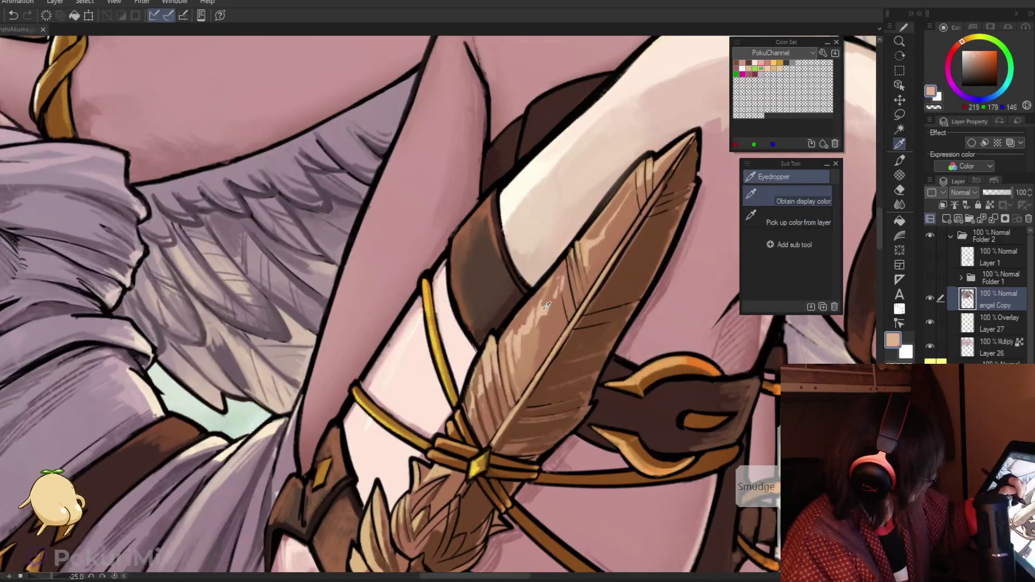
pyautogui.press('p')
pyautogui.keyDown('alt'); pyautogui.click(557, 287); pyautogui.keyUp('alt')
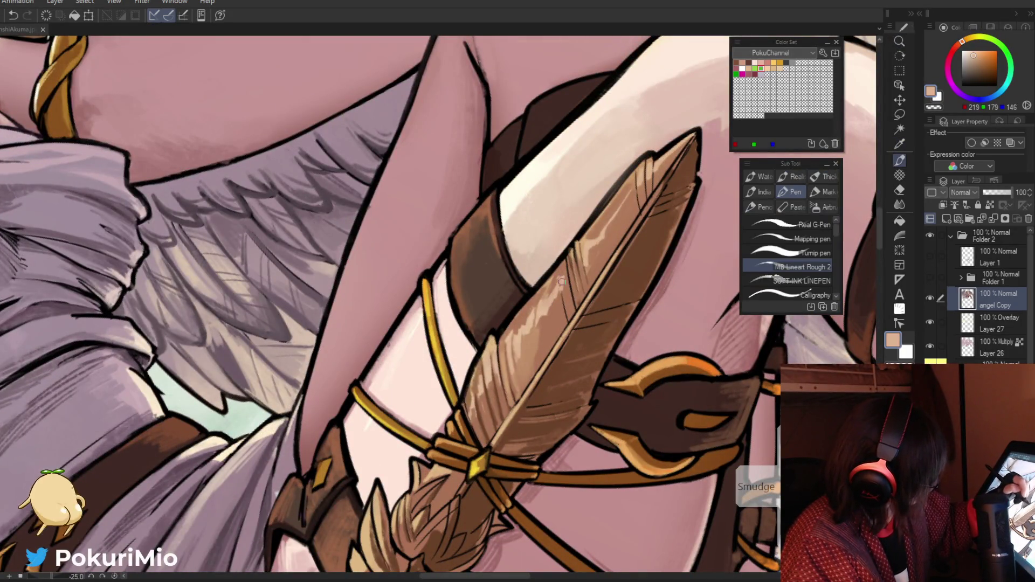
pyautogui.hotkey('ctrl', '0')
pyautogui.scroll(2, 567, 302)
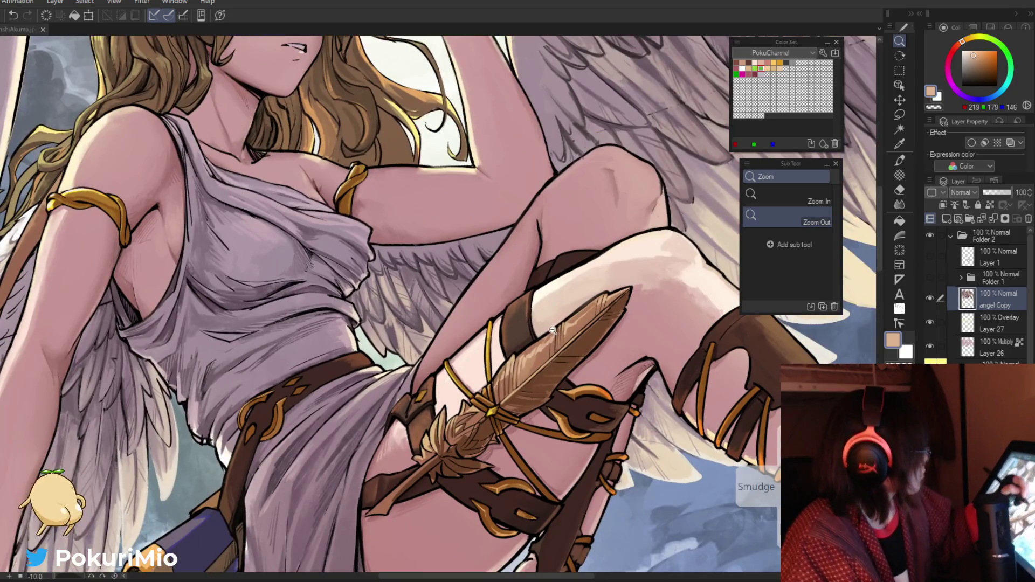
pyautogui.scroll(3, 569, 308)
pyautogui.press('p')
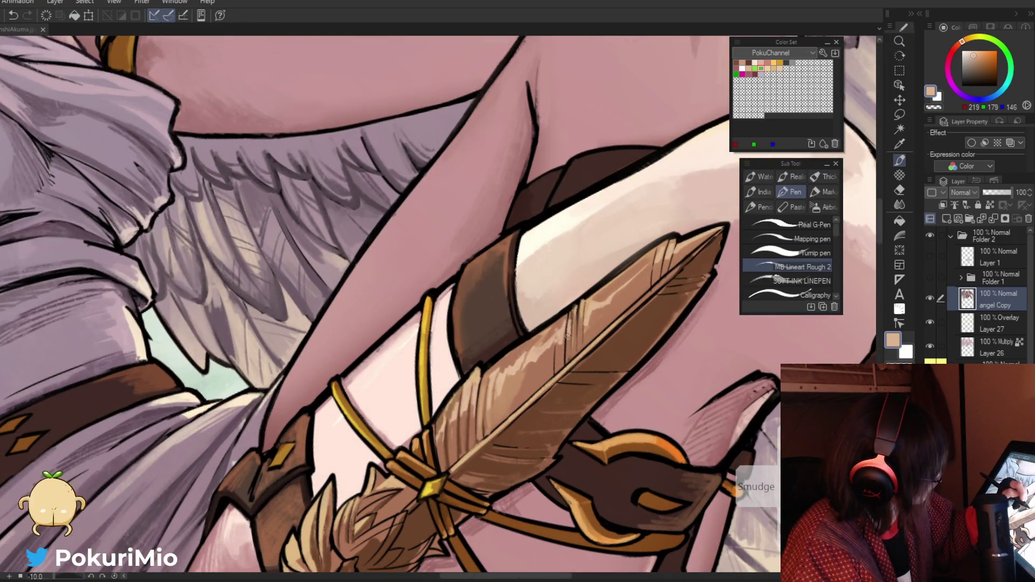
pyautogui.hotkey('ctrl', '0')
pyautogui.hotkey('ctrl', '0')
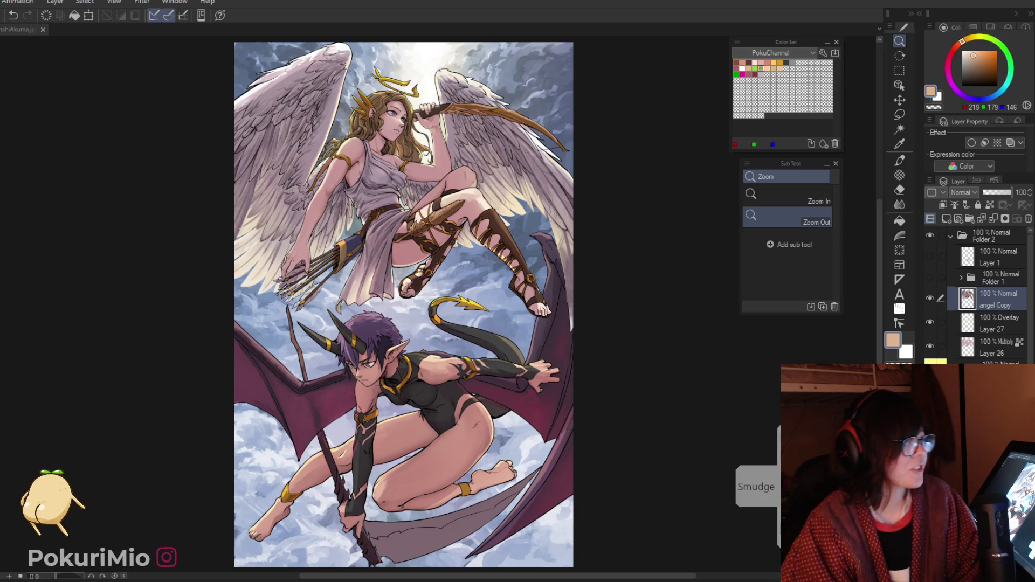
# Step: Save the illustration
pyautogui.hotkey('ctrl', 's')
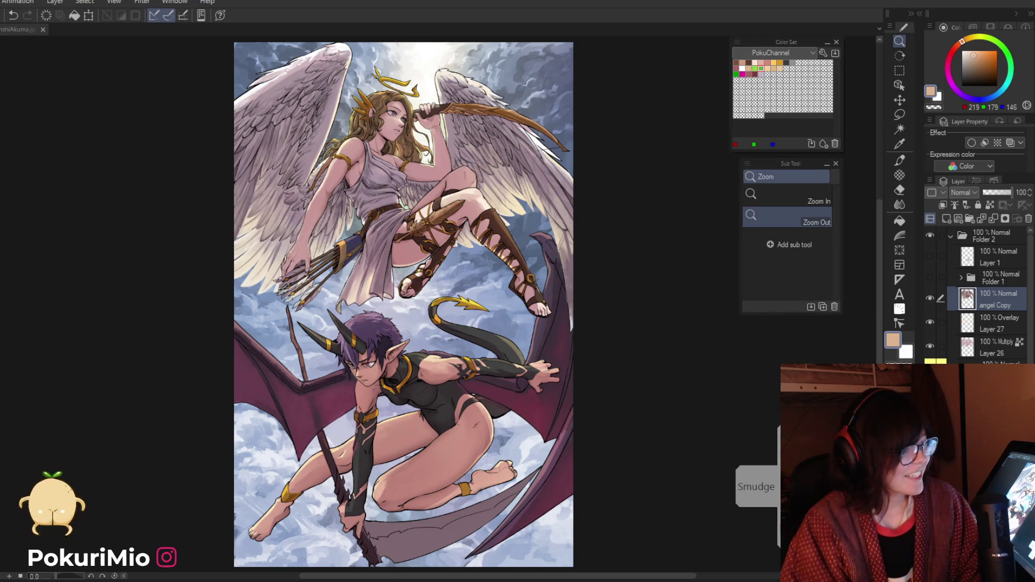
pyautogui.moveTo(620, 342); pyautogui.dragTo(620, 428)
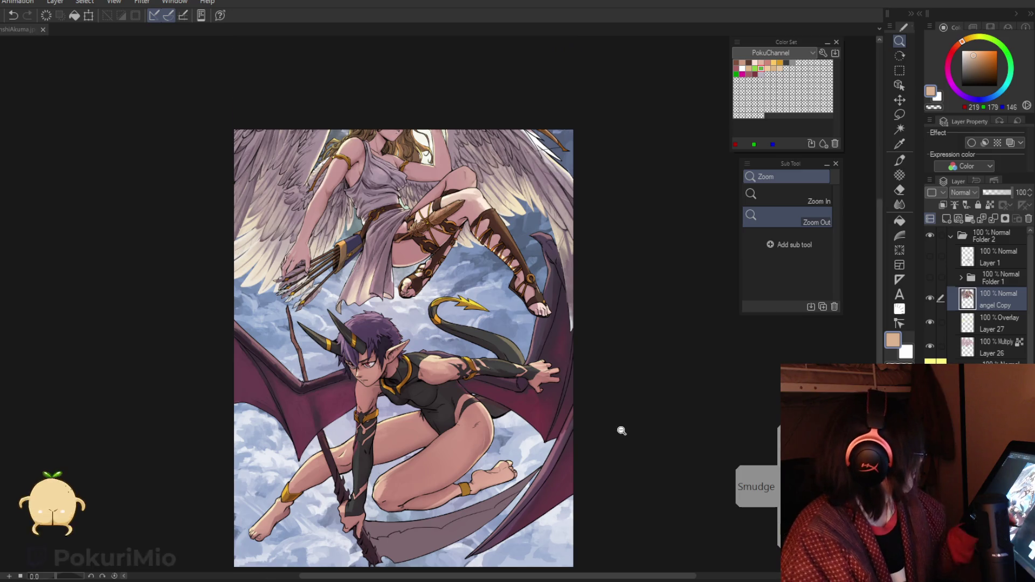
pyautogui.scroll(5, 565, 335)
# Step: Reduce the canvas tilt and paint the feather with a brown sampled from it
pyautogui.press('i')
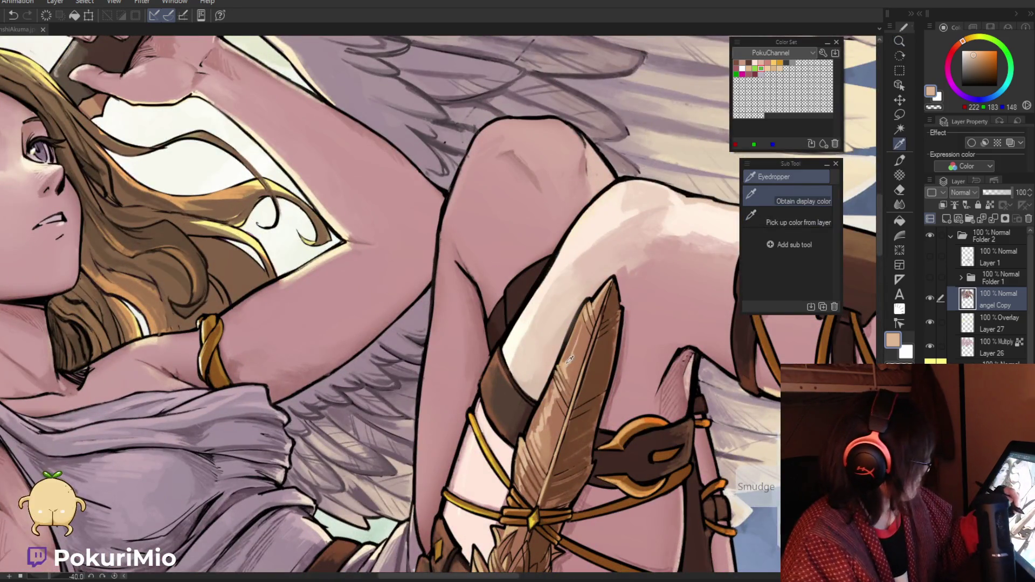
pyautogui.press('p')
pyautogui.press('z')
pyautogui.scroll(-3, 579, 334)
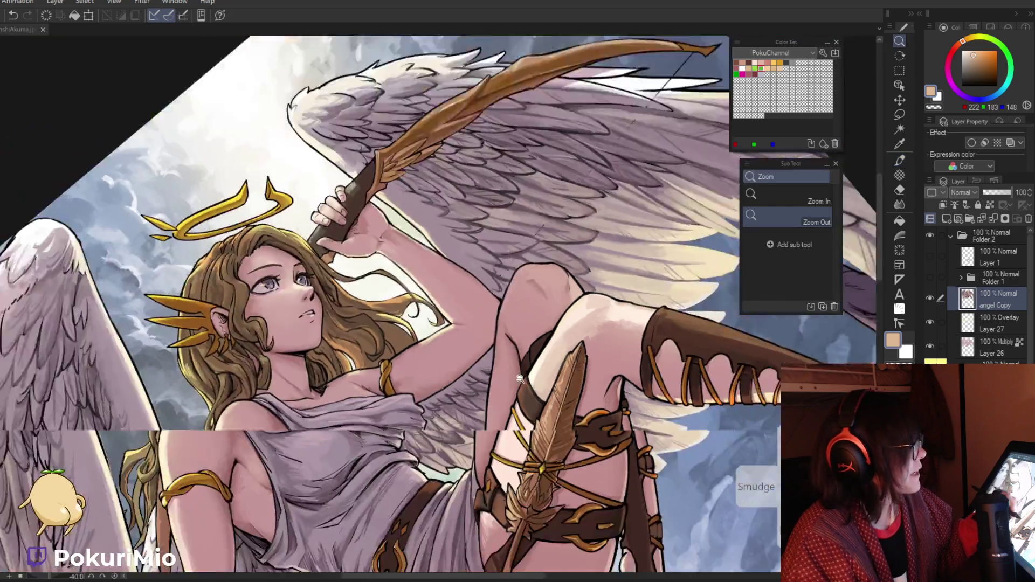
pyautogui.scroll(4, 452, 387)
pyautogui.press('p')
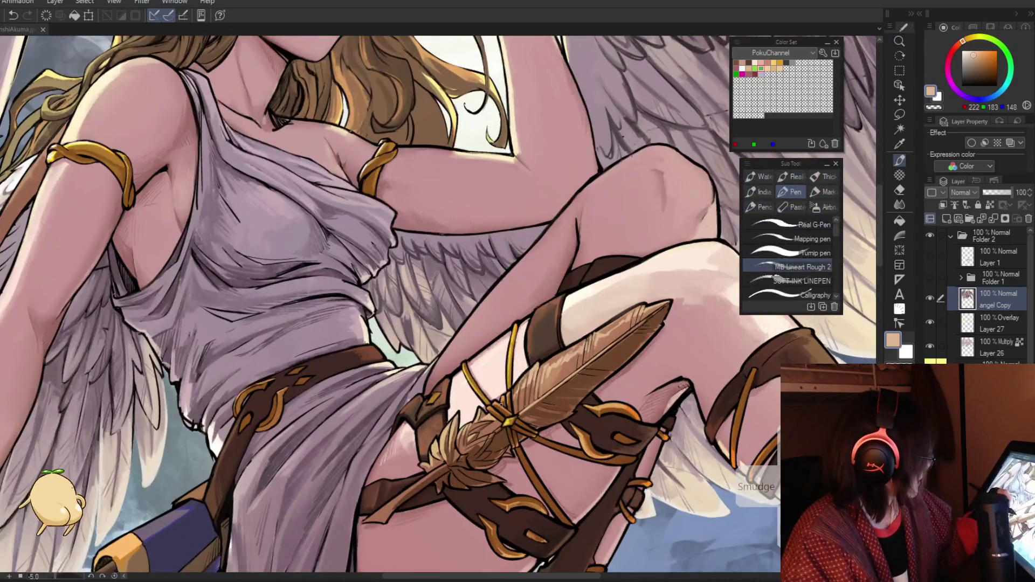
pyautogui.scroll(2, 479, 404)
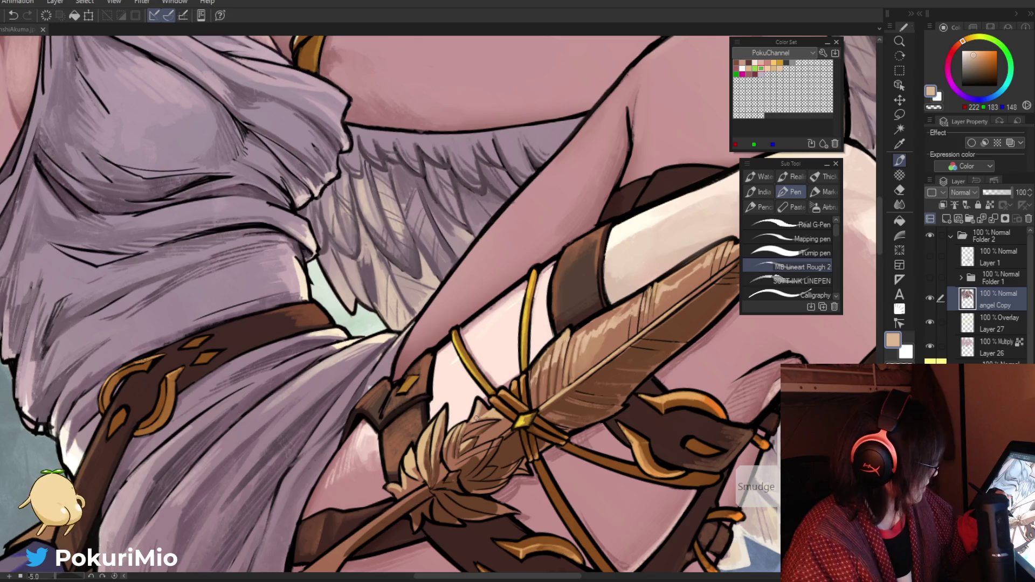
pyautogui.press('i')
pyautogui.click(474, 441)
pyautogui.press('p')
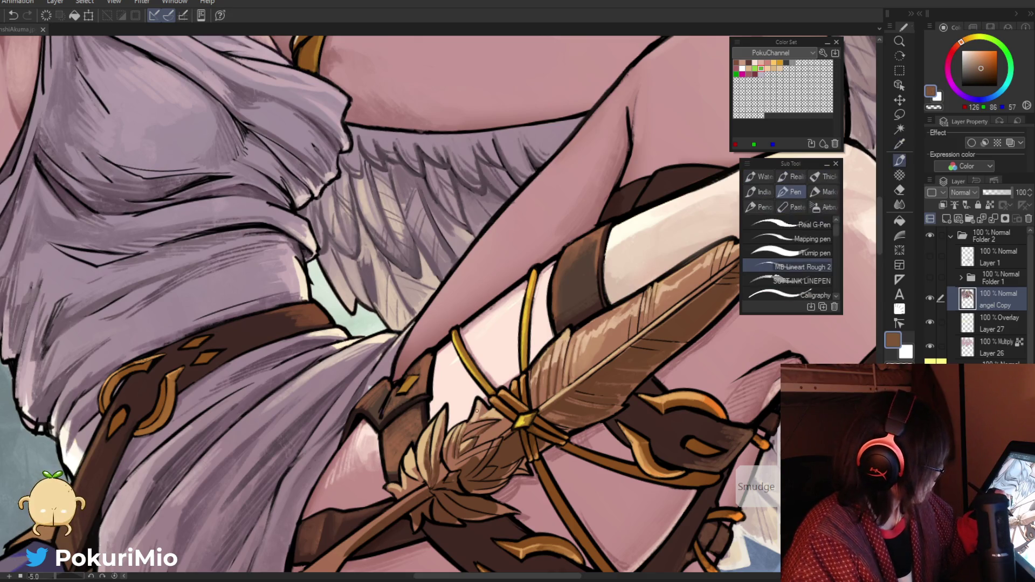
# Step: Deepen the feather shading with mid and dark browns sampled from it
pyautogui.moveTo(478, 403); pyautogui.dragTo(396, 410)
pyautogui.press('i')
pyautogui.scroll(3, 396, 410)
pyautogui.click(377, 402)
pyautogui.press('p')
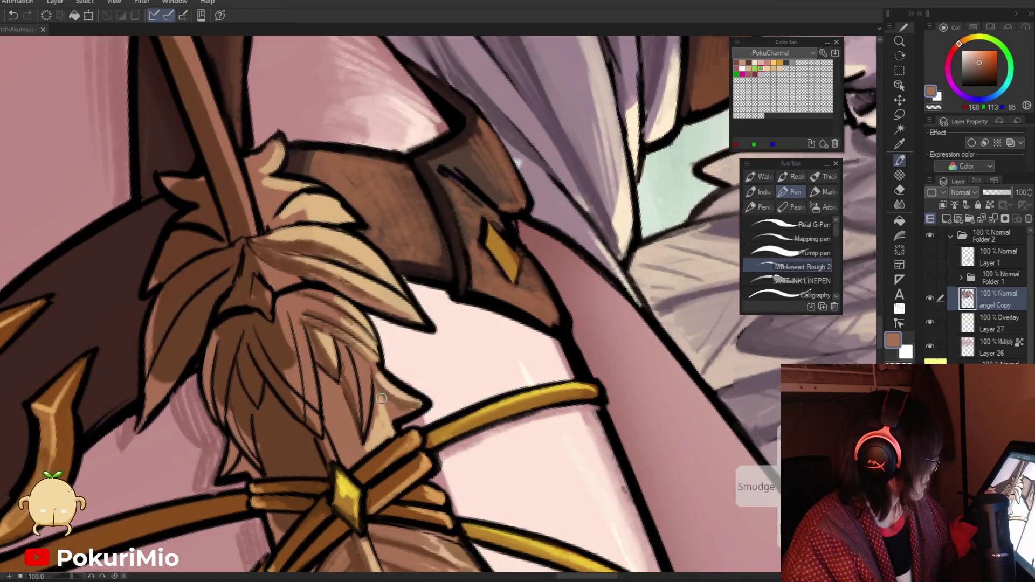
pyautogui.hotkey('ctrl', '0')
pyautogui.moveTo(486, 335)
pyautogui.mouseDown()
pyautogui.moveTo(550, 287)
pyautogui.moveTo(593, 286)
pyautogui.mouseUp()
pyautogui.press('i')
pyautogui.click(628, 334)
pyautogui.press('p')
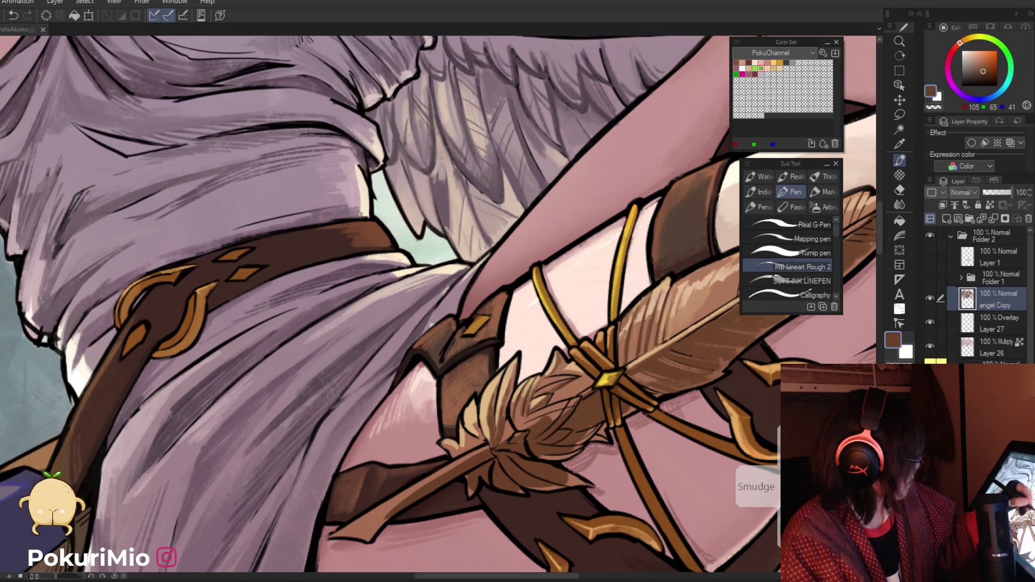
# Step: Draw a light tan highlight line down the feather's central shaft
pyautogui.moveTo(665, 330)
pyautogui.mouseDown()
pyautogui.moveTo(539, 356)
pyautogui.moveTo(583, 430)
pyautogui.mouseUp()
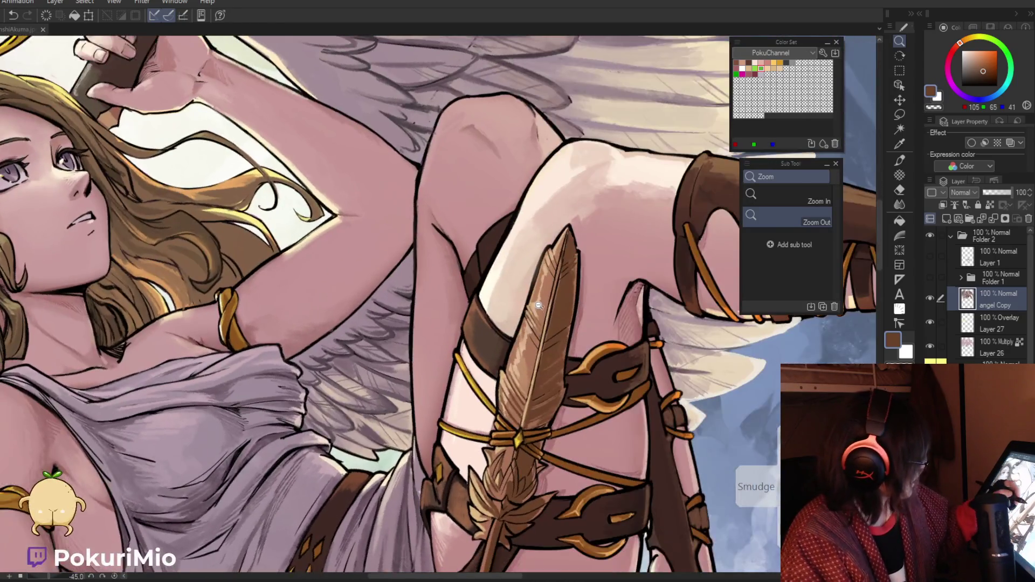
pyautogui.press('i')
pyautogui.keyDown('alt'); pyautogui.click(571, 230); pyautogui.keyUp('alt')
pyautogui.moveTo(577, 204)
pyautogui.mouseDown()
pyautogui.moveTo(514, 472)
pyautogui.moveTo(518, 458)
pyautogui.mouseUp()
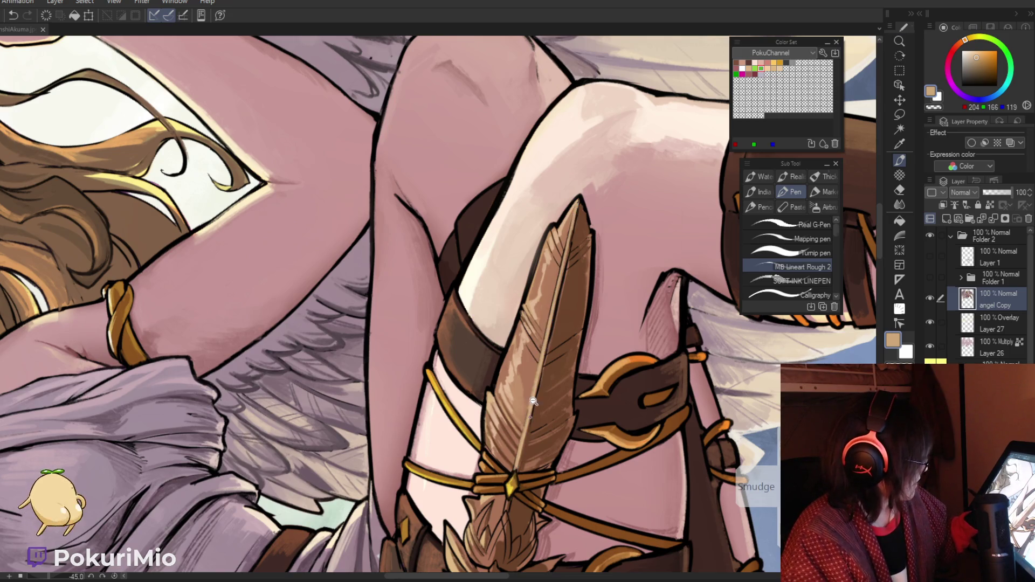
# Step: Zoom closer on the feather and sample several dark browns from it
pyautogui.click(545, 281)
pyautogui.press('i')
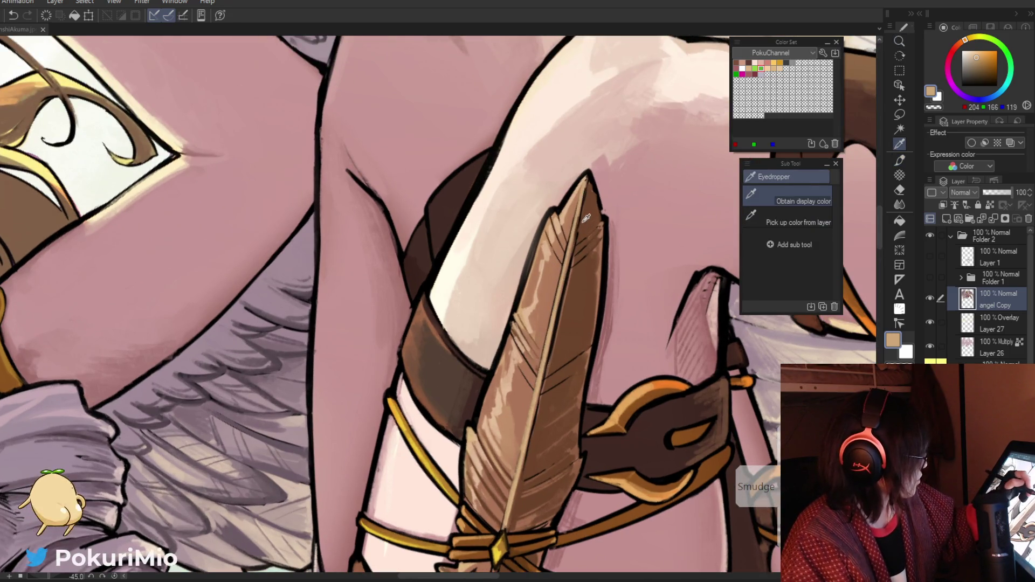
pyautogui.keyDown('alt'); pyautogui.click(586, 218); pyautogui.keyUp('alt')
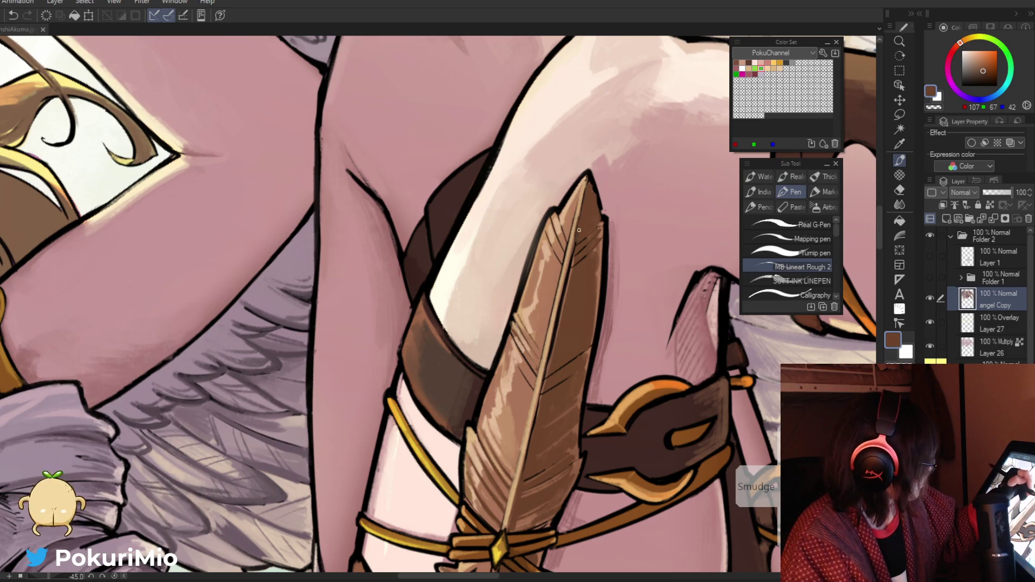
pyautogui.press('i')
pyautogui.click(643, 428)
pyautogui.click(574, 282)
pyautogui.press('p')
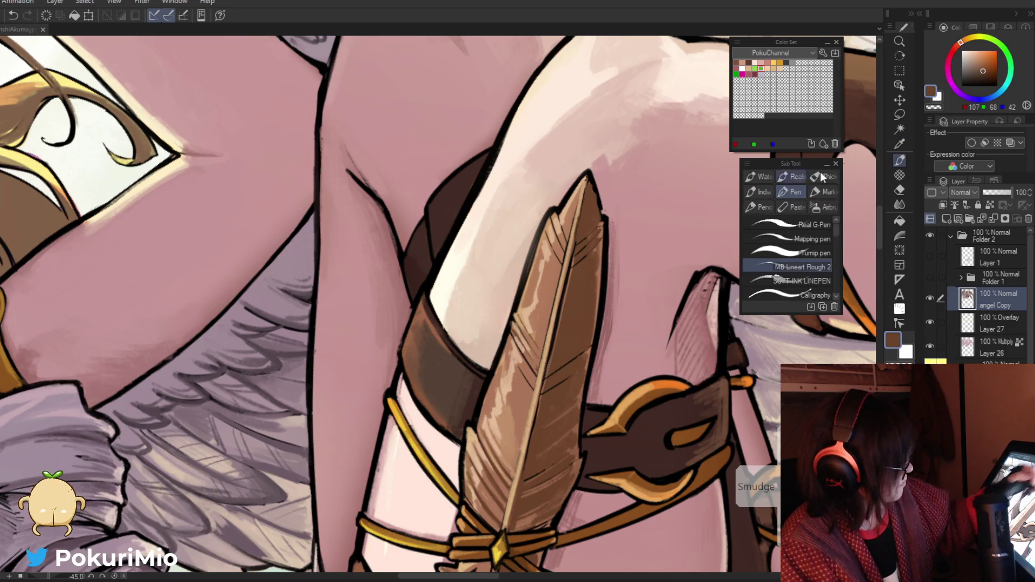
pyautogui.click(987, 70)
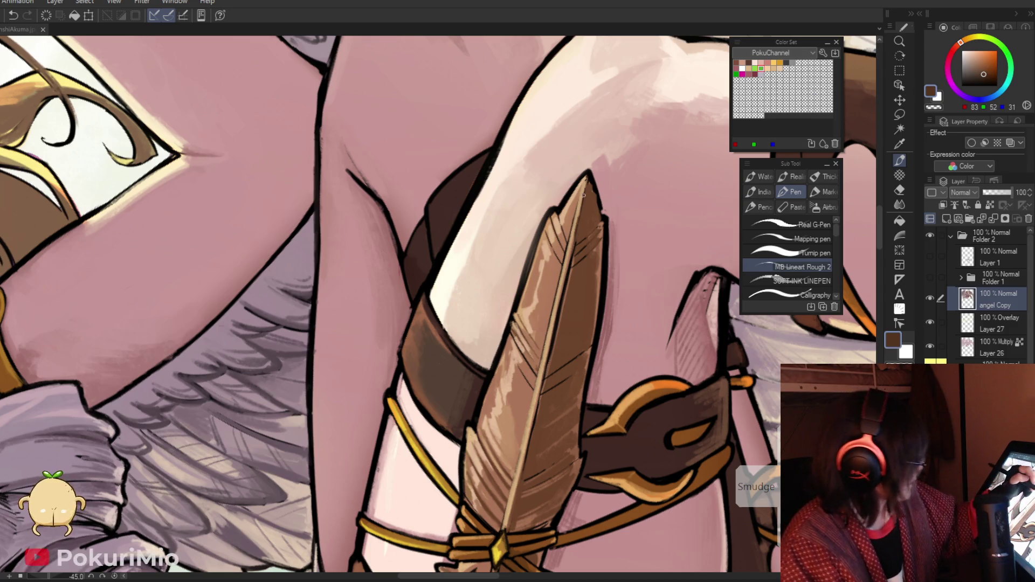
# Step: Try a light tan stroke on the feather tip, undo it, then paint a mid-brown stroke along the shaft
pyautogui.press('i')
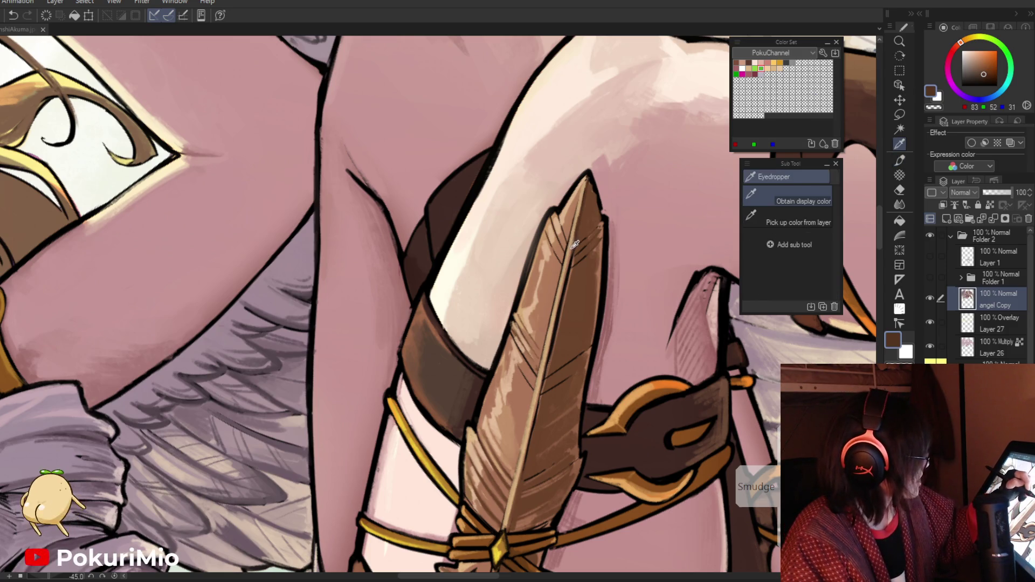
pyautogui.click(574, 244)
pyautogui.press('p')
pyautogui.moveTo(574, 245); pyautogui.dragTo(587, 184)
pyautogui.hotkey('ctrl', 'z')
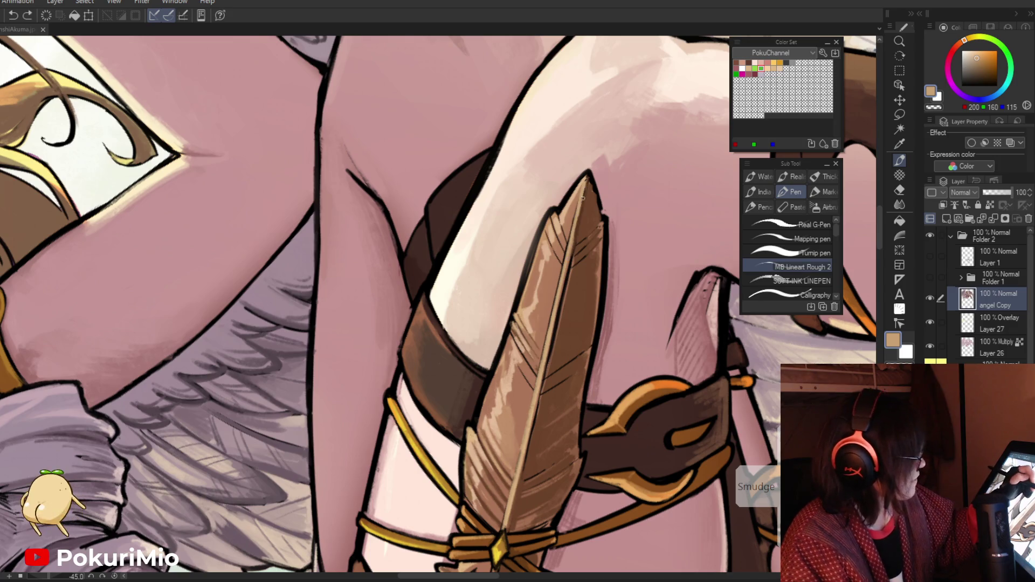
pyautogui.press('i')
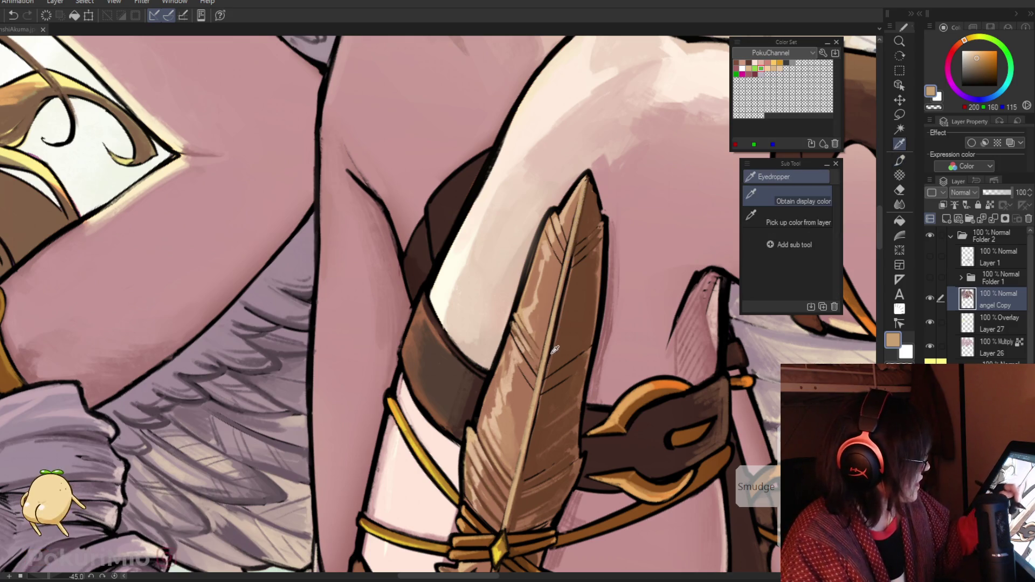
pyautogui.click(523, 419)
pyautogui.press('p')
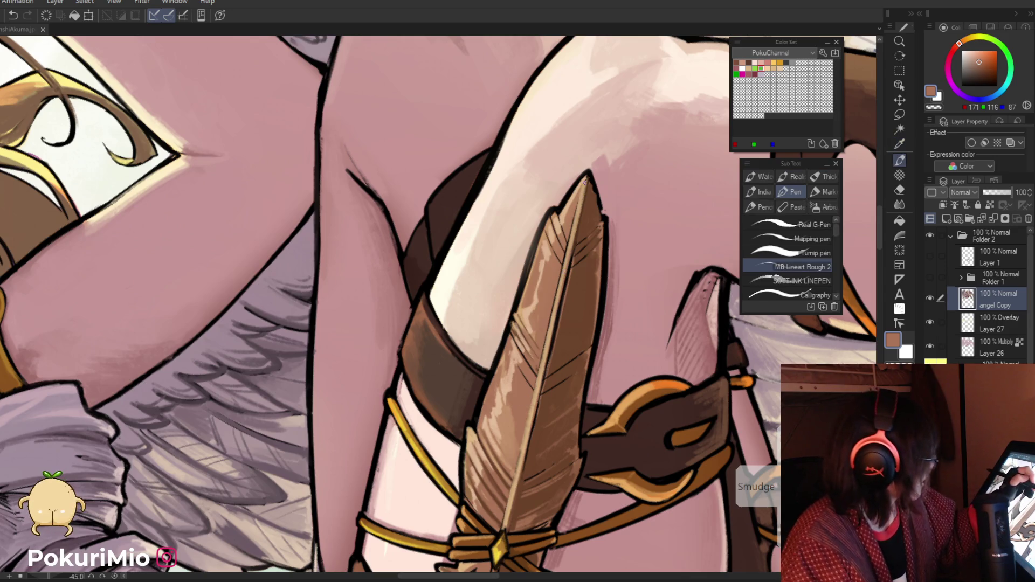
pyautogui.moveTo(587, 179); pyautogui.dragTo(507, 499)
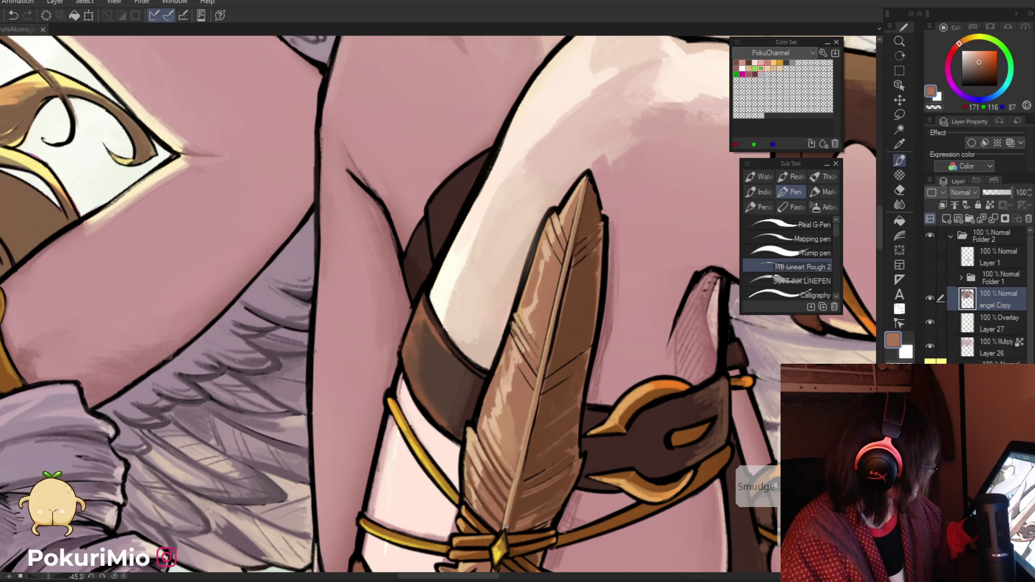
# Step: Add a short light tan stroke along the shaft and dark brown barb strokes at the tip
pyautogui.press('/')
pyautogui.scroll(-3, 502, 498)
pyautogui.scroll(4, 525, 476)
pyautogui.keyDown('alt'); pyautogui.click(525, 476); pyautogui.keyUp('alt')
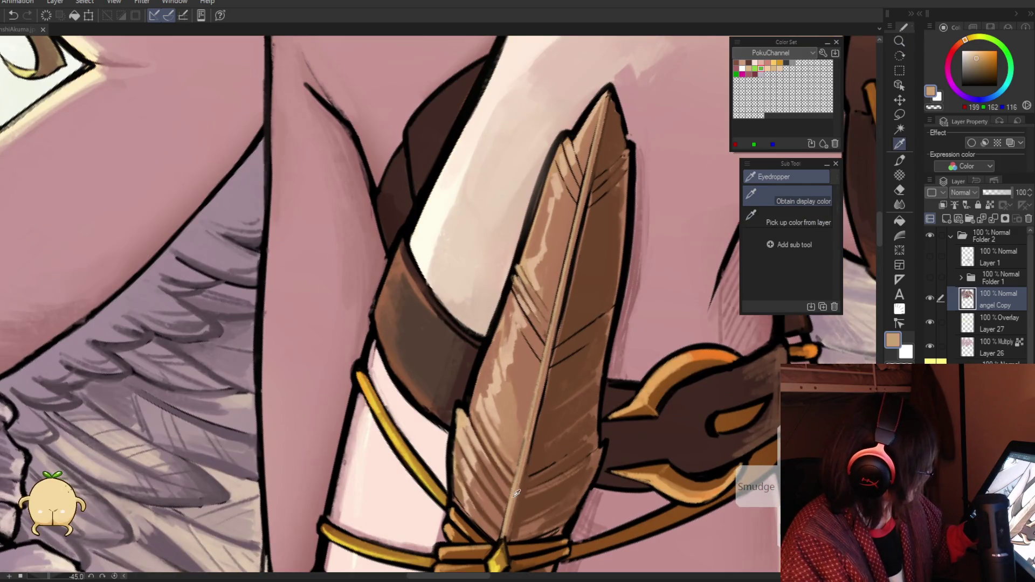
pyautogui.press('p')
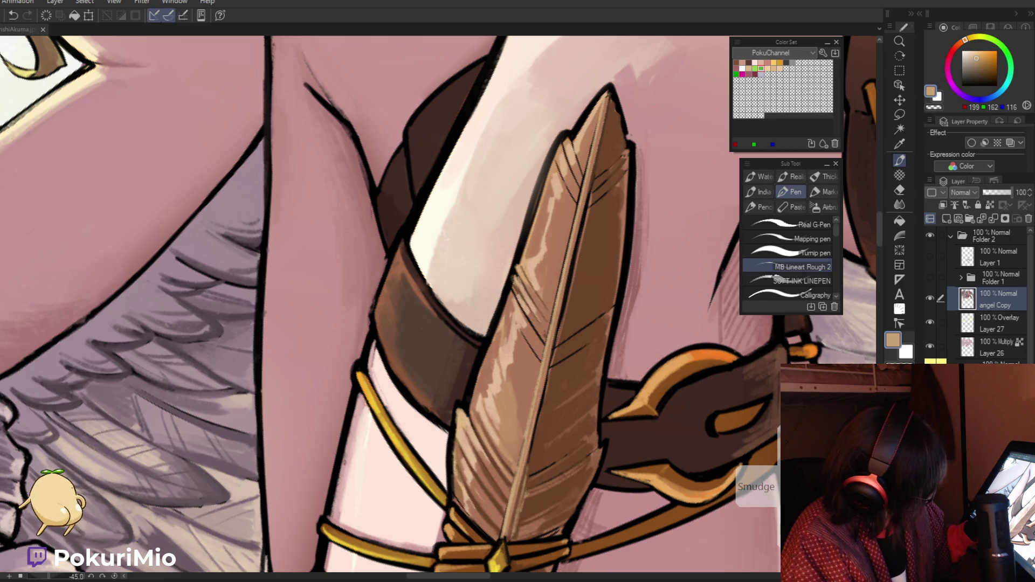
pyautogui.moveTo(530, 458); pyautogui.dragTo(526, 473)
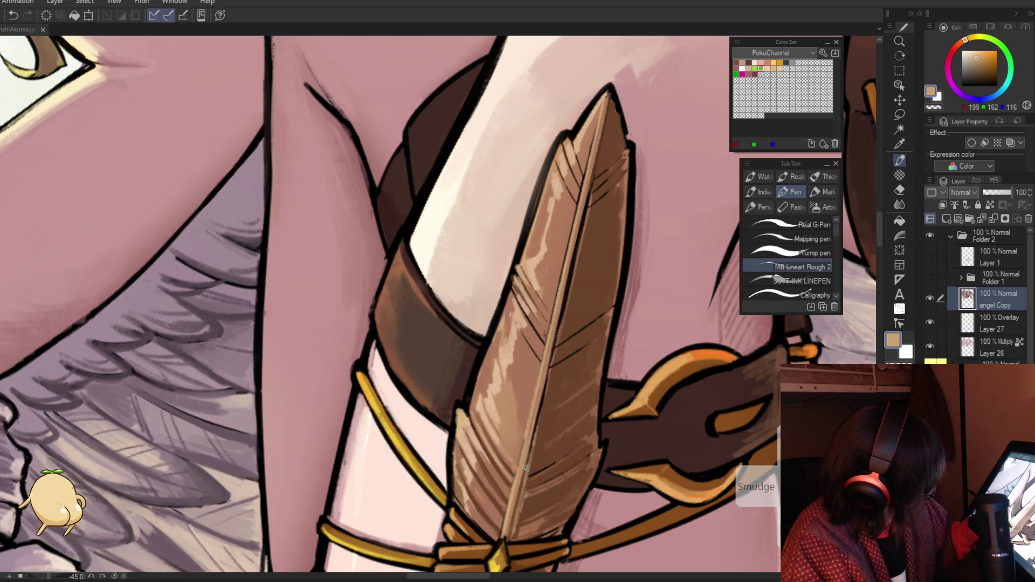
pyautogui.keyDown('alt'); pyautogui.click(560, 322); pyautogui.keyUp('alt')
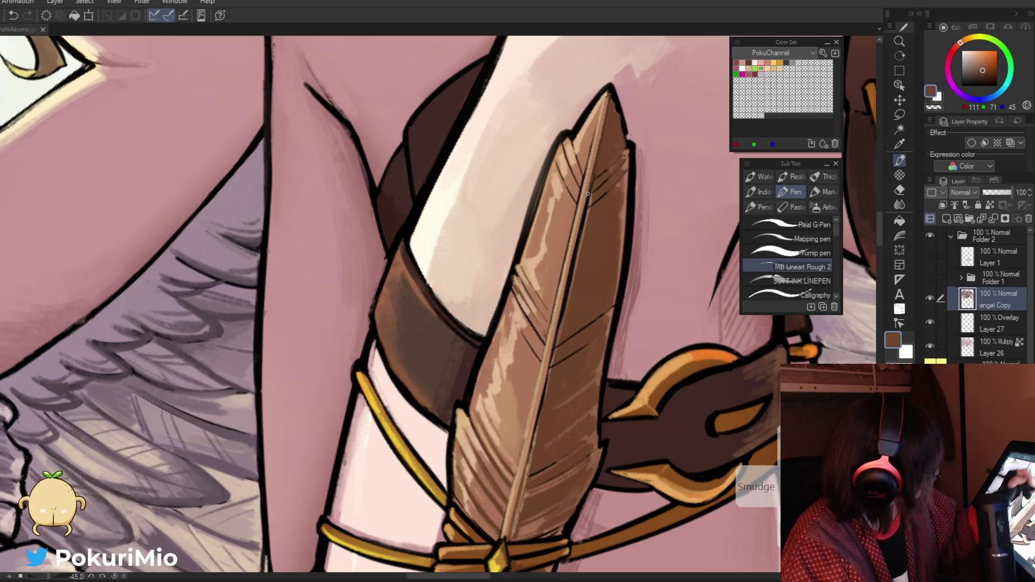
pyautogui.moveTo(590, 181)
pyautogui.mouseDown()
pyautogui.moveTo(430, 382)
pyautogui.moveTo(618, 502)
pyautogui.moveTo(577, 420)
pyautogui.moveTo(571, 463)
pyautogui.moveTo(601, 468)
pyautogui.mouseUp()
pyautogui.press('p')
pyautogui.press('/')
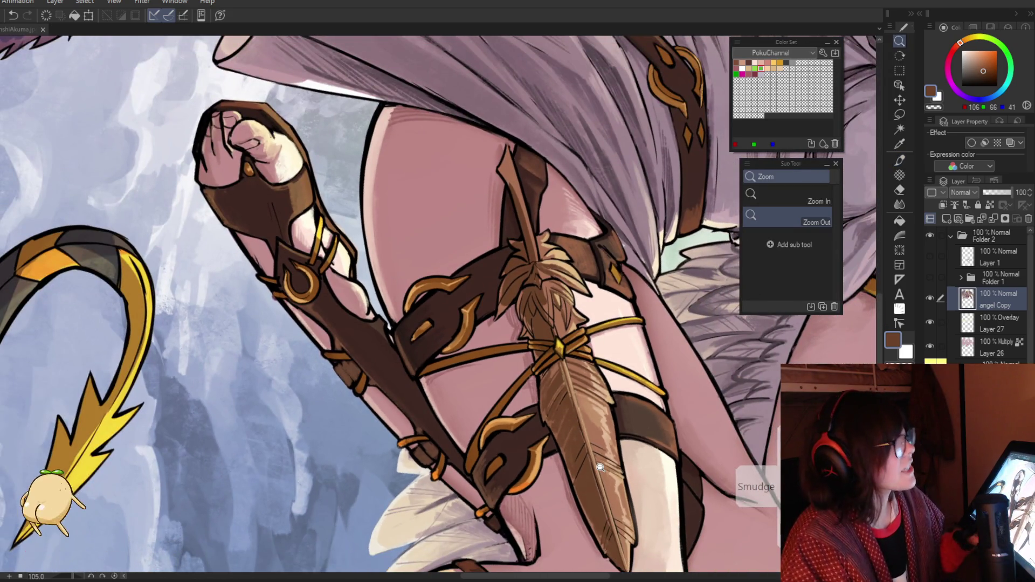
# Step: Zoom in close on the feather knot at the thigh
pyautogui.moveTo(510, 417); pyautogui.dragTo(511, 446)
pyautogui.moveTo(553, 397)
pyautogui.mouseDown()
pyautogui.moveTo(578, 386)
pyautogui.moveTo(591, 435)
pyautogui.mouseUp()
pyautogui.press('p')
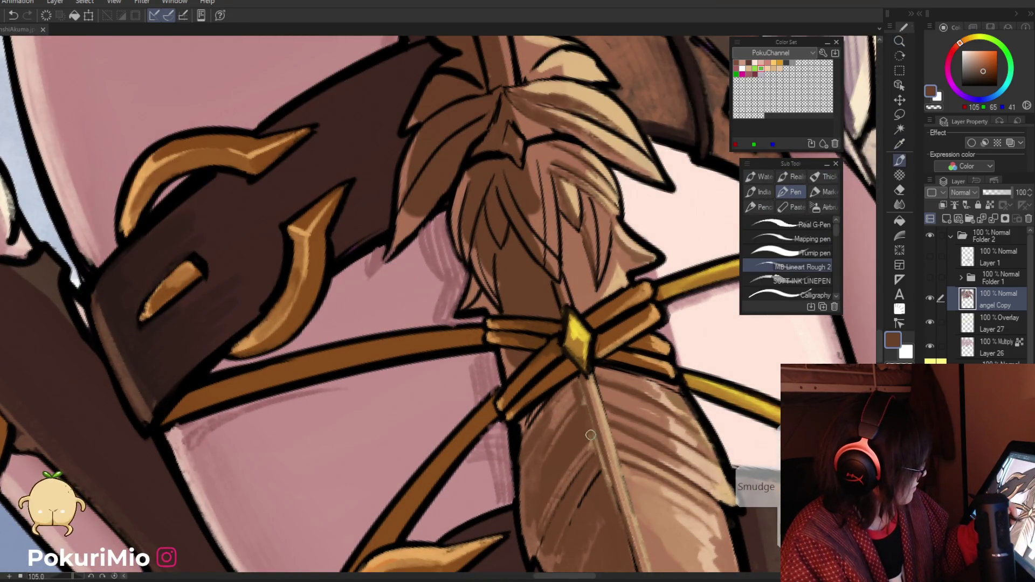
pyautogui.press('/')
pyautogui.moveTo(577, 383); pyautogui.dragTo(544, 402)
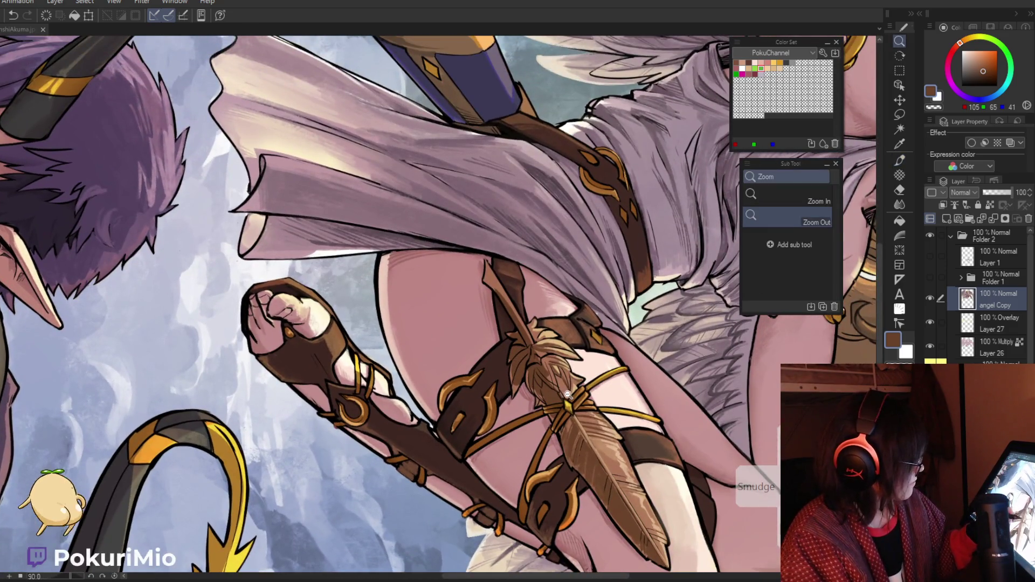
pyautogui.click(544, 402)
pyautogui.press('p')
# Step: Brighten the feather's fluffy base with light tans, rotating to reach it, and sample mid browns
pyautogui.keyDown('alt'); pyautogui.click(574, 366); pyautogui.keyUp('alt')
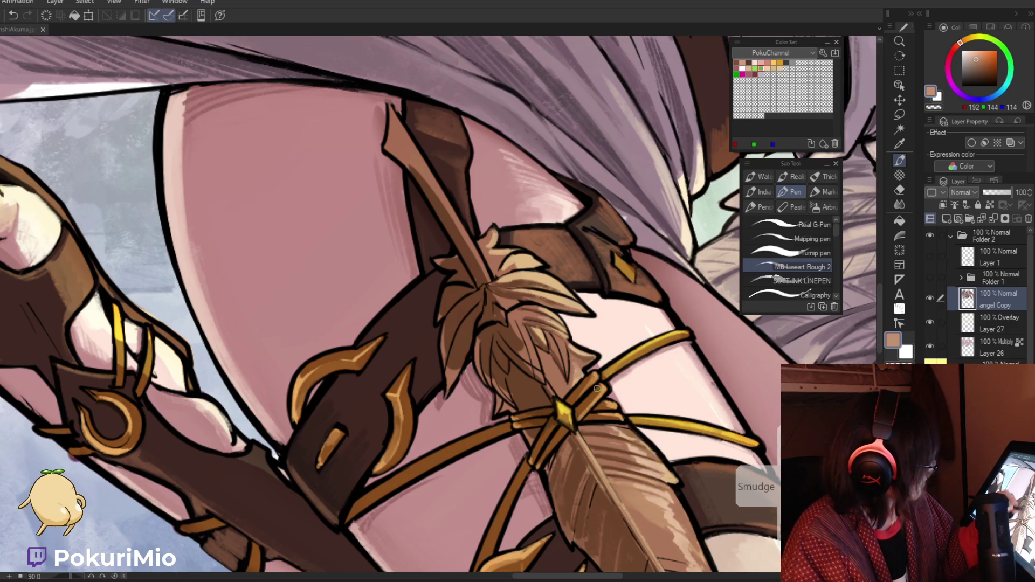
pyautogui.keyDown('alt'); pyautogui.click(527, 320); pyautogui.keyUp('alt')
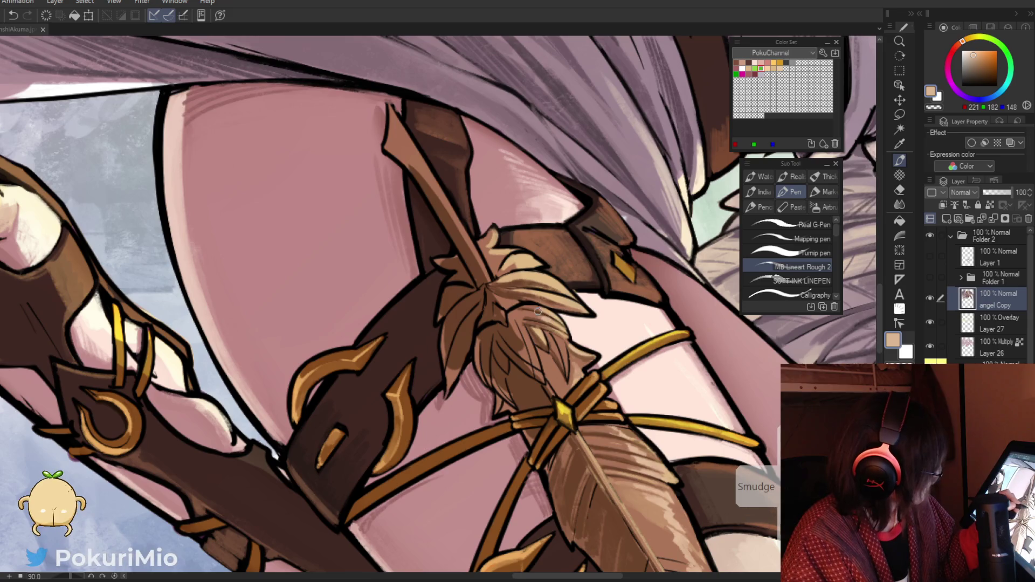
pyautogui.moveTo(543, 311)
pyautogui.mouseDown()
pyautogui.moveTo(517, 453)
pyautogui.moveTo(567, 539)
pyautogui.moveTo(615, 413)
pyautogui.mouseUp()
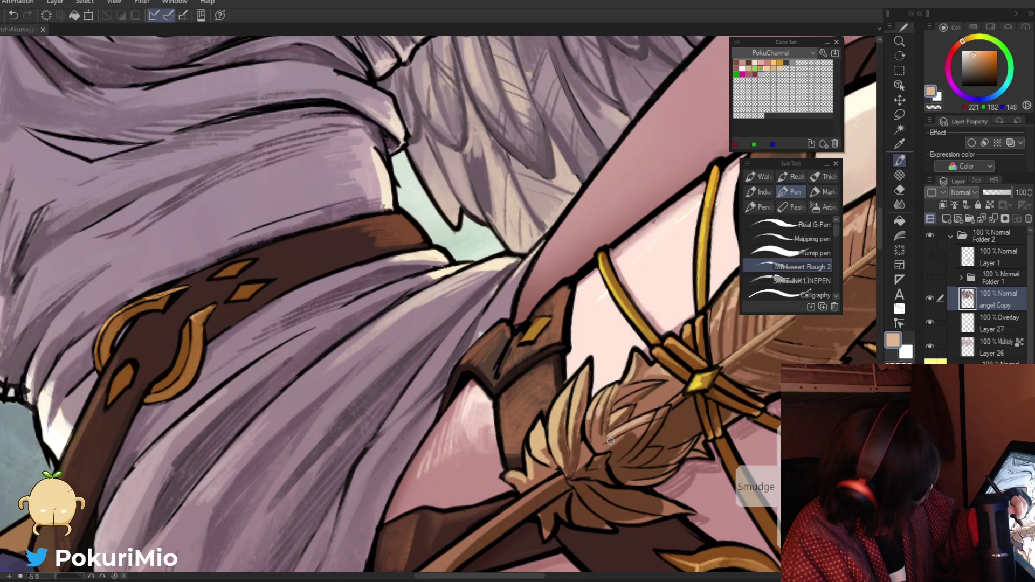
pyautogui.keyDown('alt'); pyautogui.click(641, 430); pyautogui.keyUp('alt')
pyautogui.keyDown('alt'); pyautogui.click(628, 439); pyautogui.keyUp('alt')
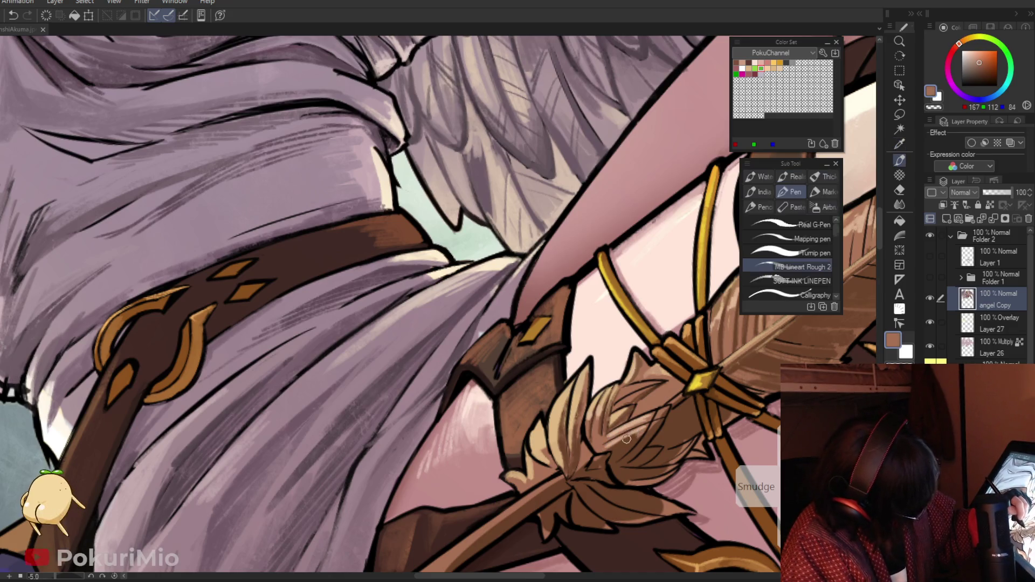
# Step: Paint a small yellow diamond, sampled from the golden knot, at the feather's end
pyautogui.hotkey('ctrl', 'alt', 'space')
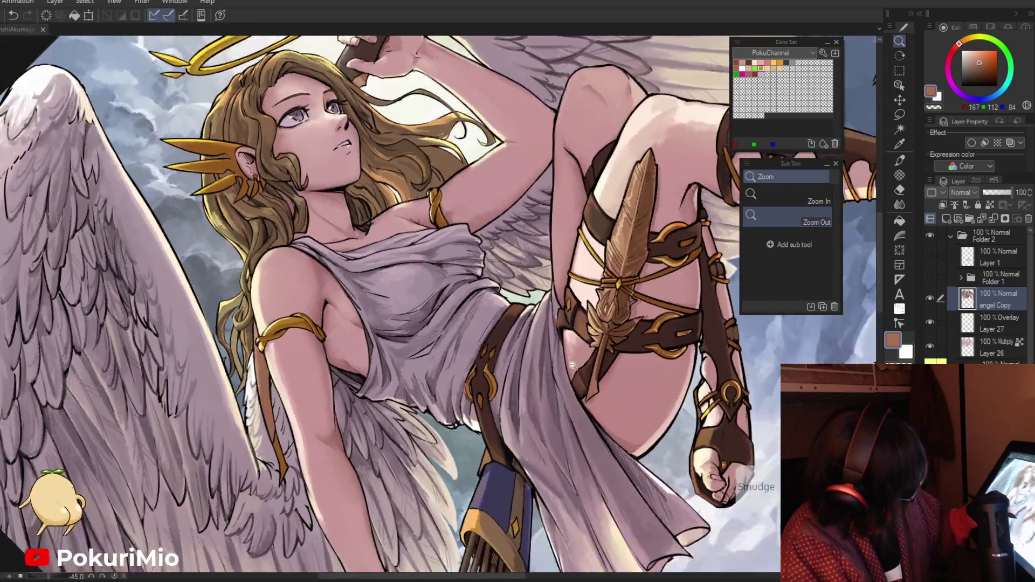
pyautogui.scroll(5, 591, 393)
pyautogui.press('i')
pyautogui.click(635, 281)
pyautogui.press('p')
pyautogui.moveTo(609, 402)
pyautogui.mouseDown()
pyautogui.moveTo(598, 432)
pyautogui.moveTo(604, 411)
pyautogui.mouseUp()
pyautogui.hotkey('ctrl', 'space')
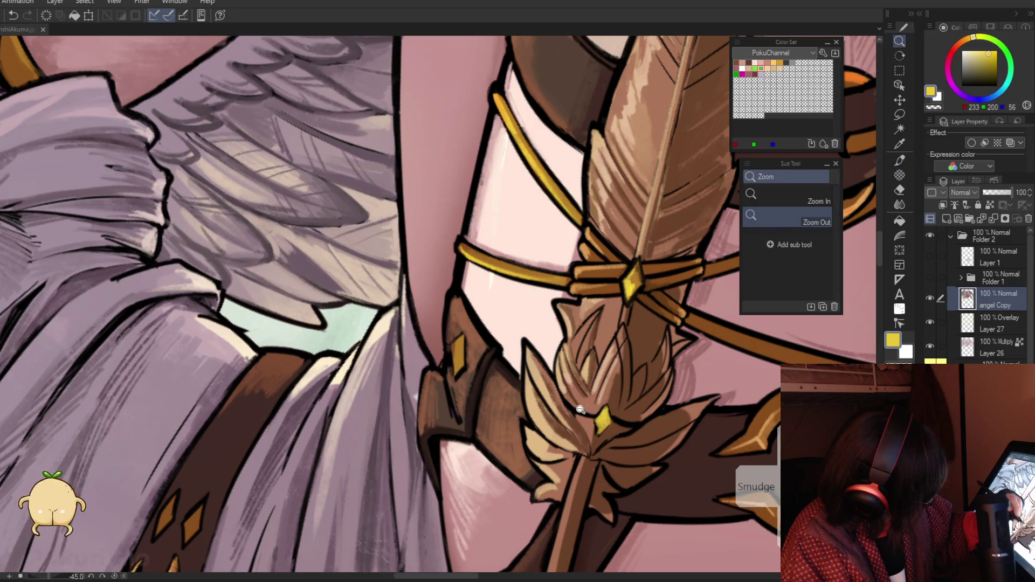
pyautogui.hotkey('ctrl', '0')
pyautogui.scroll(3, 621, 501)
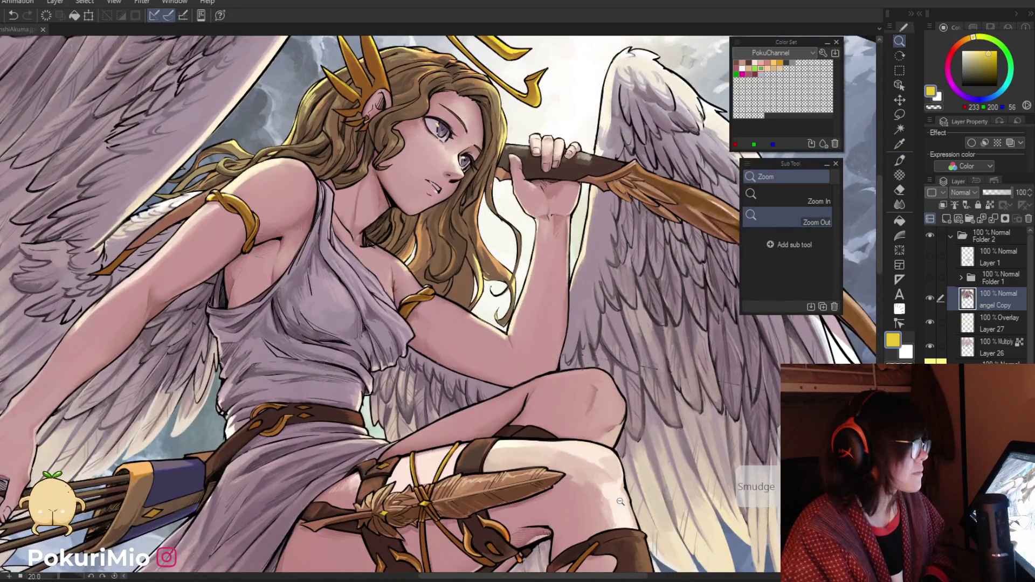
pyautogui.moveTo(621, 501)
pyautogui.mouseDown()
pyautogui.moveTo(397, 413)
pyautogui.moveTo(502, 412)
pyautogui.mouseUp()
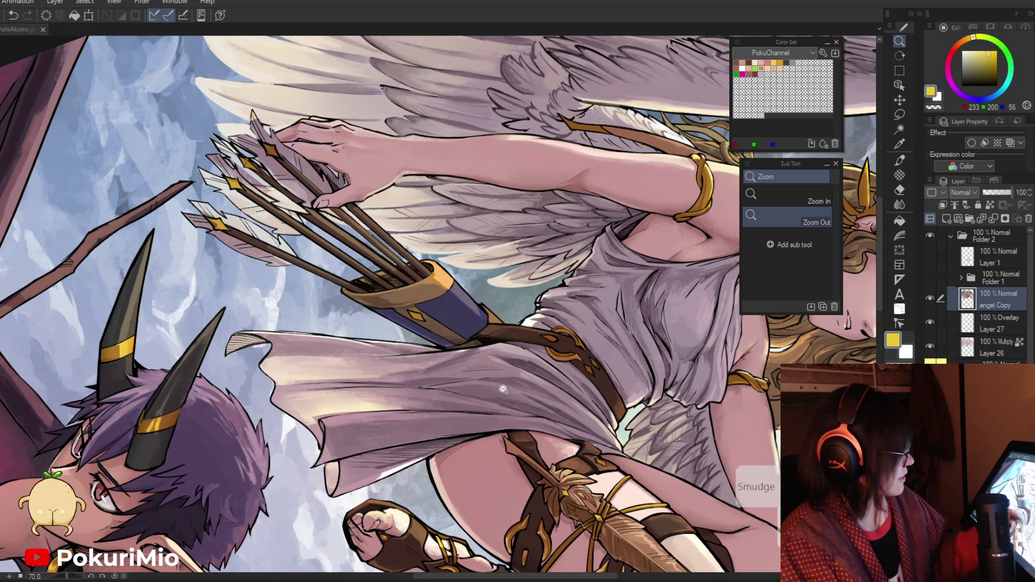
pyautogui.hotkey('ctrl', '0')
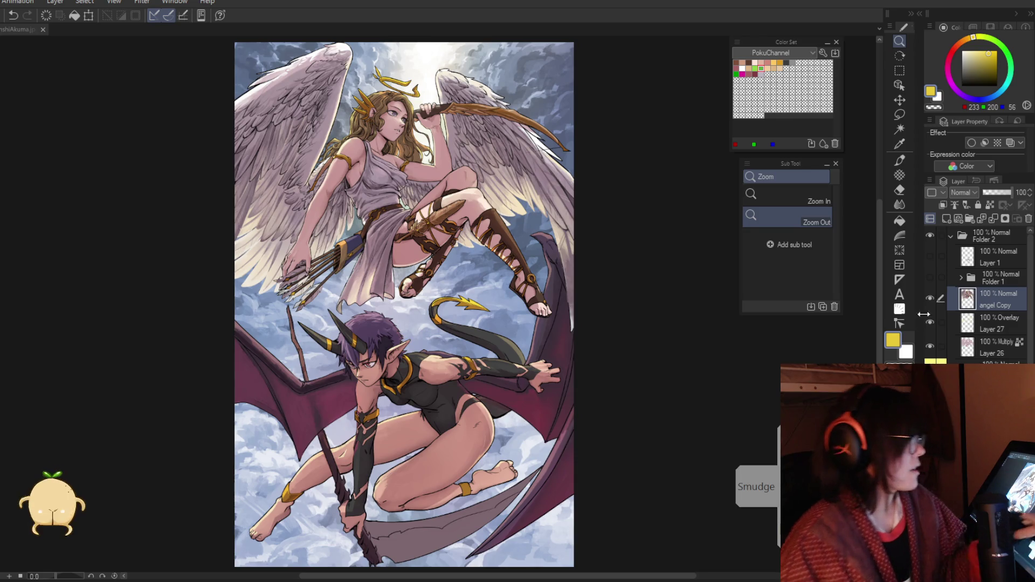
pyautogui.click(930, 299)
pyautogui.click(931, 297)
pyautogui.click(934, 293)
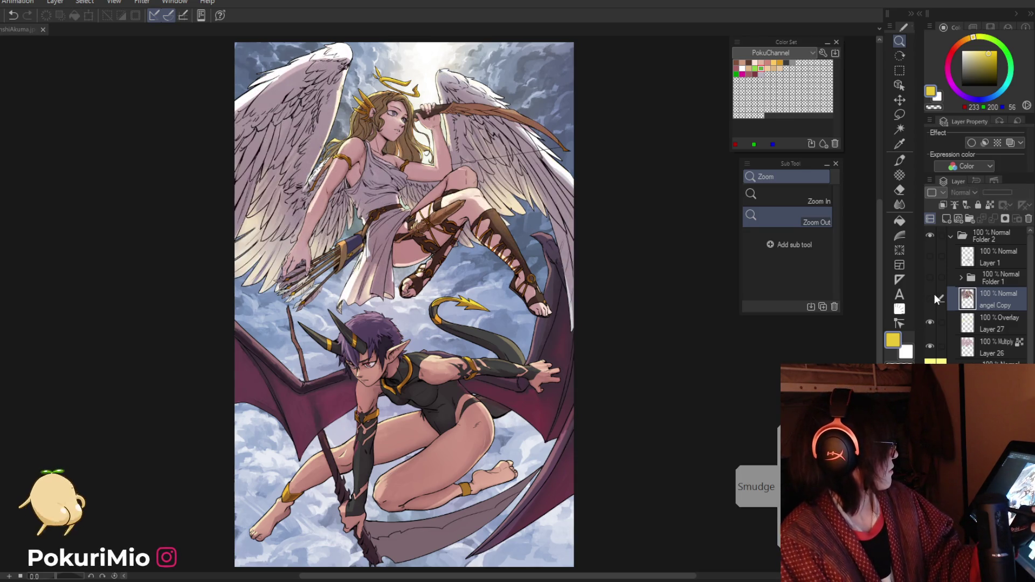
pyautogui.click(933, 293)
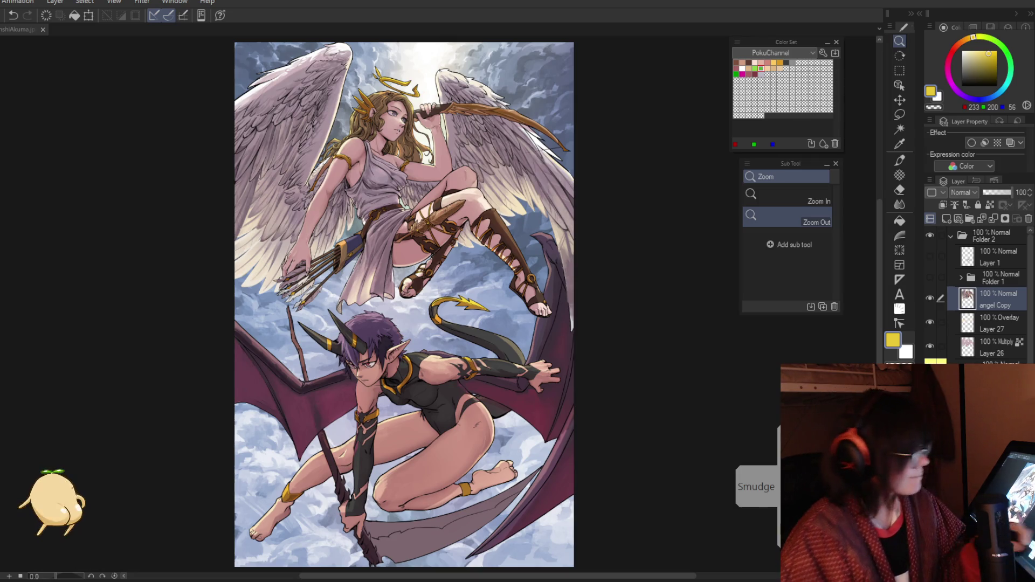
pyautogui.moveTo(427, 491); pyautogui.dragTo(500, 437)
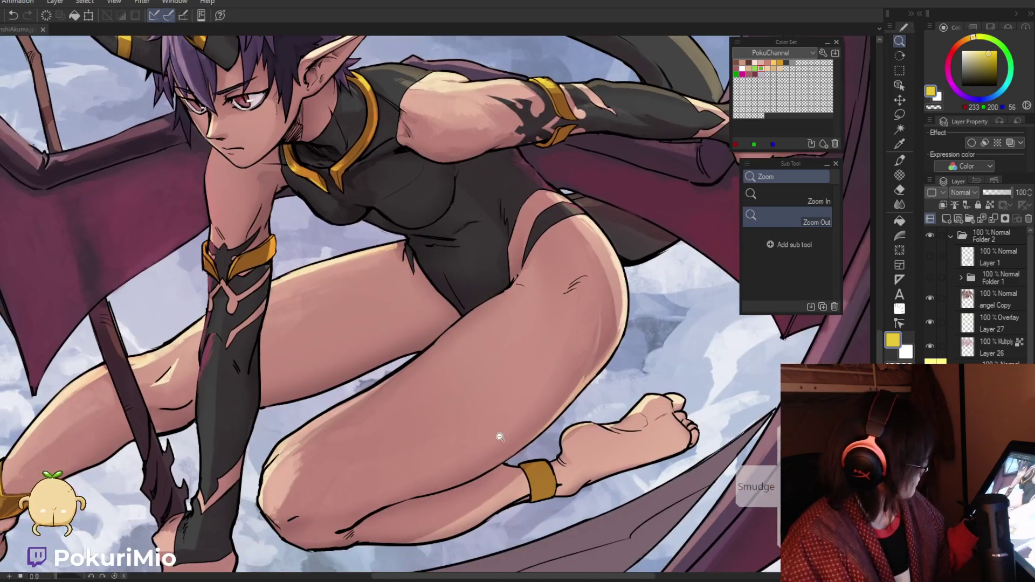
# Step: Sample the demon's skin tone and paint darker shading and thin hatch strokes down her heel
pyautogui.click(546, 413)
pyautogui.press('p')
pyautogui.keyDown('alt'); pyautogui.click(567, 431); pyautogui.keyUp('alt')
pyautogui.scroll(3, 578, 441)
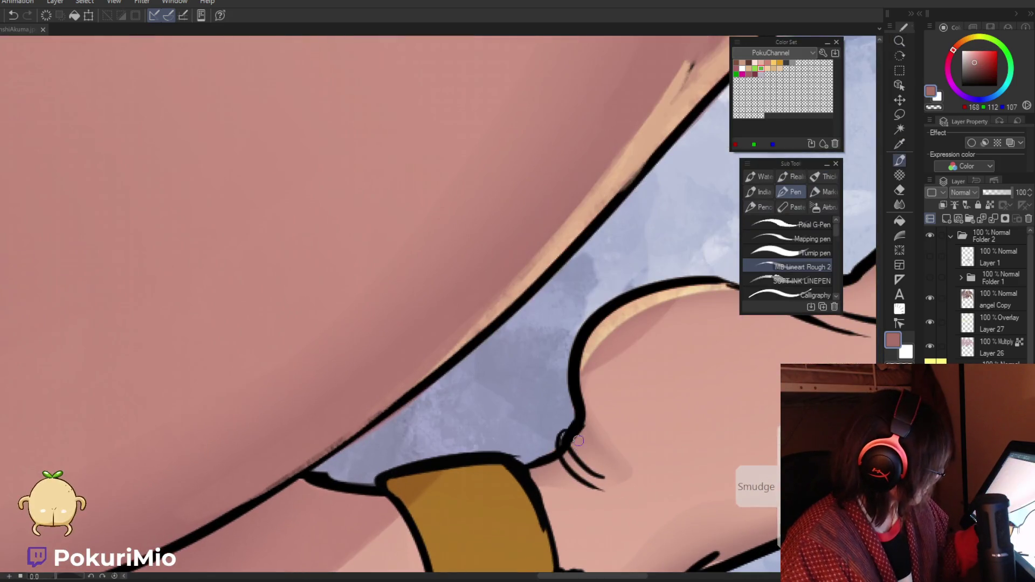
pyautogui.moveTo(574, 445); pyautogui.dragTo(601, 475)
pyautogui.moveTo(580, 387)
pyautogui.mouseDown()
pyautogui.moveTo(627, 470)
pyautogui.moveTo(617, 487)
pyautogui.moveTo(604, 474)
pyautogui.mouseUp()
pyautogui.moveTo(600, 468); pyautogui.dragTo(593, 424)
# Step: Pick a darker skin tone from the leg and add a faint shade mark near the heel
pyautogui.scroll(-5, 357, 348)
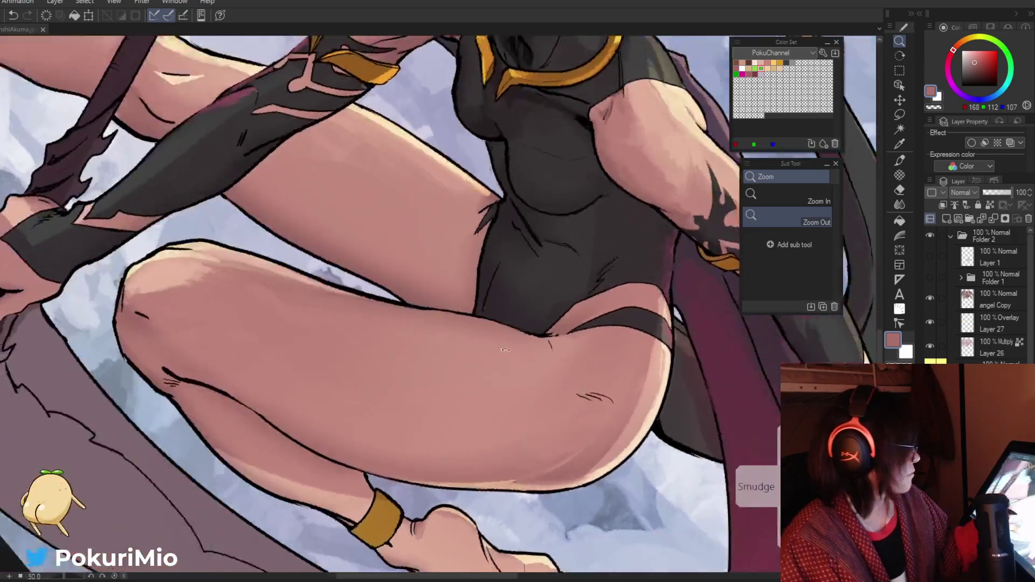
pyautogui.scroll(3, 357, 348)
pyautogui.press('p')
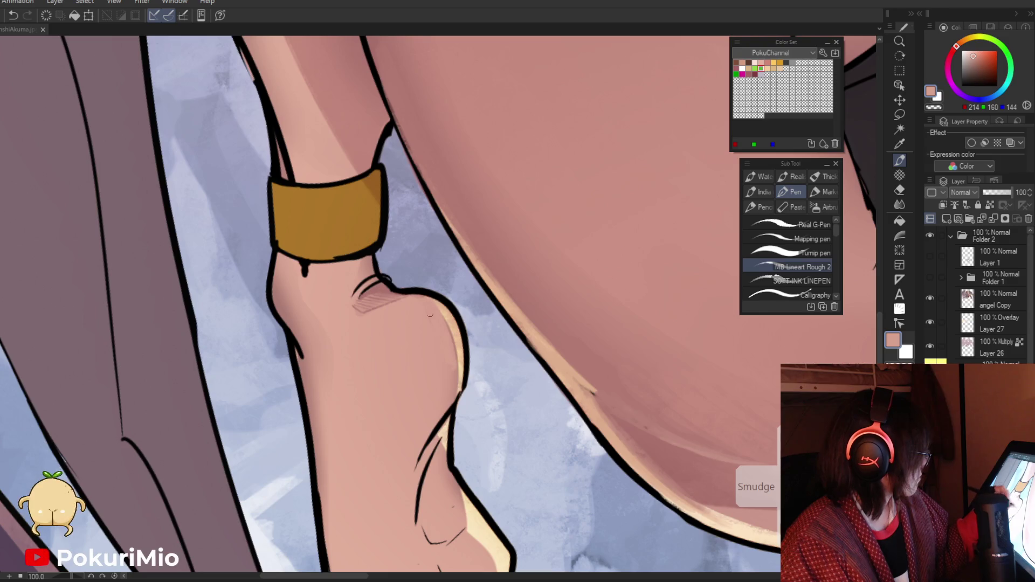
pyautogui.press('/')
pyautogui.scroll(-4, 399, 410)
pyautogui.scroll(5, 399, 410)
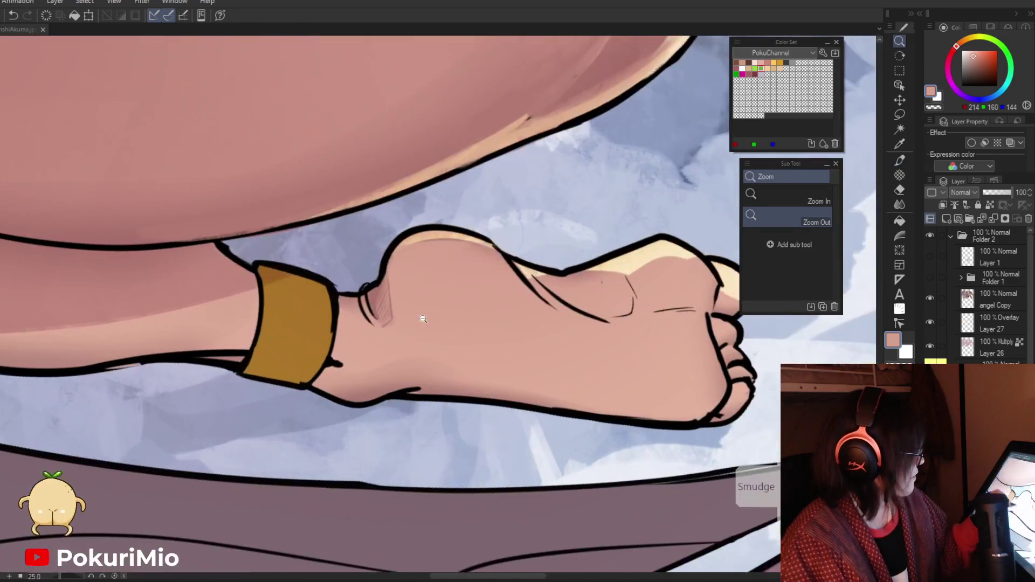
pyautogui.scroll(-2, 362, 361)
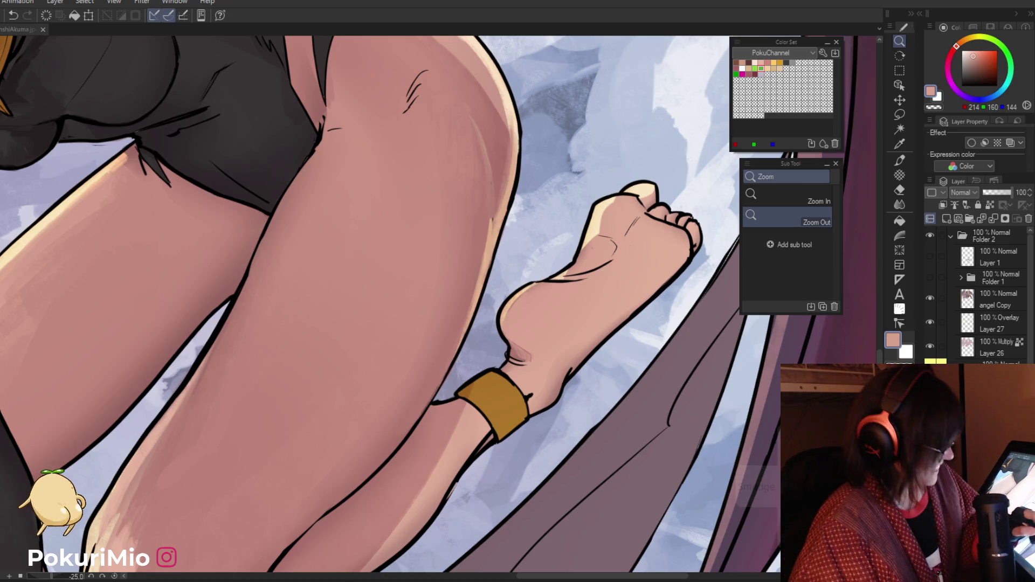
pyautogui.press('p')
pyautogui.keyDown('alt'); pyautogui.click(577, 354); pyautogui.keyUp('alt')
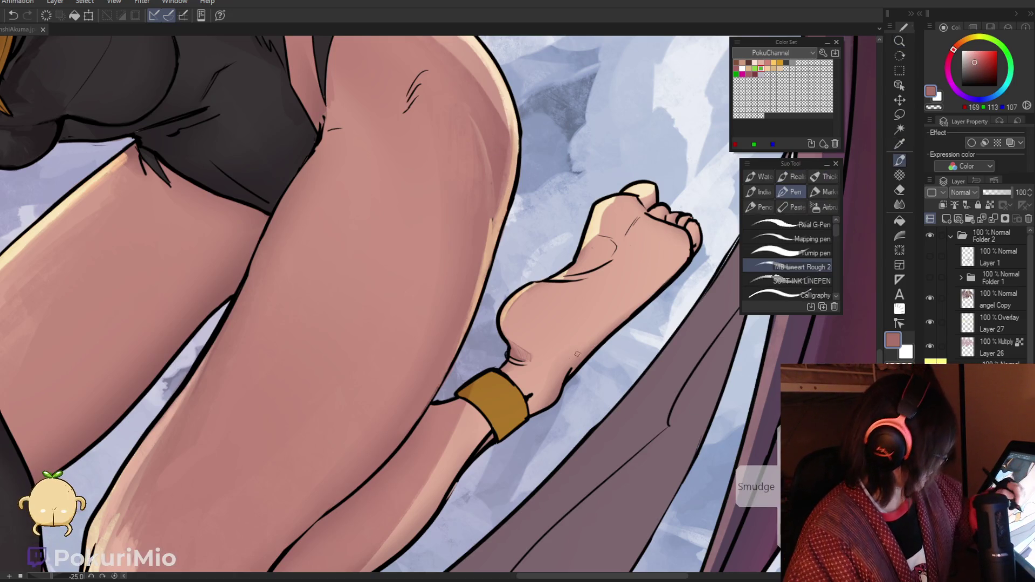
pyautogui.moveTo(599, 341); pyautogui.dragTo(572, 366)
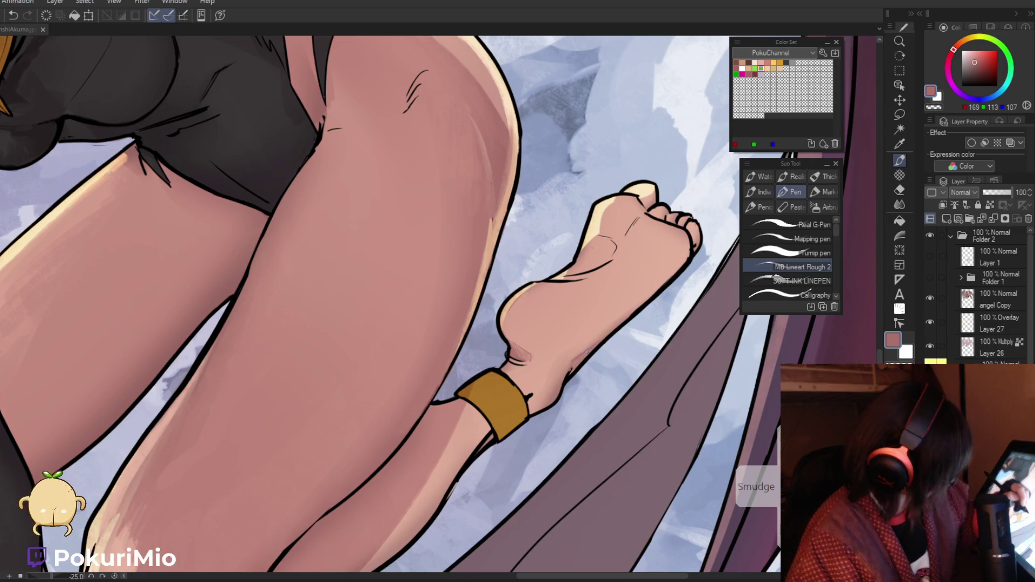
pyautogui.scroll(2, 571, 371)
# Step: Paint ankle skin colour over the stray line beside the ankle cuff
pyautogui.keyDown('alt'); pyautogui.click(565, 371); pyautogui.keyUp('alt')
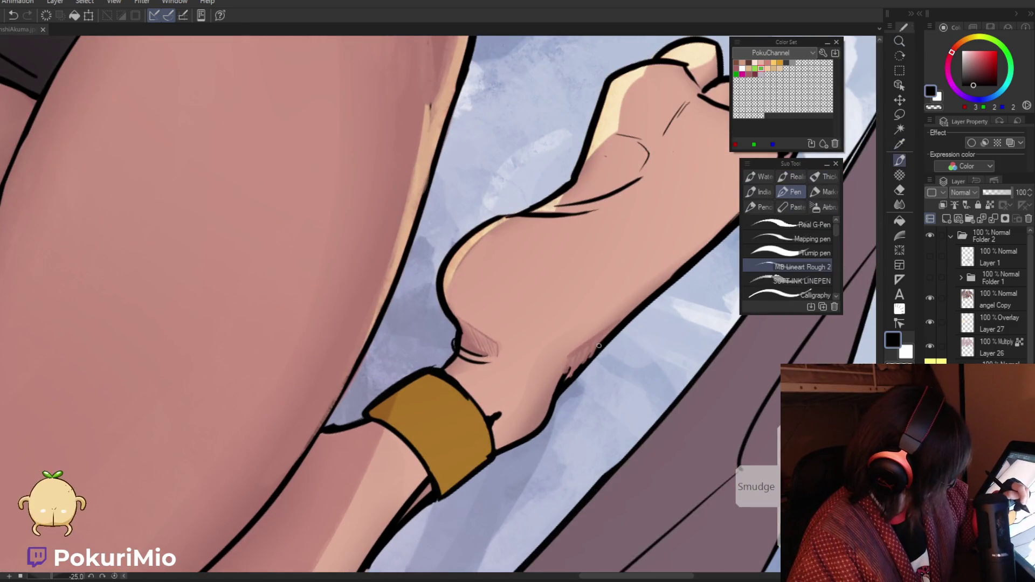
pyautogui.hotkey('ctrl', 'space')
pyautogui.moveTo(541, 399); pyautogui.dragTo(432, 490)
pyautogui.scroll(5, 470, 370)
pyautogui.keyDown('alt'); pyautogui.click(469, 370); pyautogui.keyUp('alt')
pyautogui.moveTo(474, 379); pyautogui.dragTo(455, 372)
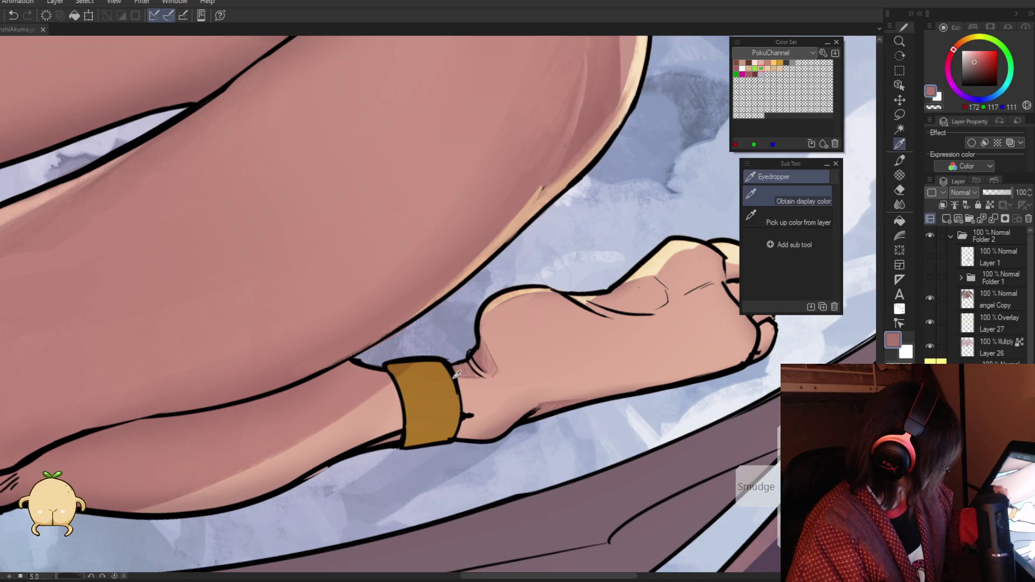
pyautogui.keyDown('alt'); pyautogui.click(467, 360); pyautogui.keyUp('alt')
pyautogui.click(456, 420)
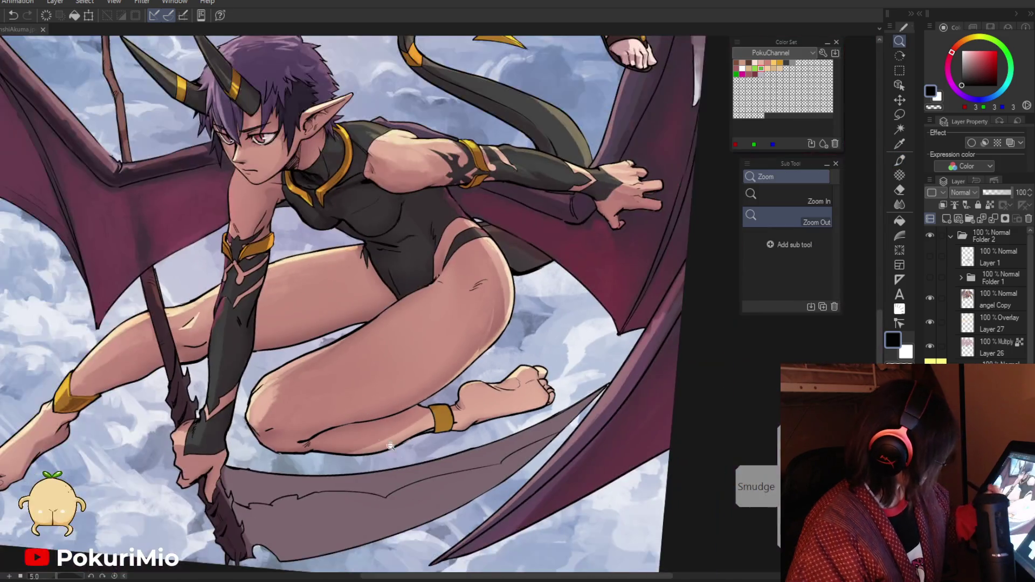
# Step: Darken the right side of the ankle cuff with its brown tone
pyautogui.keyDown('alt'); pyautogui.click(79, 399); pyautogui.keyUp('alt')
pyautogui.click(413, 433)
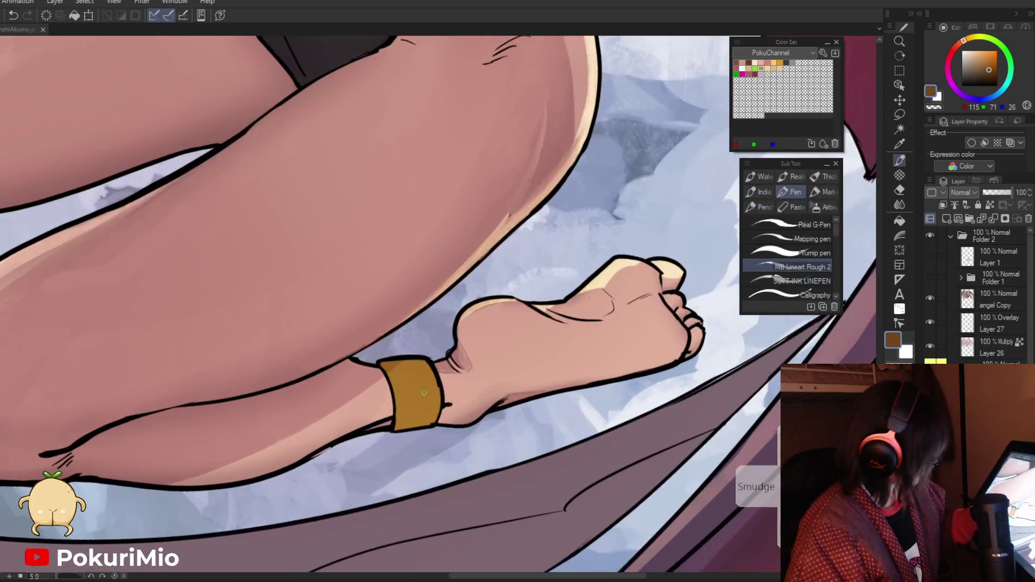
pyautogui.moveTo(437, 393)
pyautogui.mouseDown()
pyautogui.moveTo(420, 416)
pyautogui.moveTo(403, 404)
pyautogui.moveTo(397, 426)
pyautogui.moveTo(392, 368)
pyautogui.mouseUp()
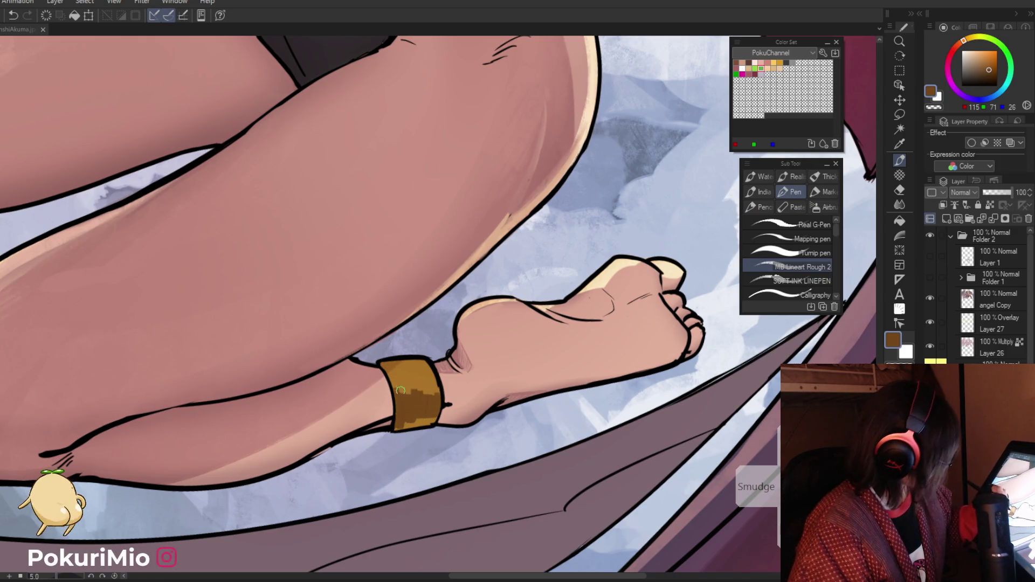
pyautogui.keyDown('alt'); pyautogui.click(447, 396); pyautogui.keyUp('alt')
pyautogui.click(446, 396)
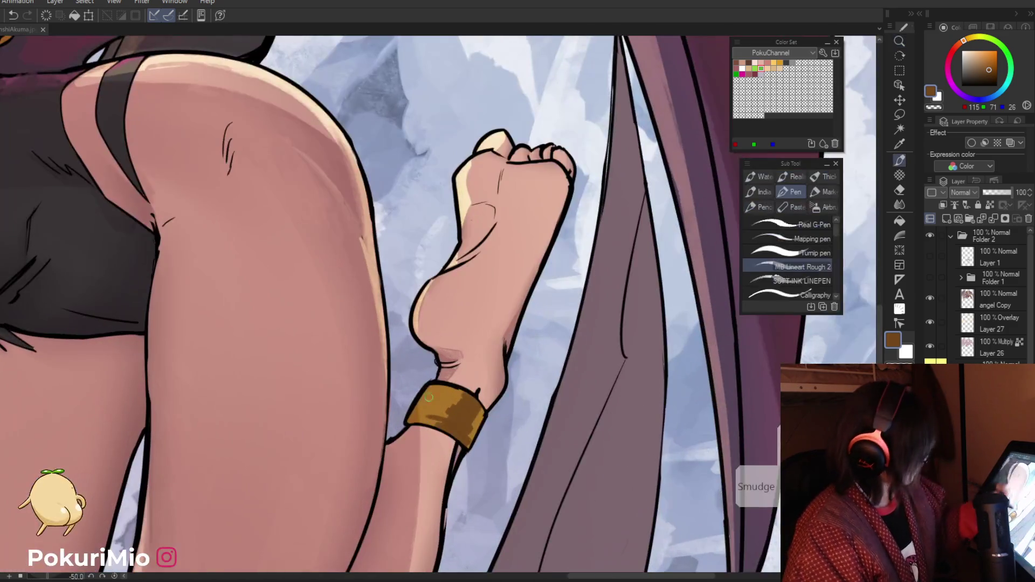
pyautogui.keyDown('alt'); pyautogui.click(392, 399); pyautogui.keyUp('alt')
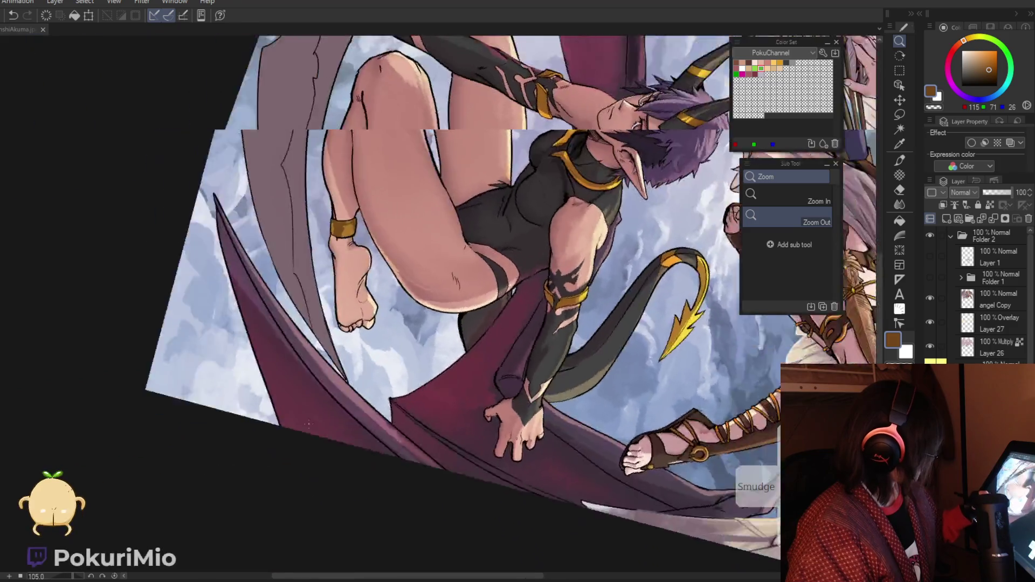
pyautogui.click(368, 274)
# Step: Sample the foot's skin pink and hatch darker pink shading on the foot's underside
pyautogui.click(369, 274)
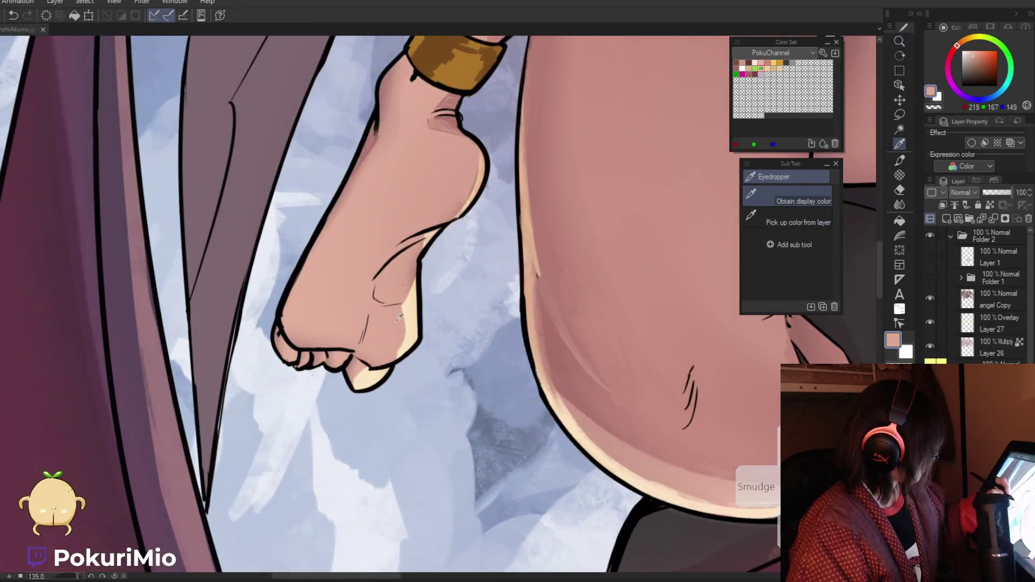
pyautogui.keyDown('alt'); pyautogui.click(582, 389); pyautogui.keyUp('alt')
pyautogui.press('p')
pyautogui.moveTo(405, 310)
pyautogui.mouseDown()
pyautogui.moveTo(385, 361)
pyautogui.moveTo(396, 307)
pyautogui.moveTo(392, 348)
pyautogui.moveTo(380, 309)
pyautogui.moveTo(371, 365)
pyautogui.mouseUp()
pyautogui.moveTo(405, 296)
pyautogui.mouseDown()
pyautogui.moveTo(399, 270)
pyautogui.moveTo(388, 296)
pyautogui.moveTo(397, 272)
pyautogui.moveTo(345, 275)
pyautogui.moveTo(415, 332)
pyautogui.mouseUp()
# Step: Add light cream highlight hatching along the heel, then pick a mid skin tone
pyautogui.keyDown('alt'); pyautogui.click(411, 270); pyautogui.keyUp('alt')
pyautogui.hotkey('ctrl', 'space')
pyautogui.press('p')
pyautogui.keyDown('alt'); pyautogui.click(417, 335); pyautogui.keyUp('alt')
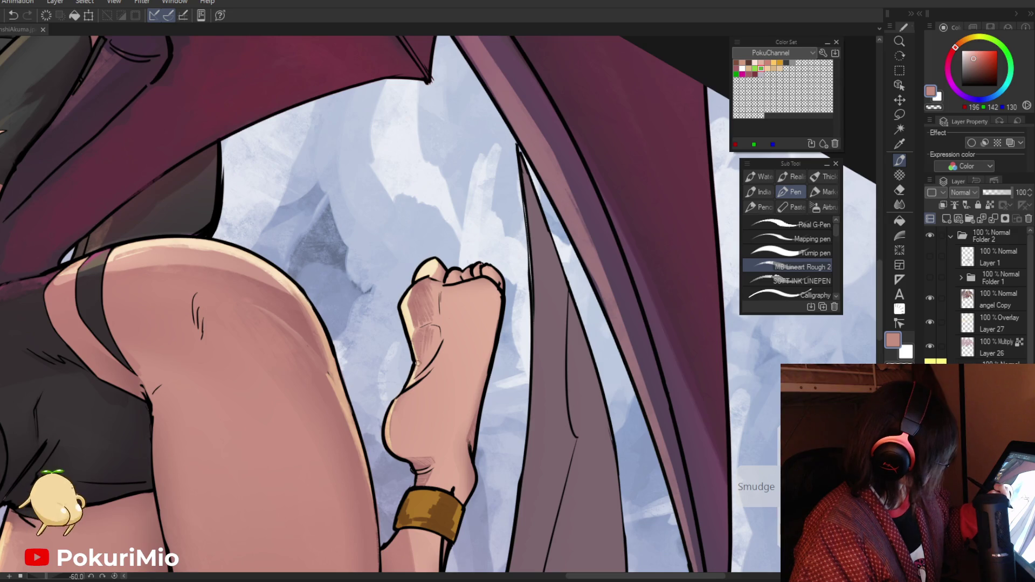
pyautogui.press('i')
pyautogui.click(399, 402)
pyautogui.press('p')
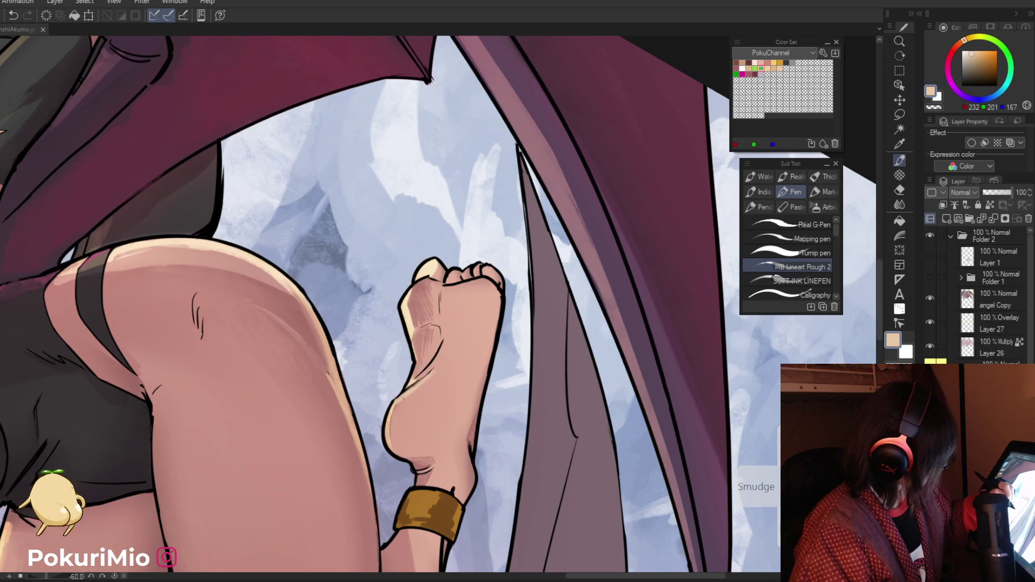
pyautogui.moveTo(434, 372); pyautogui.dragTo(393, 414)
pyautogui.moveTo(438, 372)
pyautogui.mouseDown()
pyautogui.moveTo(396, 412)
pyautogui.moveTo(285, 334)
pyautogui.mouseUp()
pyautogui.press('i')
pyautogui.click(413, 407)
pyautogui.press('p')
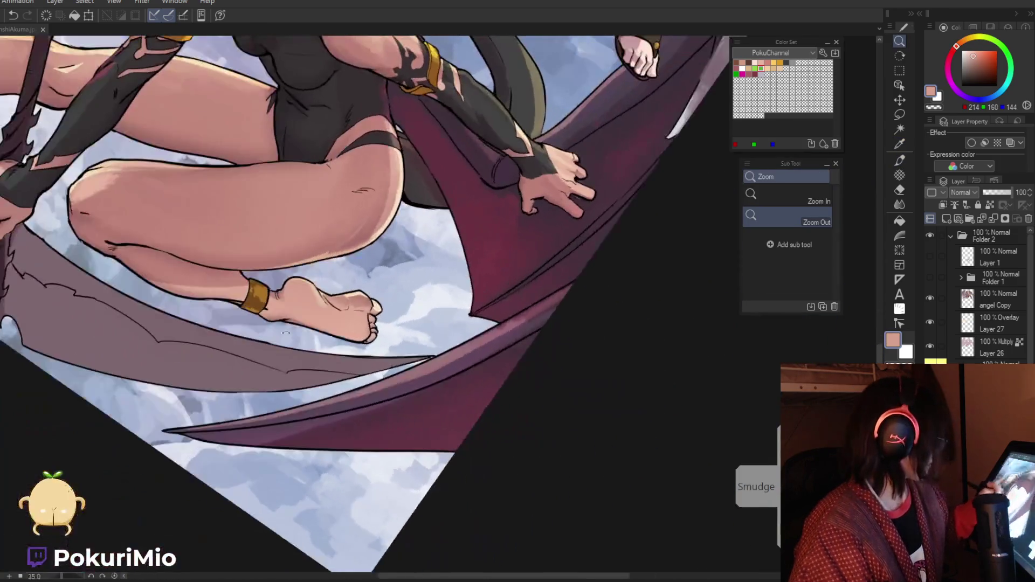
# Step: Zoom out to review the whole illustration and save it with Ctrl+S
pyautogui.press('p')
pyautogui.moveTo(313, 285)
pyautogui.mouseDown()
pyautogui.moveTo(377, 432)
pyautogui.moveTo(404, 548)
pyautogui.mouseUp()
pyautogui.press('/')
pyautogui.press('j')
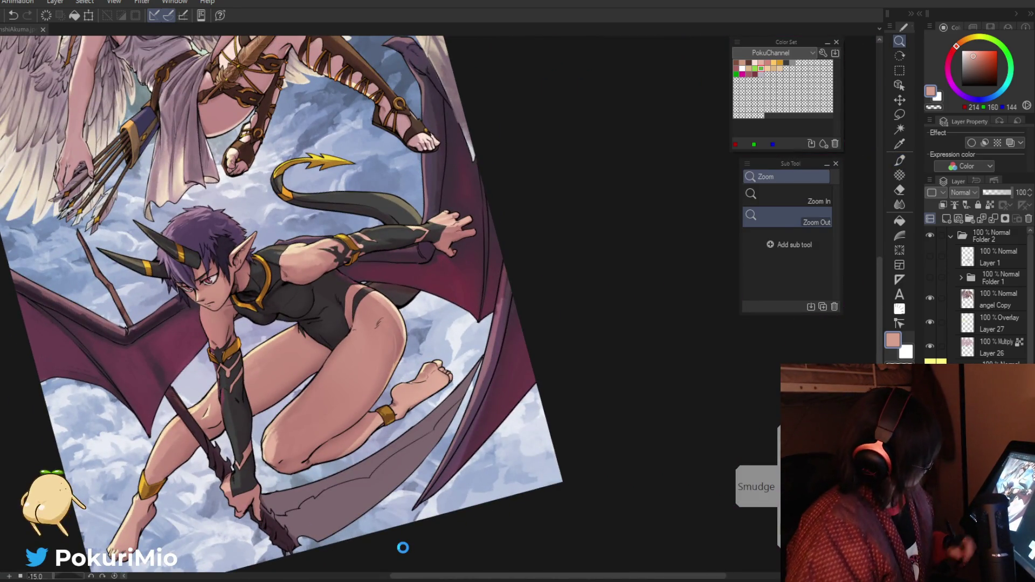
pyautogui.hotkey('ctrl', 's')
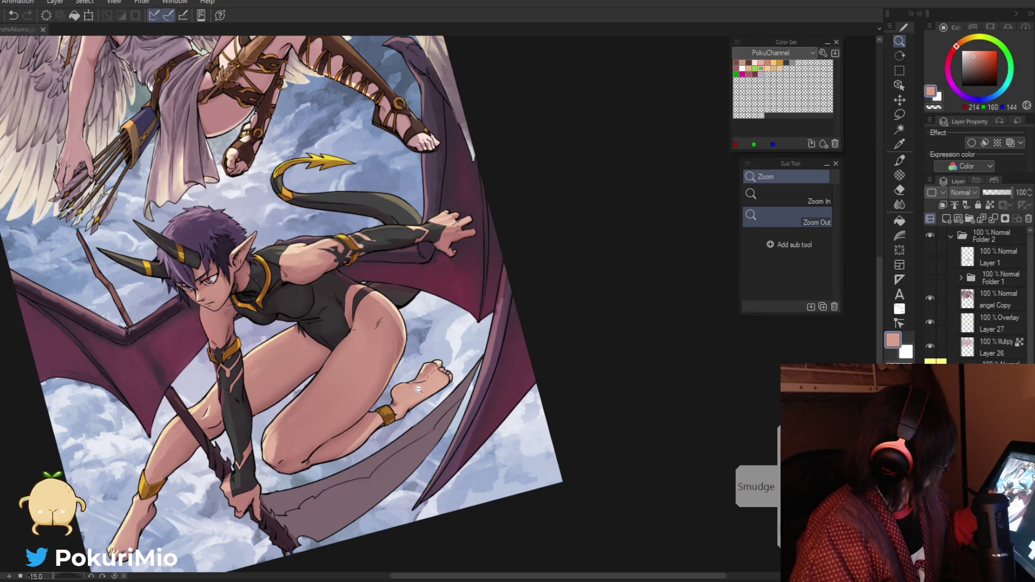
# Step: Sample a light skin tone, then rotate and zoom the view onto the demon's knee
pyautogui.click(419, 389)
pyautogui.press('p')
pyautogui.keyDown('alt'); pyautogui.click(457, 359); pyautogui.keyUp('alt')
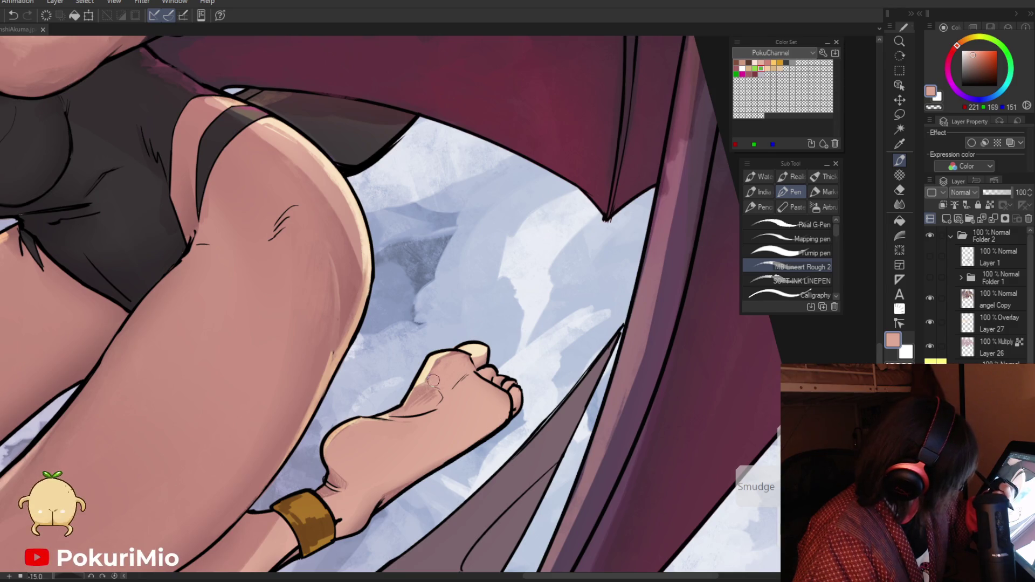
pyautogui.moveTo(426, 403); pyautogui.dragTo(350, 449)
pyautogui.moveTo(447, 505); pyautogui.dragTo(521, 428)
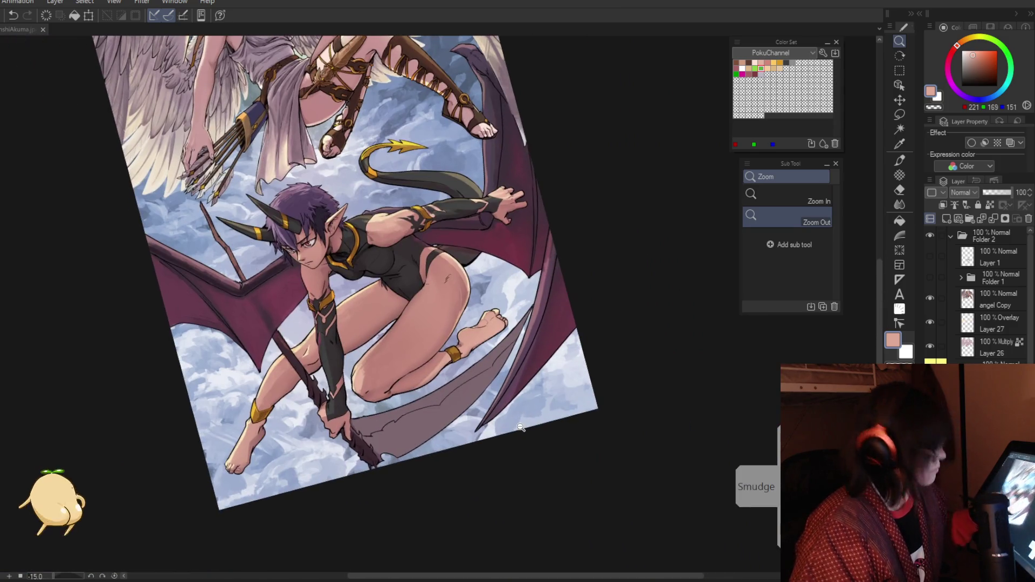
pyautogui.moveTo(401, 397); pyautogui.dragTo(442, 420)
pyautogui.press('j')
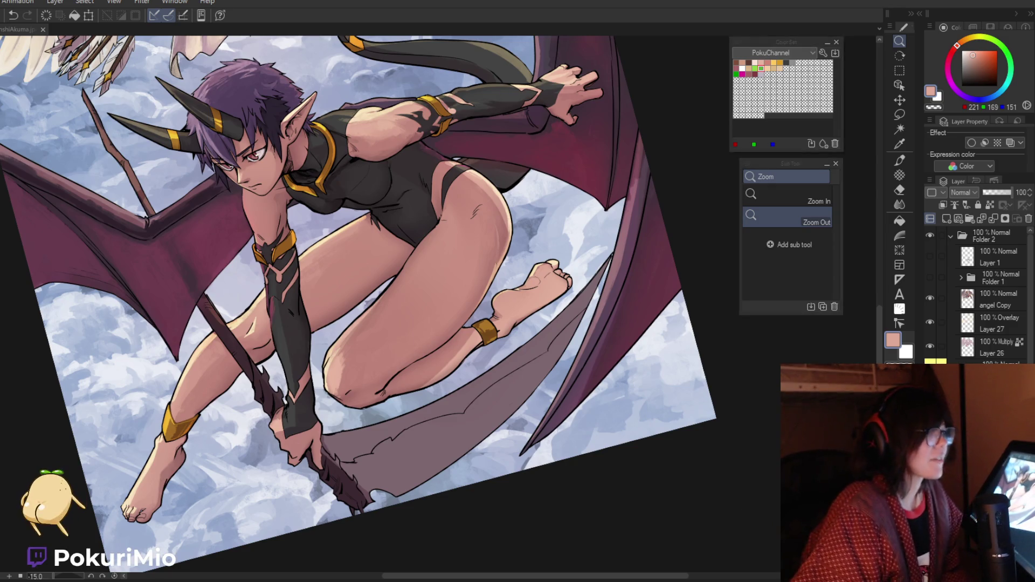
pyautogui.press('-')
pyautogui.press('-')
pyautogui.press('-')
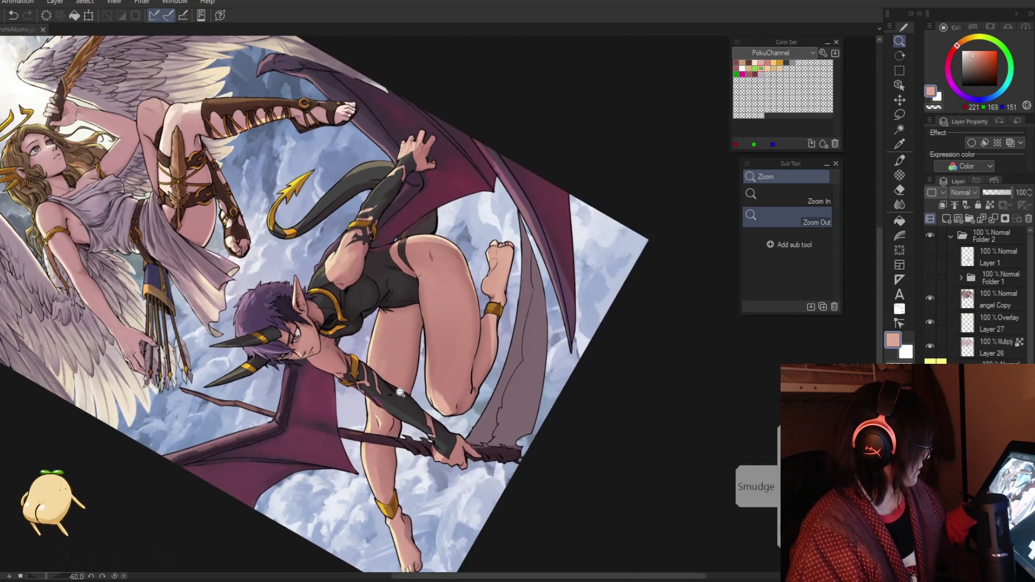
pyautogui.click(505, 422)
# Step: Pick black from the line art and redraw the bent calf's underside outline thicker
pyautogui.press('i')
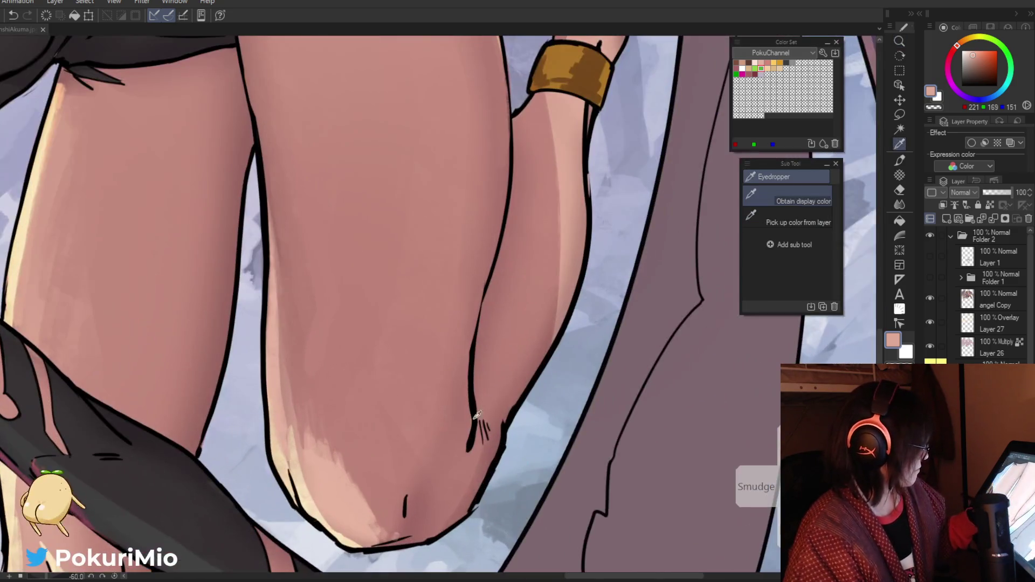
pyautogui.click(488, 402)
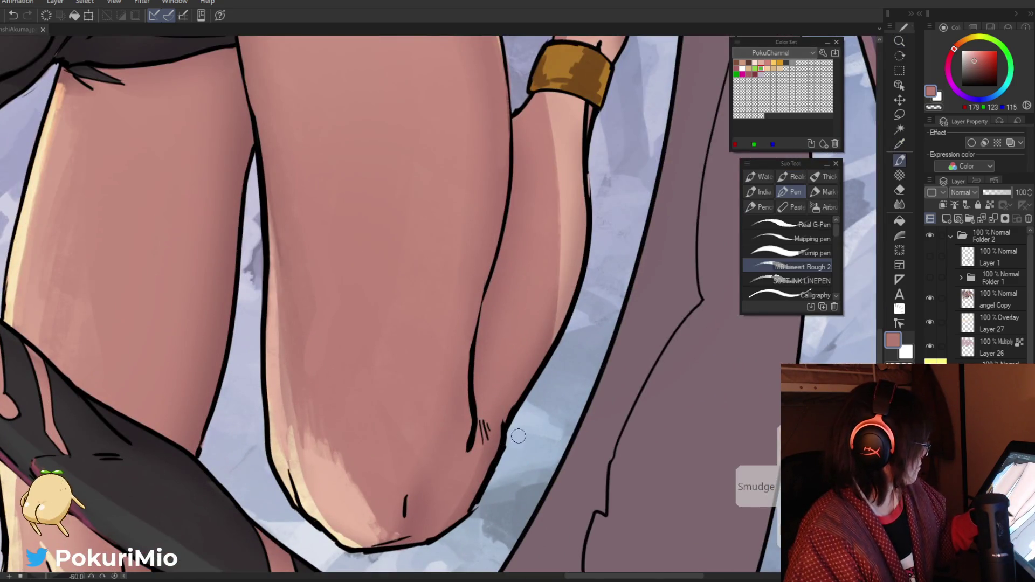
pyautogui.click(281, 241)
pyautogui.press('p')
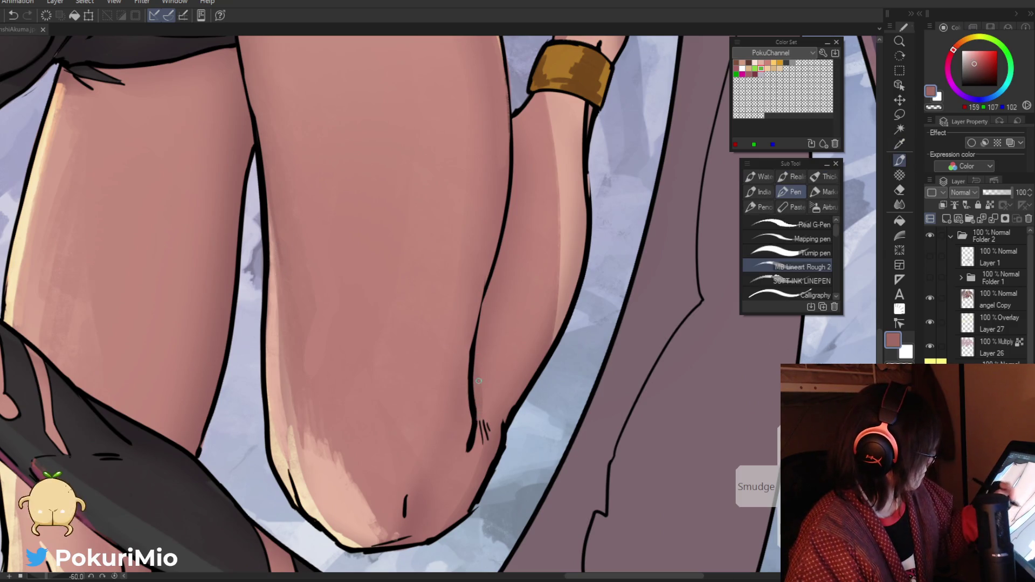
pyautogui.moveTo(486, 402)
pyautogui.mouseDown()
pyautogui.moveTo(476, 374)
pyautogui.moveTo(382, 417)
pyautogui.mouseUp()
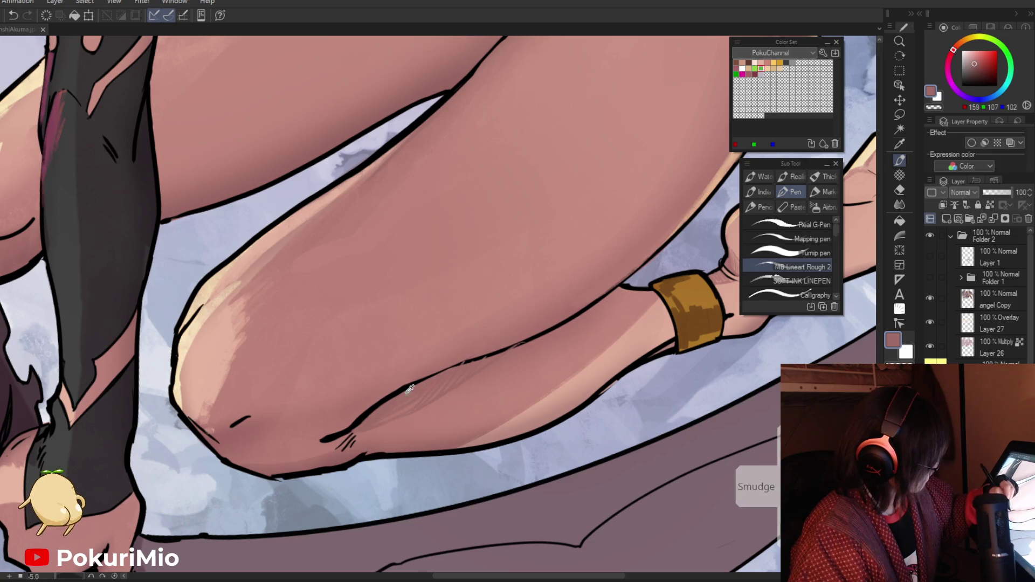
pyautogui.keyDown('alt'); pyautogui.click(458, 366); pyautogui.keyUp('alt')
pyautogui.moveTo(456, 367); pyautogui.dragTo(406, 391)
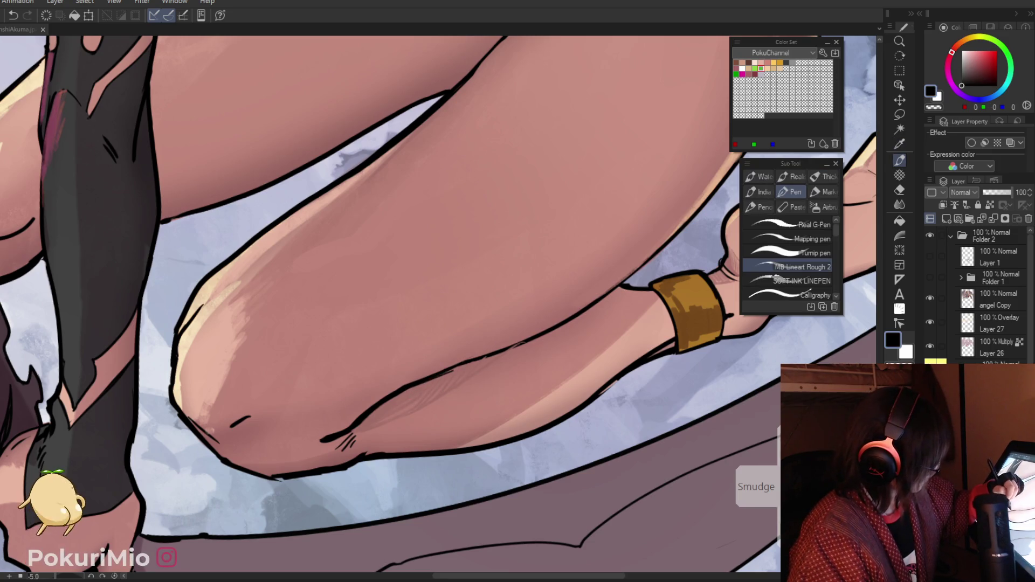
pyautogui.moveTo(464, 366); pyautogui.dragTo(523, 345)
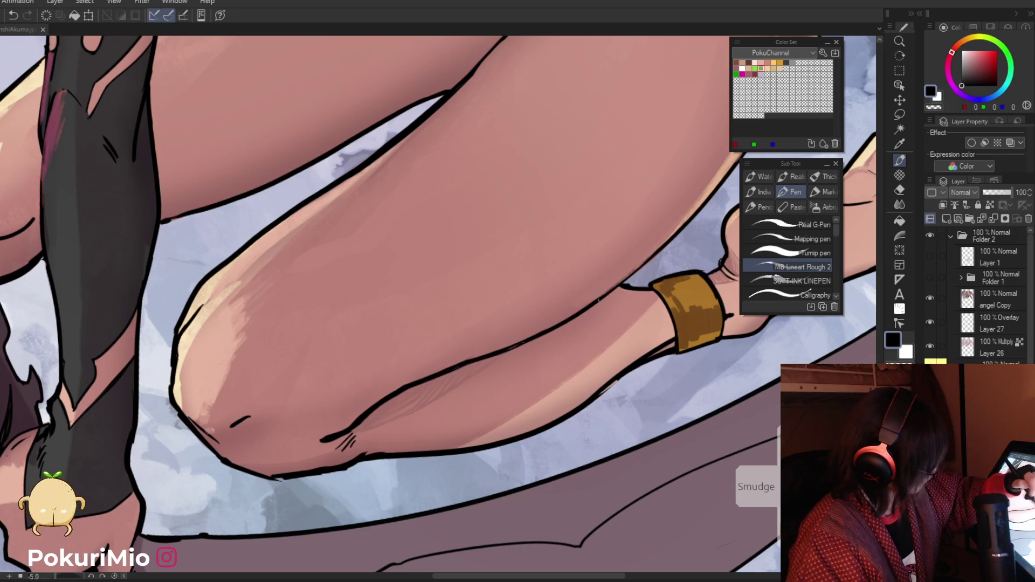
# Step: Zoom in on the ankle cuff and sample its gold and brown tones
pyautogui.press('i')
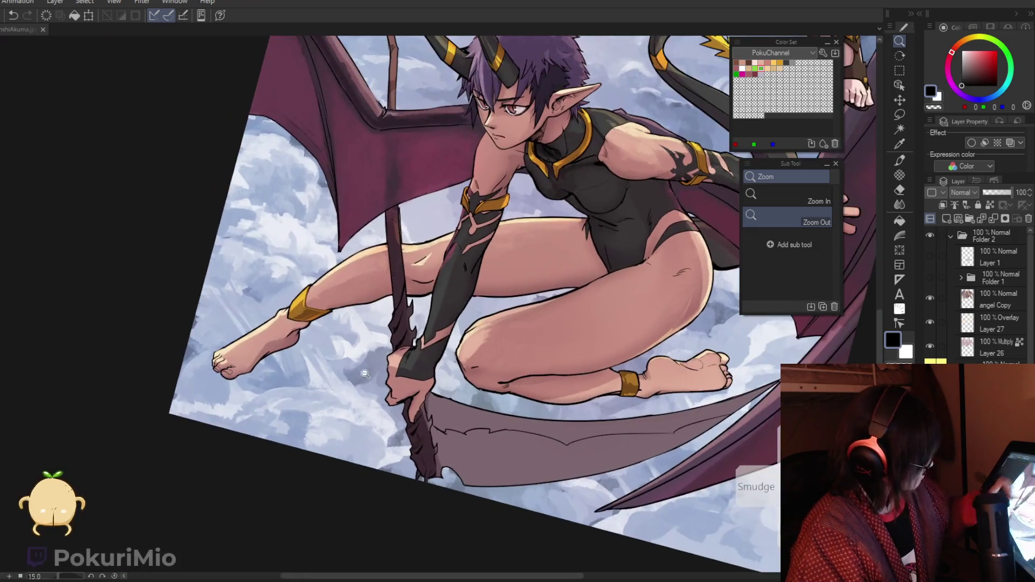
pyautogui.click(298, 296)
pyautogui.press('p')
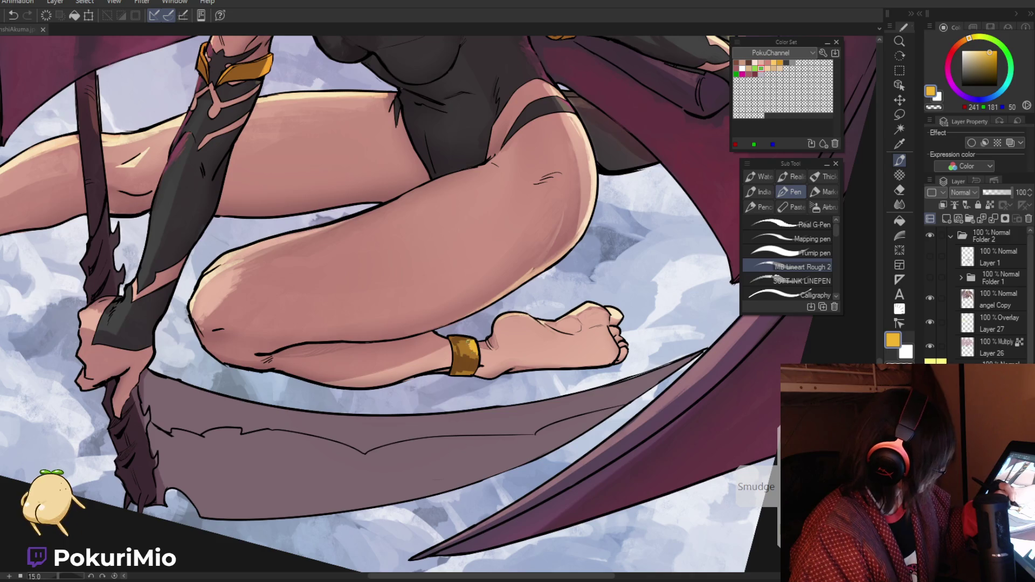
pyautogui.scroll(5, 439, 302)
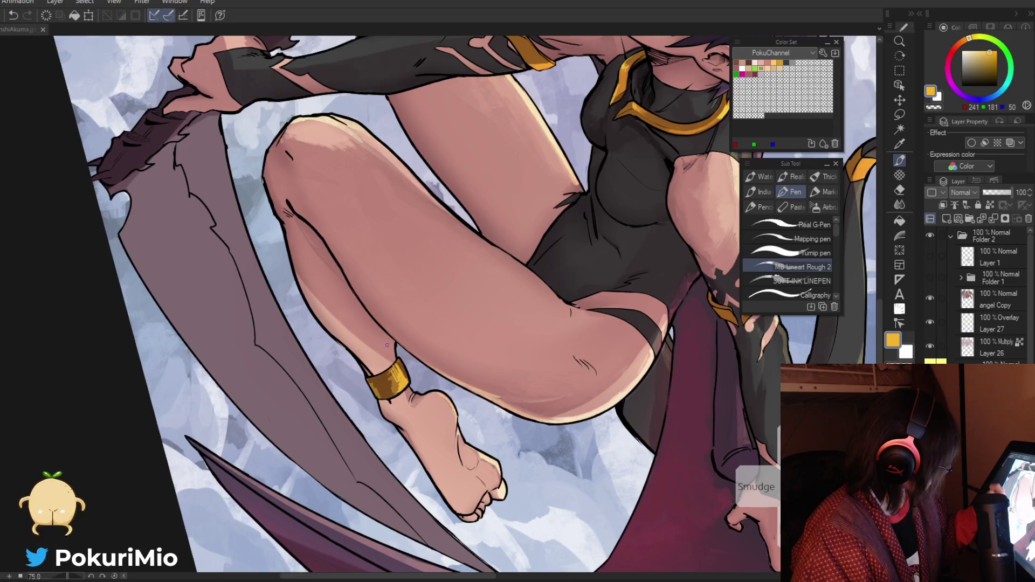
pyautogui.scroll(-3, 387, 344)
pyautogui.scroll(5, 446, 336)
pyautogui.keyDown('alt'); pyautogui.click(446, 336); pyautogui.keyUp('alt')
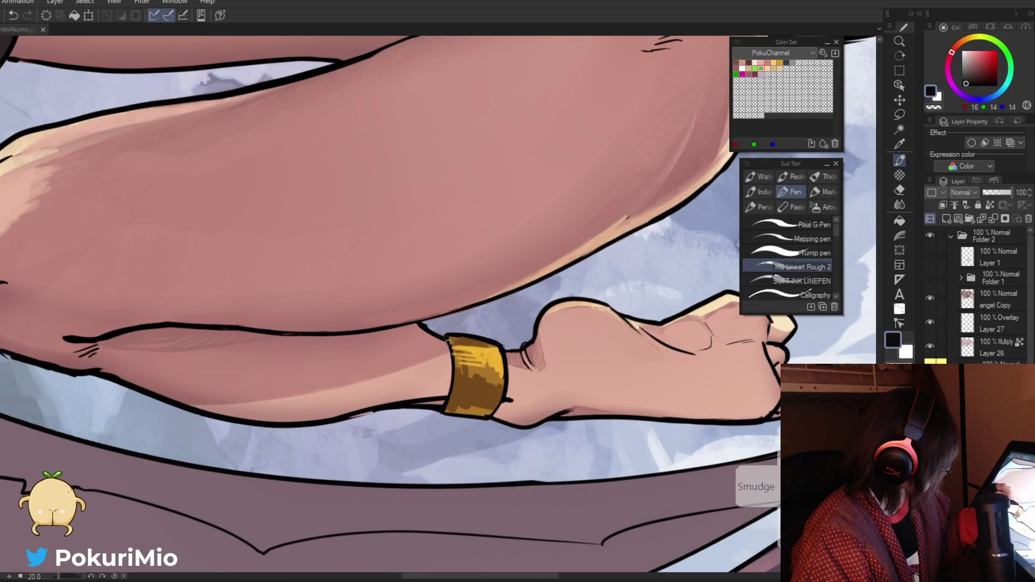
pyautogui.keyDown('alt'); pyautogui.click(450, 342); pyautogui.keyUp('alt')
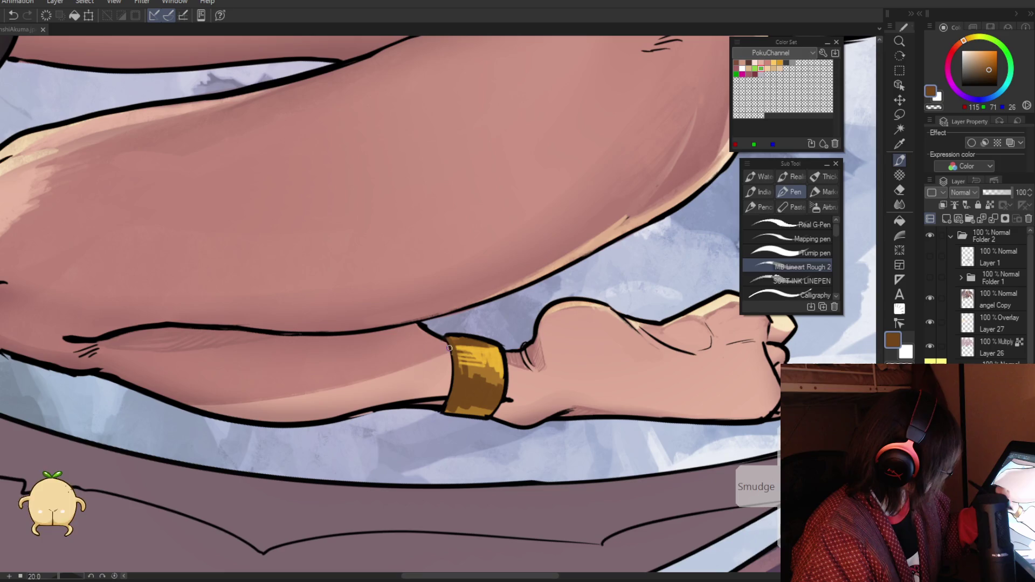
pyautogui.press('alt')
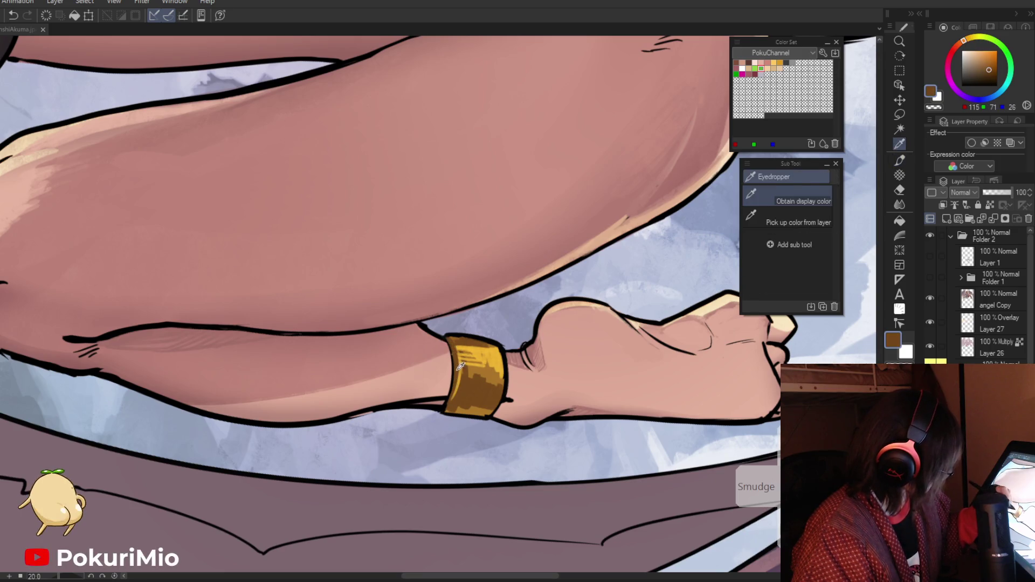
pyautogui.keyDown('alt'); pyautogui.click(453, 412); pyautogui.keyUp('alt')
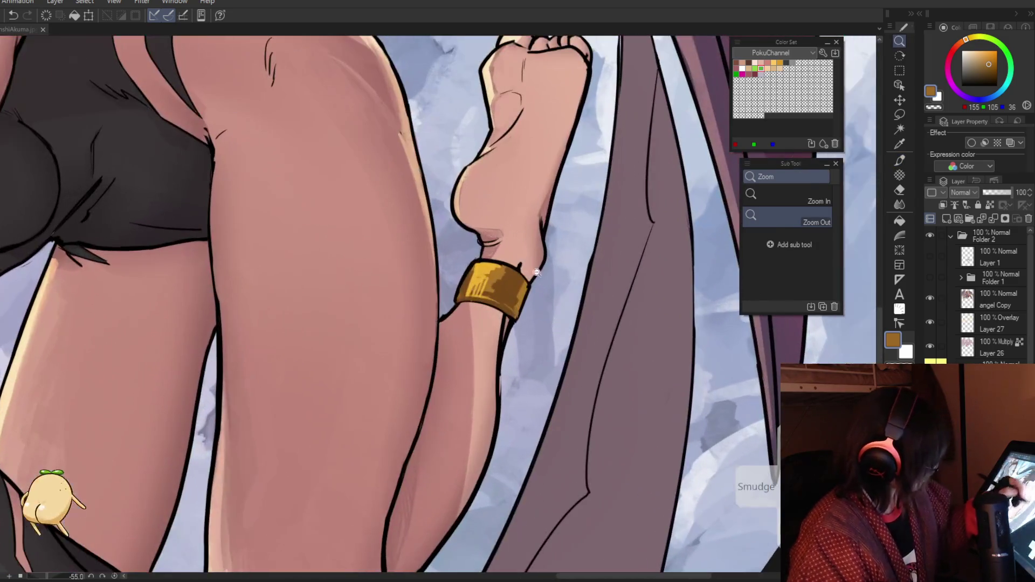
# Step: Draw a black line along the cuff's right edge, then re-sample the cuff gold
pyautogui.keyDown('alt'); pyautogui.click(530, 286); pyautogui.keyUp('alt')
pyautogui.moveTo(530, 291); pyautogui.dragTo(511, 324)
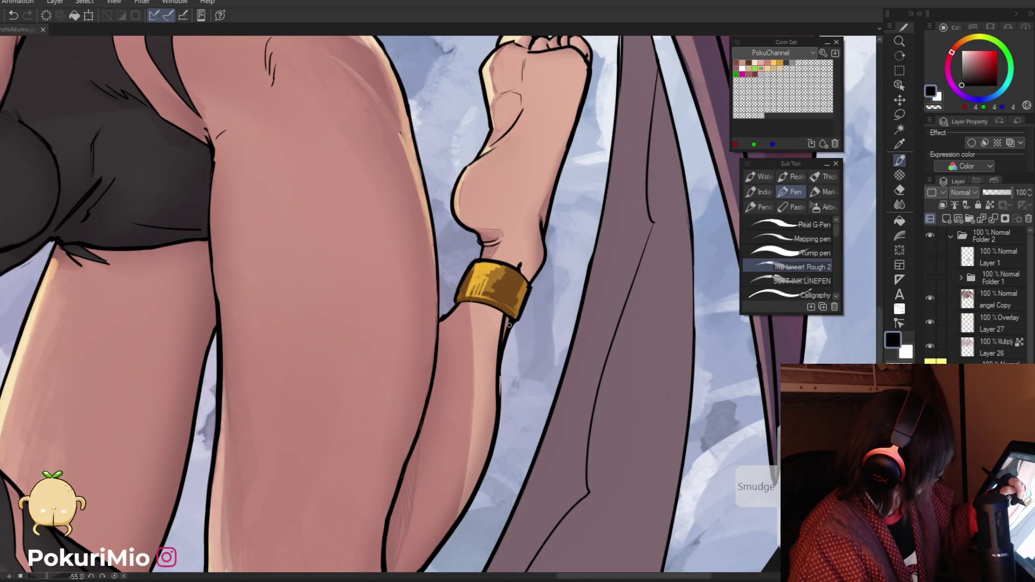
pyautogui.moveTo(531, 286)
pyautogui.mouseDown()
pyautogui.moveTo(522, 358)
pyautogui.moveTo(466, 415)
pyautogui.mouseUp()
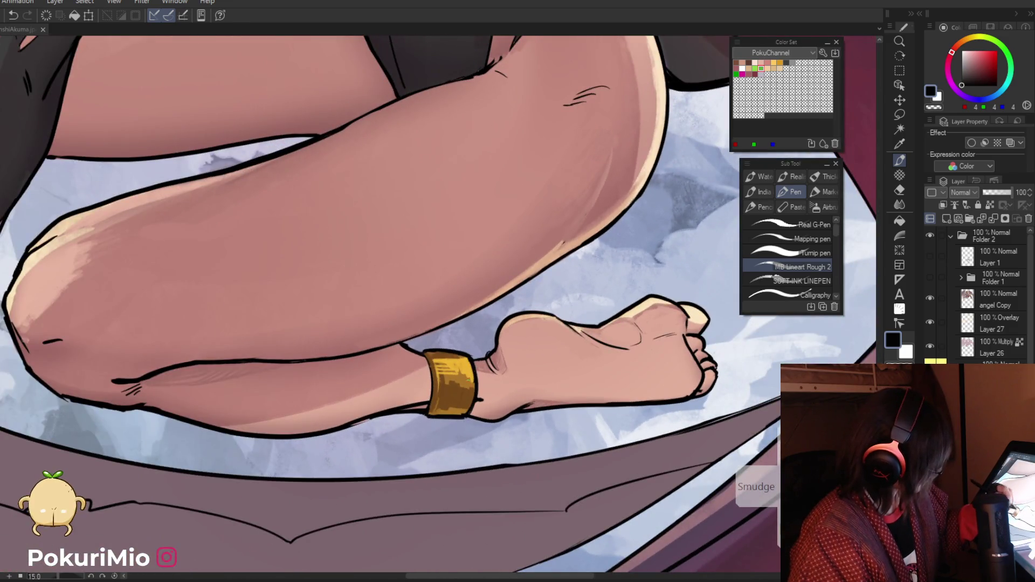
pyautogui.keyDown('alt'); pyautogui.click(450, 383); pyautogui.keyUp('alt')
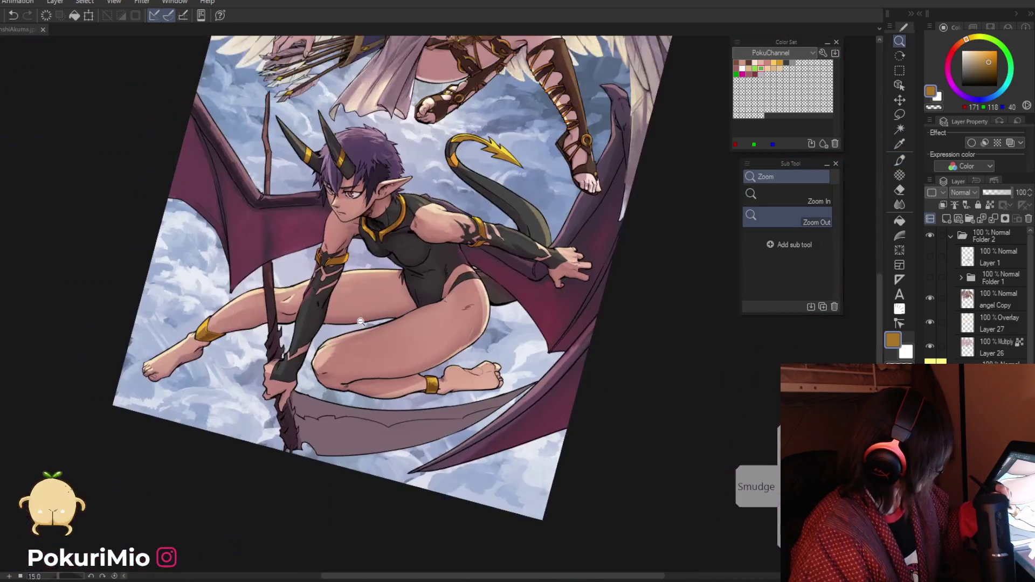
pyautogui.moveTo(378, 295); pyautogui.dragTo(324, 295)
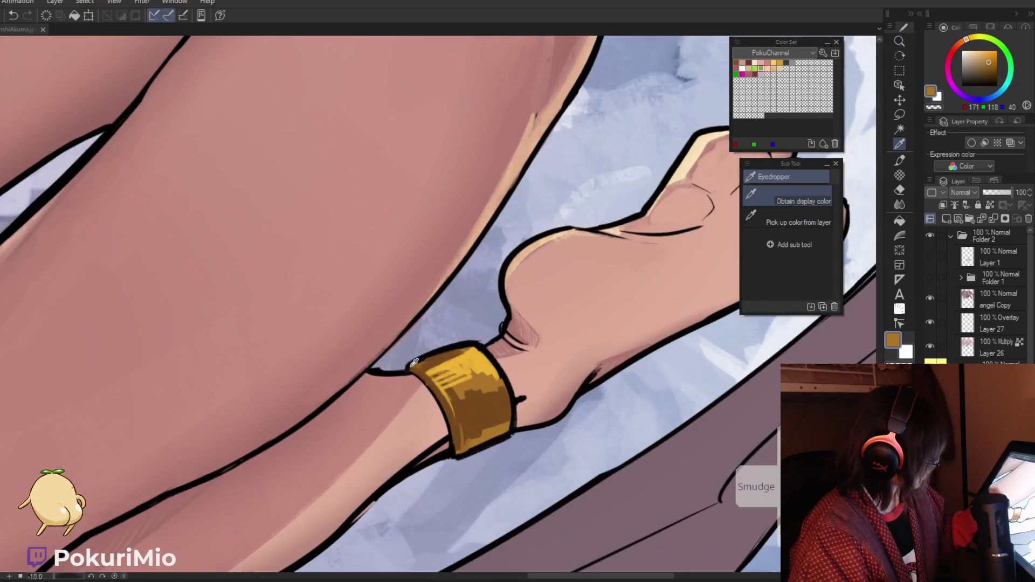
pyautogui.keyDown('alt'); pyautogui.click(411, 374); pyautogui.keyUp('alt')
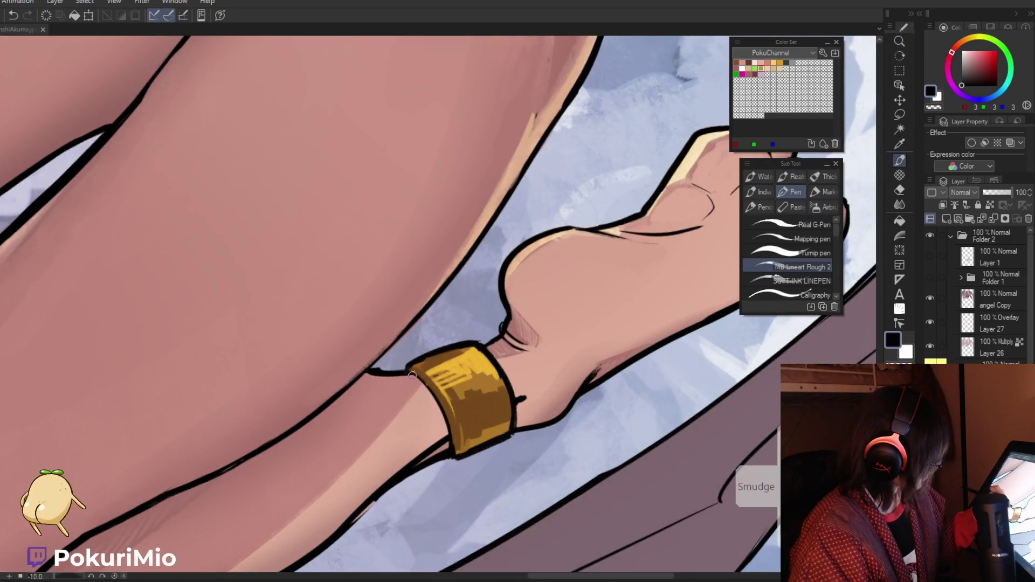
# Step: Sample the anklet gold and paint over the cuff's top edge
pyautogui.keyDown('alt'); pyautogui.click(455, 448); pyautogui.keyUp('alt')
pyautogui.keyDown('alt'); pyautogui.click(455, 449); pyautogui.keyUp('alt')
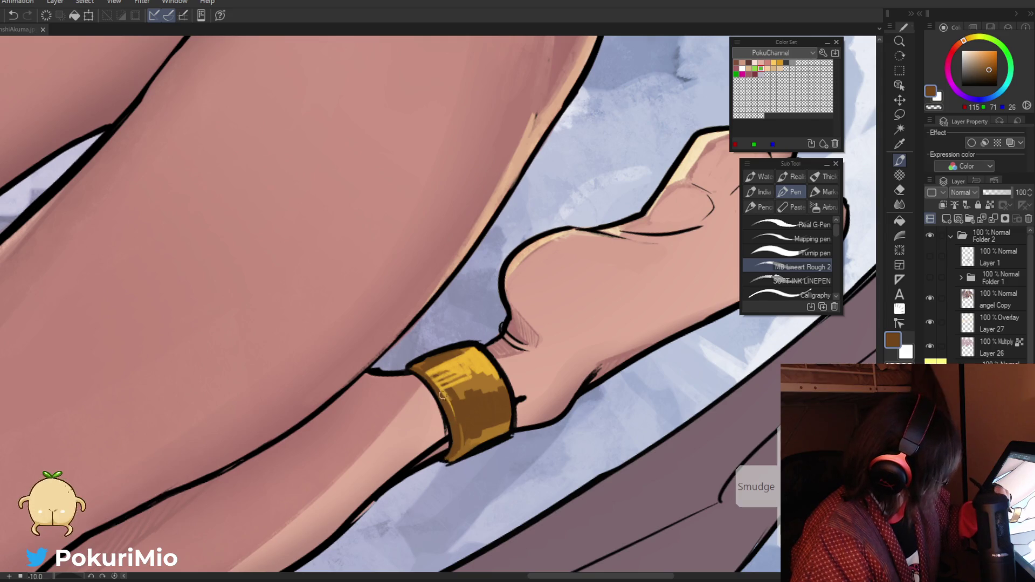
pyautogui.keyDown('alt'); pyautogui.click(460, 459); pyautogui.keyUp('alt')
pyautogui.press('e')
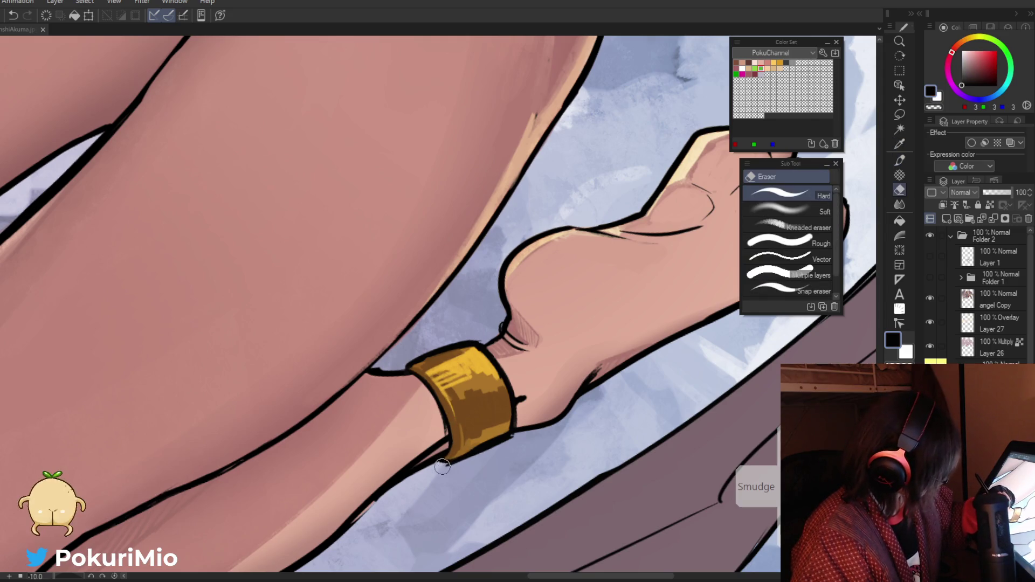
pyautogui.press('p')
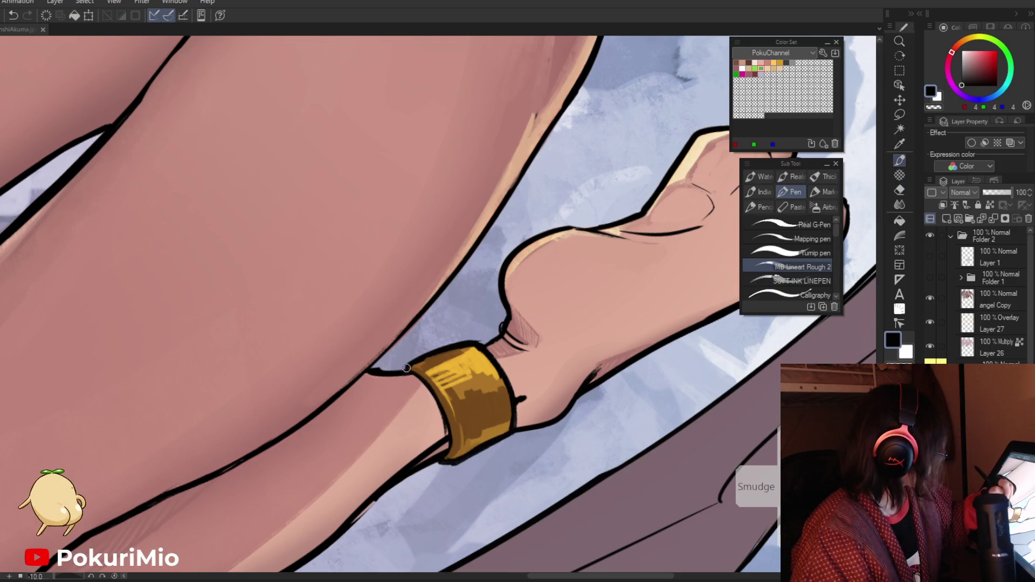
pyautogui.keyDown('alt'); pyautogui.click(472, 343); pyautogui.keyUp('alt')
pyautogui.moveTo(473, 344); pyautogui.dragTo(418, 360)
# Step: Redraw the anklet's top outline in black, then centre the Wordle window
pyautogui.keyDown('alt'); pyautogui.click(486, 360); pyautogui.keyUp('alt')
pyautogui.moveTo(475, 340); pyautogui.dragTo(397, 376)
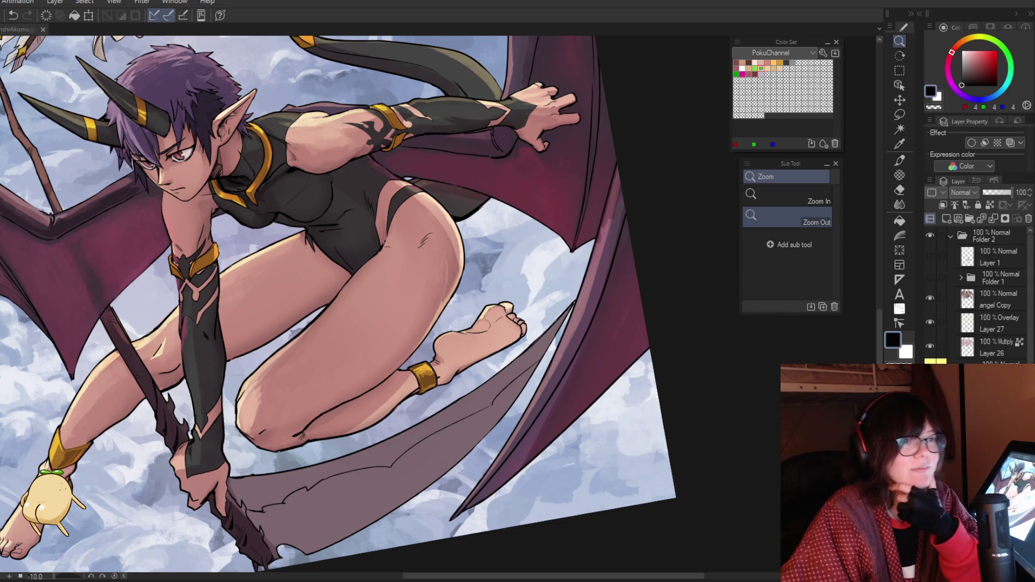
pyautogui.moveTo(740, 245)
pyautogui.mouseDown()
pyautogui.moveTo(416, 48)
pyautogui.moveTo(448, 57)
pyautogui.mouseUp()
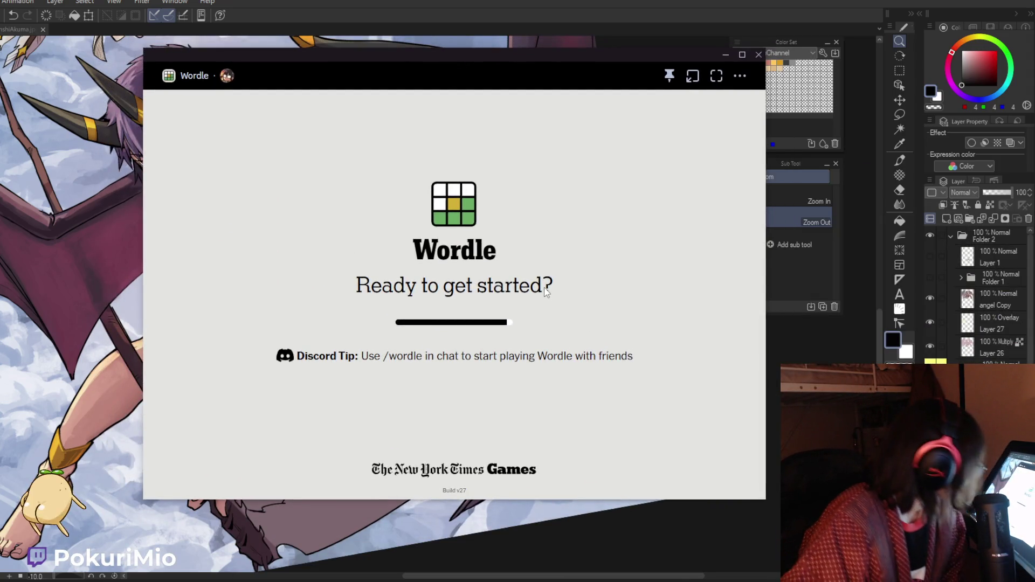
# Step: Start the Wordle puzzle and submit GHOST as the first guess
pyautogui.click(457, 339)
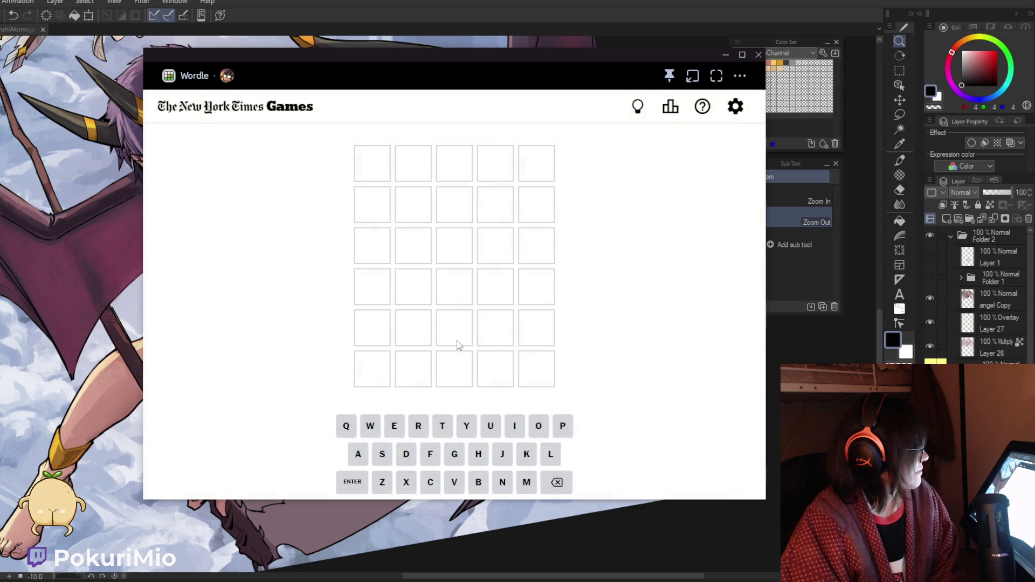
pyautogui.click(455, 454)
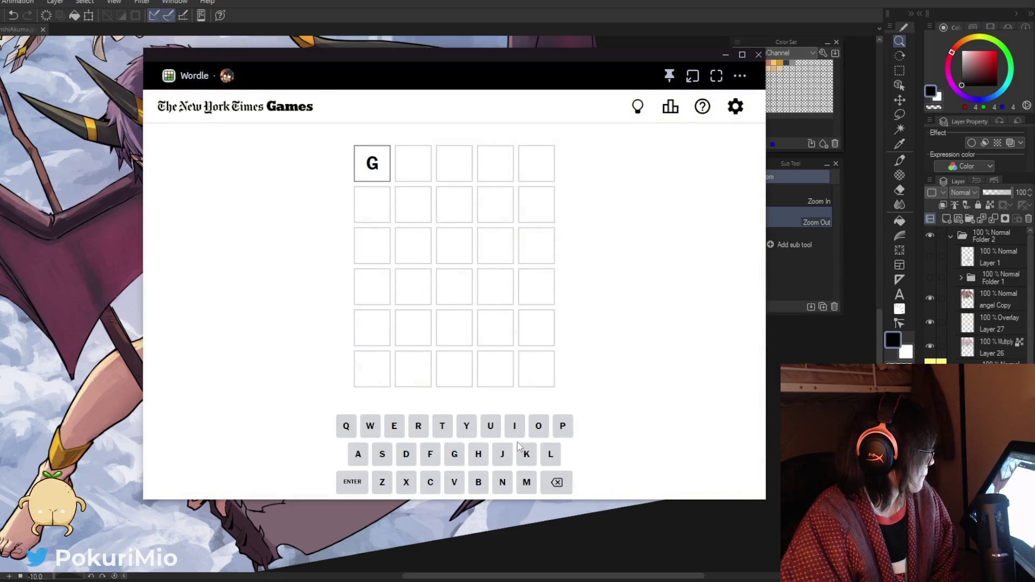
pyautogui.click(479, 454)
pyautogui.click(539, 426)
pyautogui.click(382, 454)
pyautogui.click(442, 426)
pyautogui.click(366, 488)
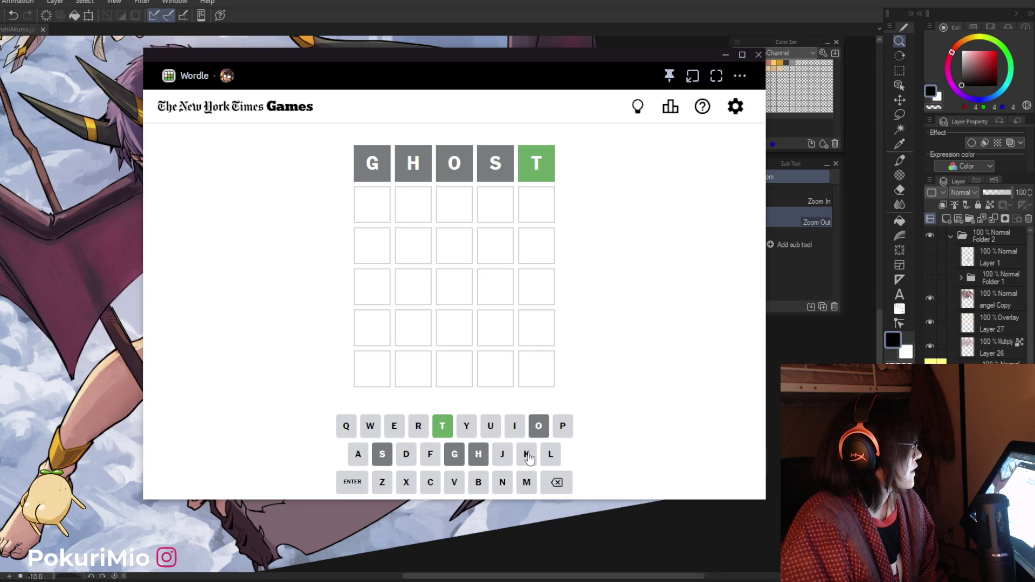
# Step: Submit JAUNT as the second guess
pyautogui.click(508, 458)
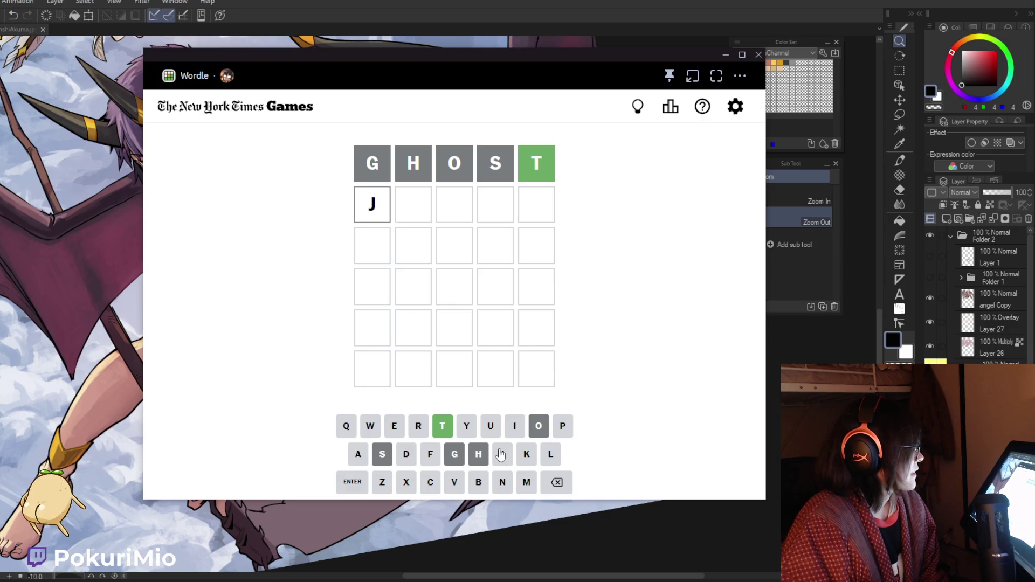
pyautogui.click(359, 460)
pyautogui.click(491, 429)
pyautogui.click(503, 482)
pyautogui.click(442, 429)
pyautogui.click(354, 483)
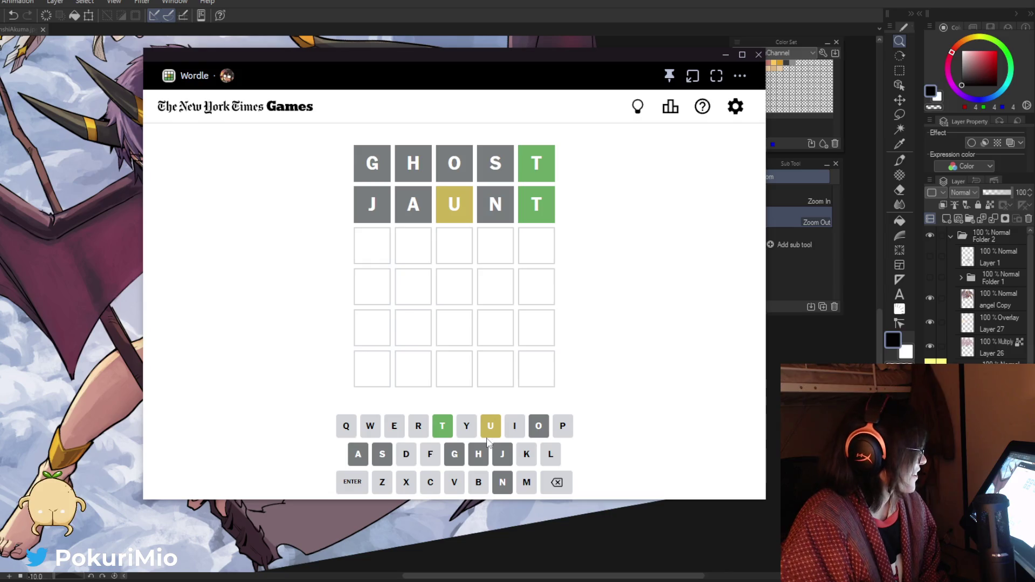
# Step: Spell PURET in the third row, then delete it
pyautogui.click(561, 428)
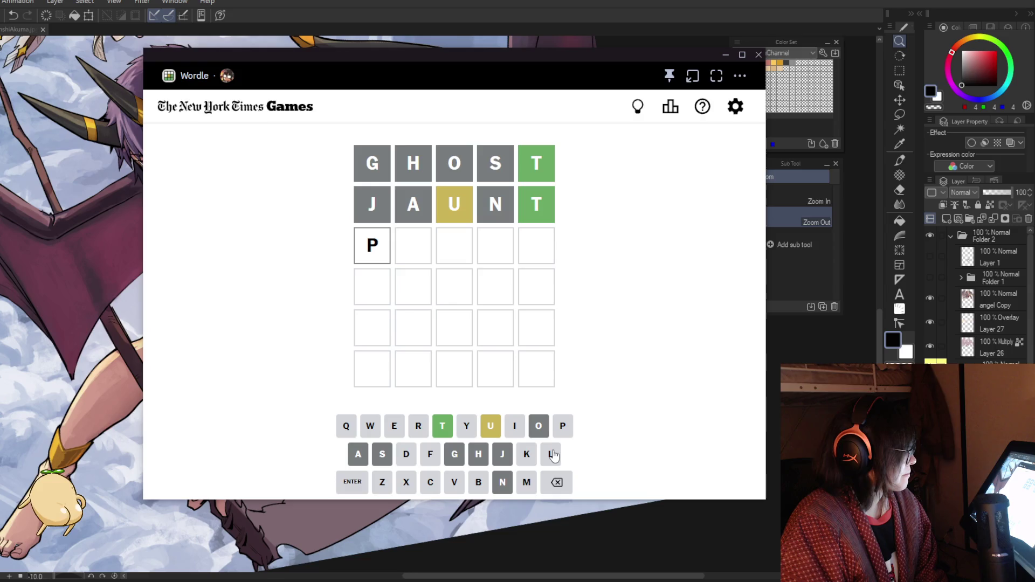
pyautogui.click(490, 428)
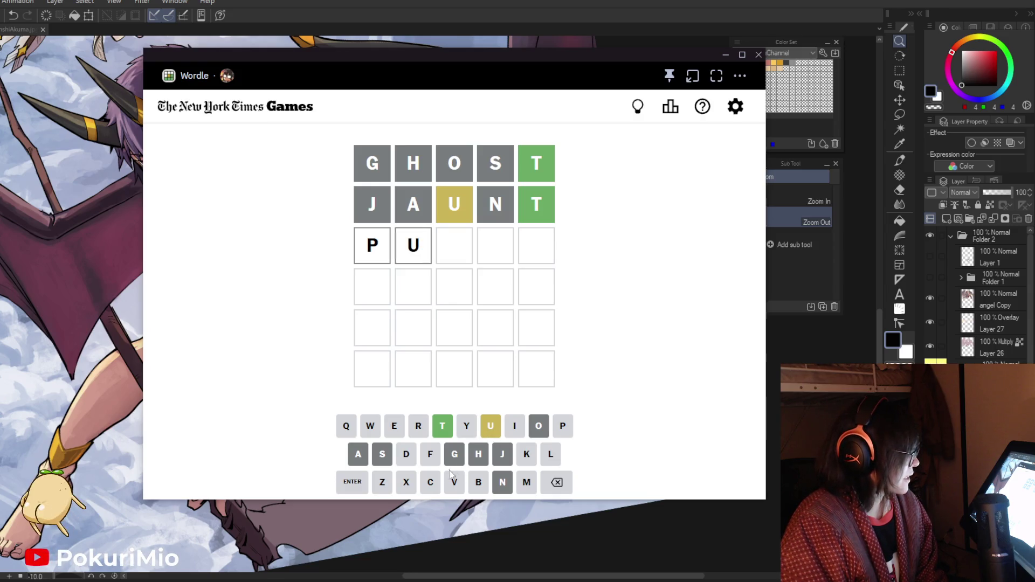
pyautogui.click(419, 428)
pyautogui.write('e')
pyautogui.click(442, 428)
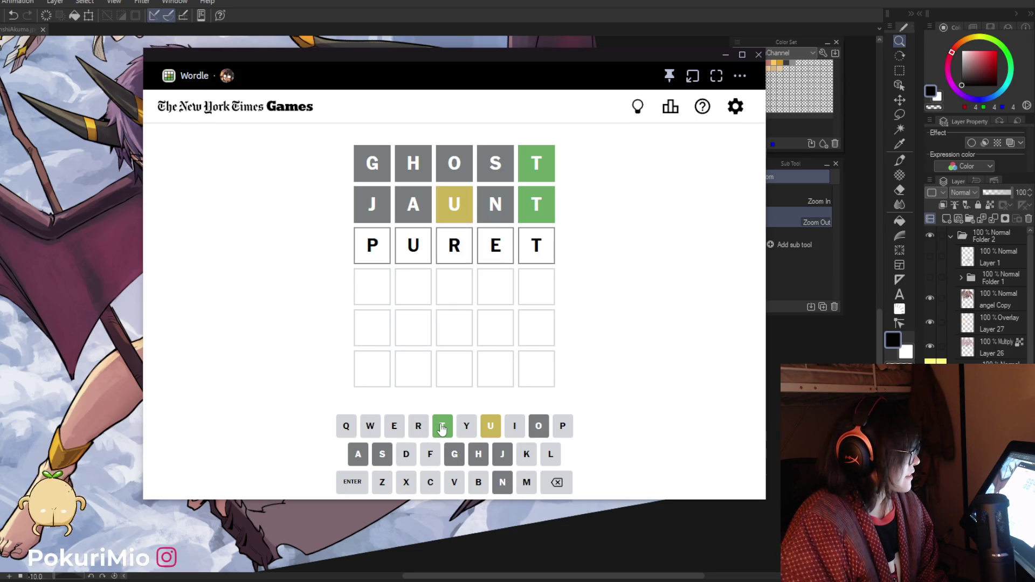
pyautogui.click(558, 484)
pyautogui.click(558, 484)
pyautogui.click(558, 484)
pyautogui.click(557, 483)
pyautogui.click(558, 483)
# Step: Try MULET as the third guess and erase the rejected letters back to MU
pyautogui.click(527, 483)
pyautogui.click(490, 426)
pyautogui.click(549, 456)
pyautogui.click(395, 432)
pyautogui.click(443, 423)
pyautogui.click(350, 484)
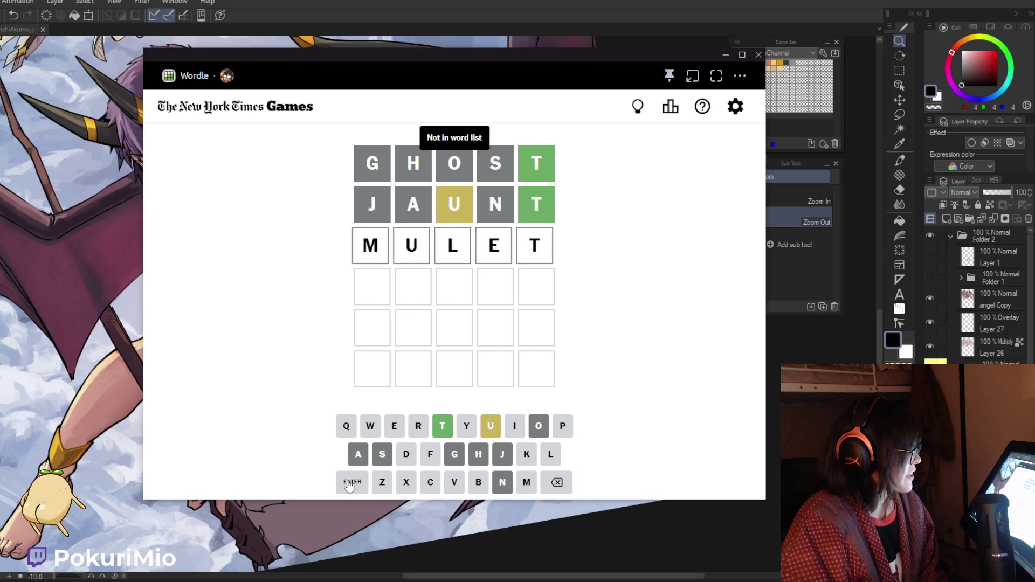
pyautogui.click(557, 483)
pyautogui.click(558, 483)
pyautogui.click(557, 484)
pyautogui.click(557, 483)
pyautogui.click(557, 483)
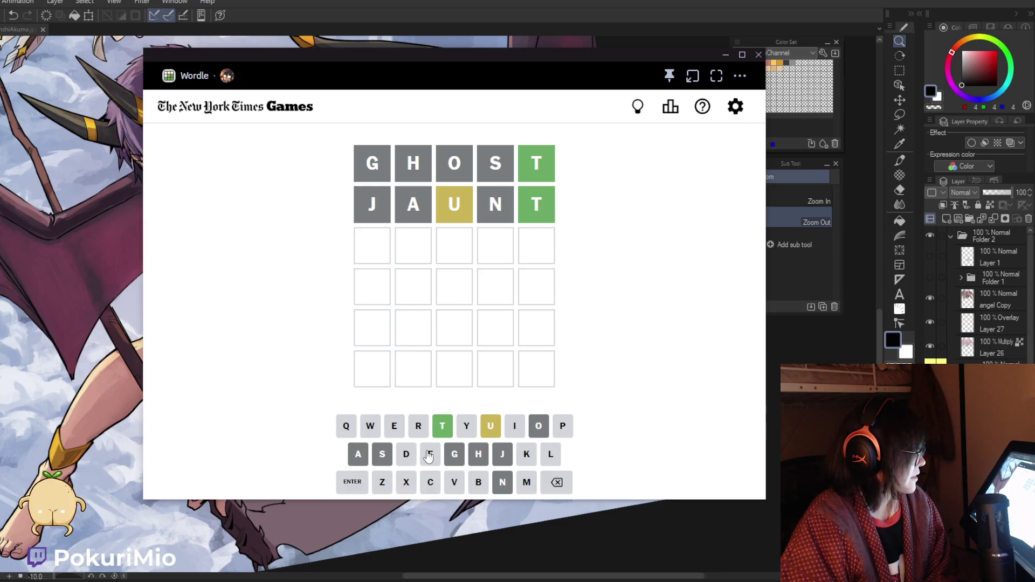
# Step: Submit FUMET as the third guess and begin the fourth with C
pyautogui.click(434, 456)
pyautogui.click(491, 427)
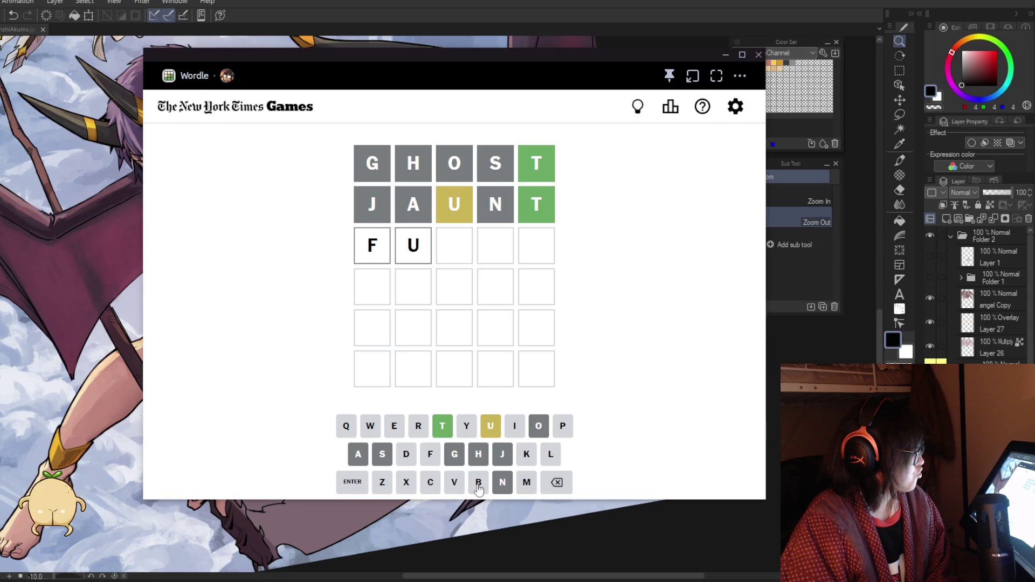
pyautogui.click(526, 483)
pyautogui.click(394, 428)
pyautogui.click(439, 429)
pyautogui.click(352, 482)
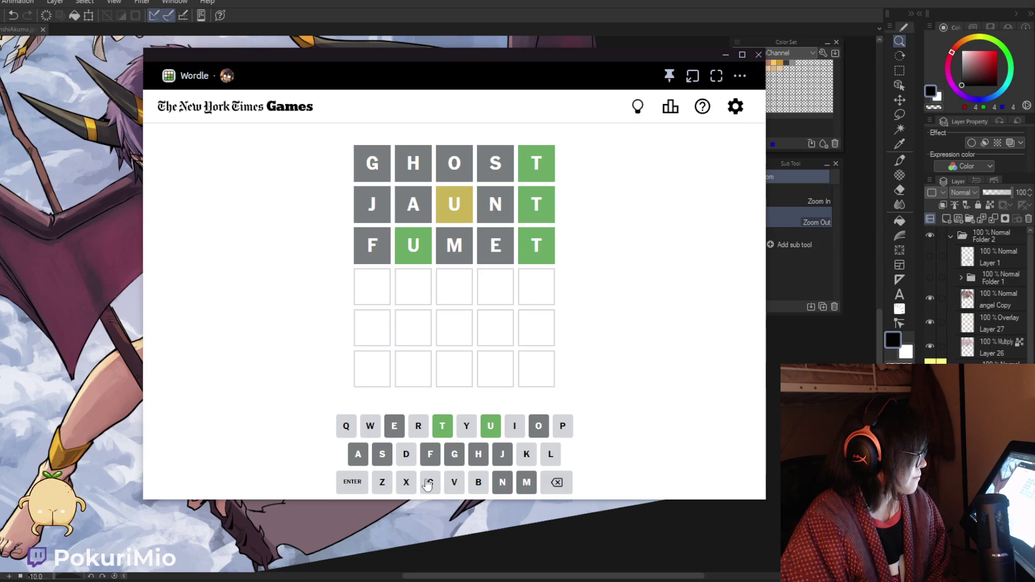
pyautogui.click(429, 482)
# Step: Replace the CU start in row four with MURIT and try submitting it
pyautogui.click(490, 427)
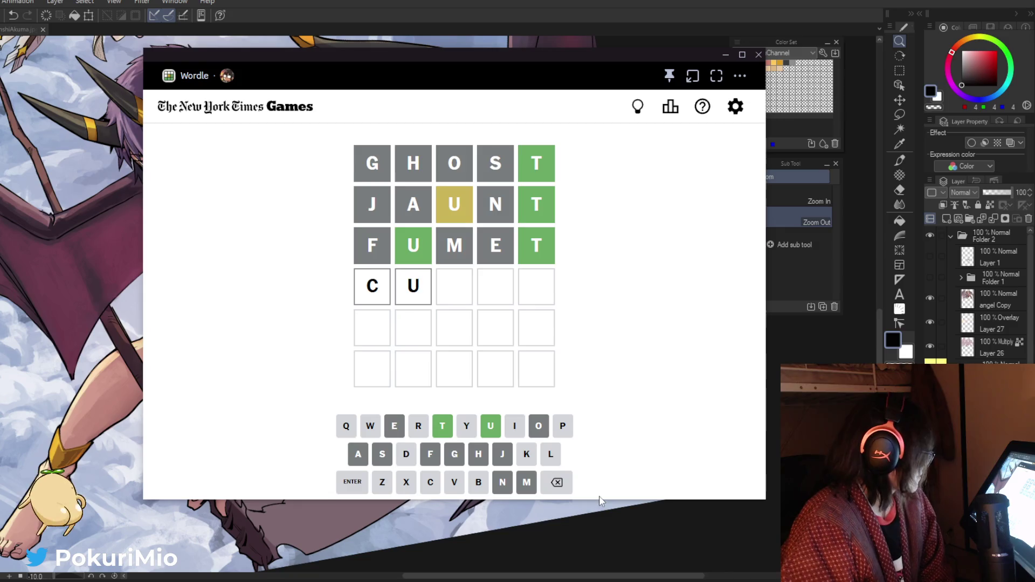
pyautogui.doubleClick(552, 483)
pyautogui.click(527, 482)
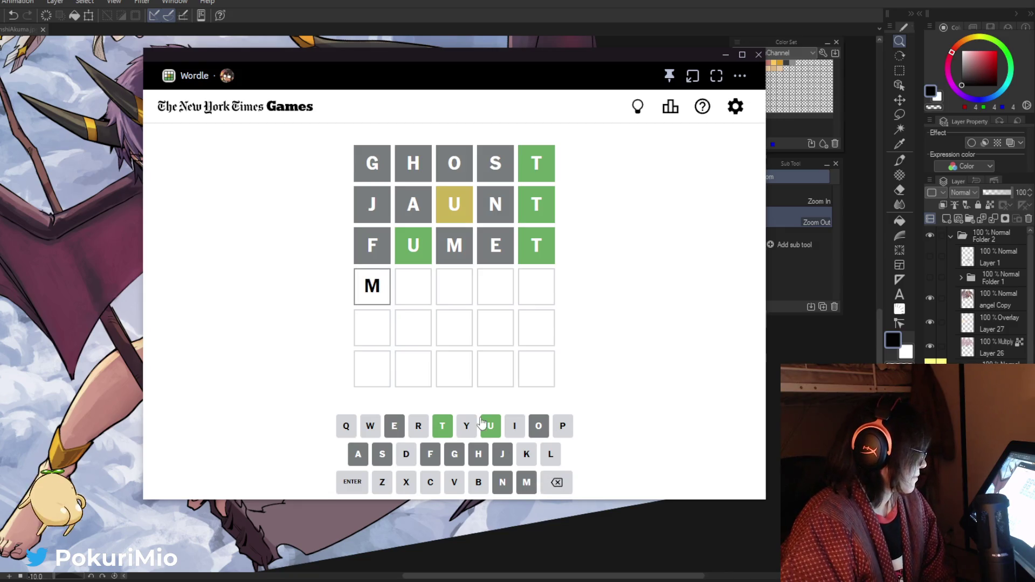
pyautogui.click(490, 427)
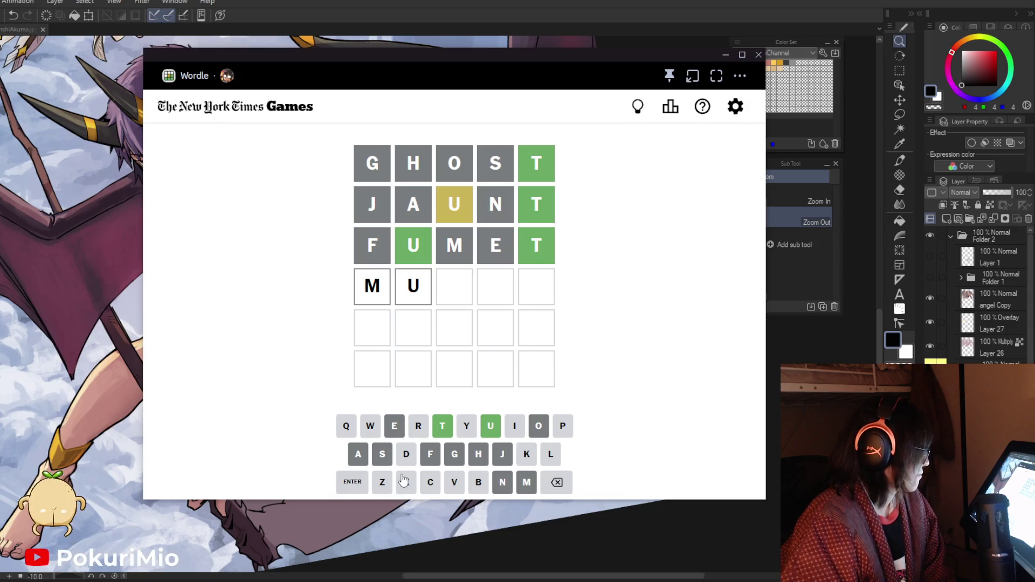
pyautogui.click(421, 427)
pyautogui.click(515, 429)
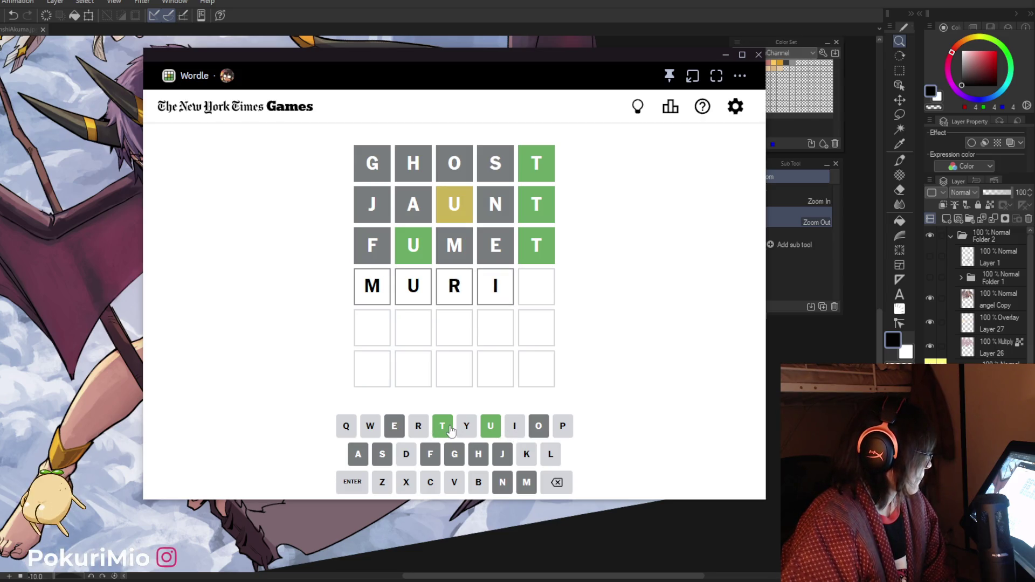
pyautogui.click(442, 426)
pyautogui.click(353, 491)
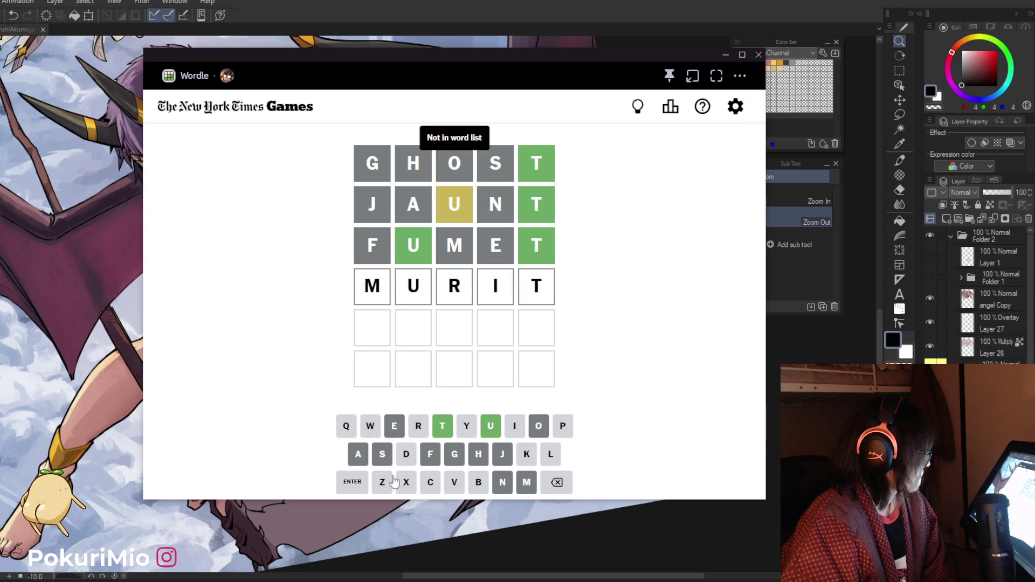
# Step: Erase MURIT and try submitting PUTIT as the fourth guess instead
pyautogui.click(557, 486)
pyautogui.click(557, 486)
pyautogui.click(556, 485)
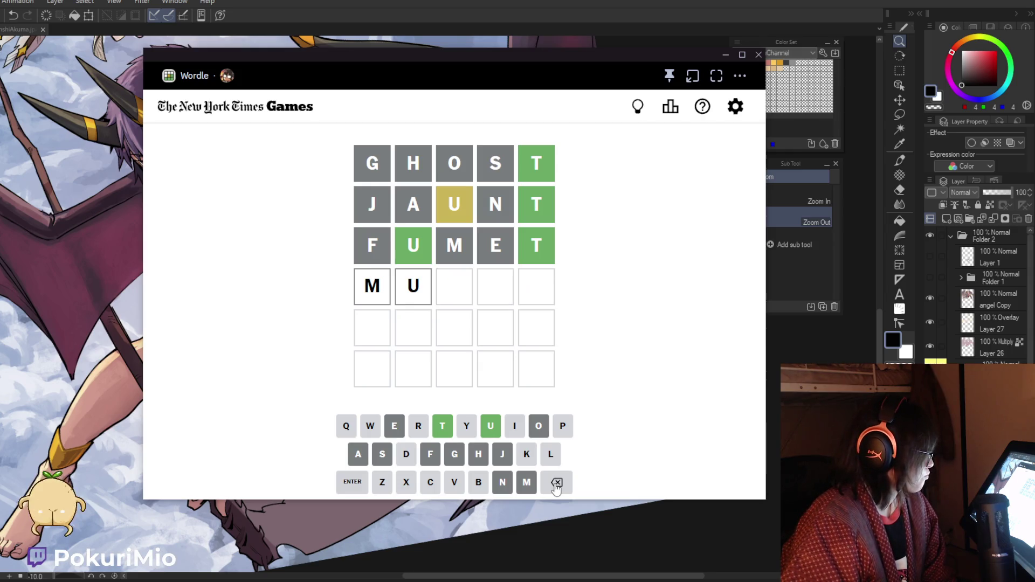
pyautogui.click(556, 486)
pyautogui.click(557, 485)
pyautogui.click(557, 436)
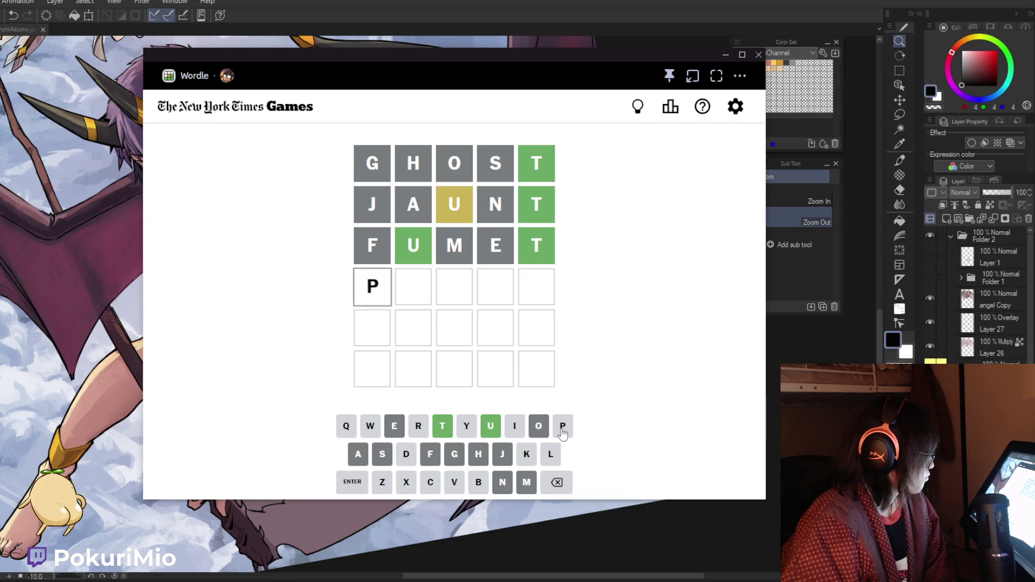
pyautogui.click(491, 427)
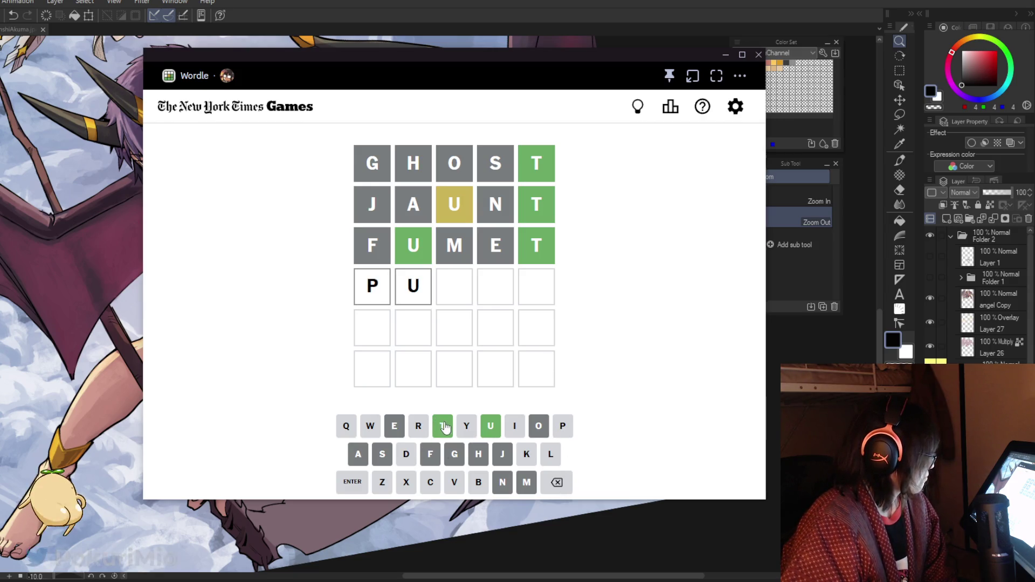
pyautogui.click(442, 427)
pyautogui.click(515, 427)
pyautogui.click(442, 427)
pyautogui.click(353, 482)
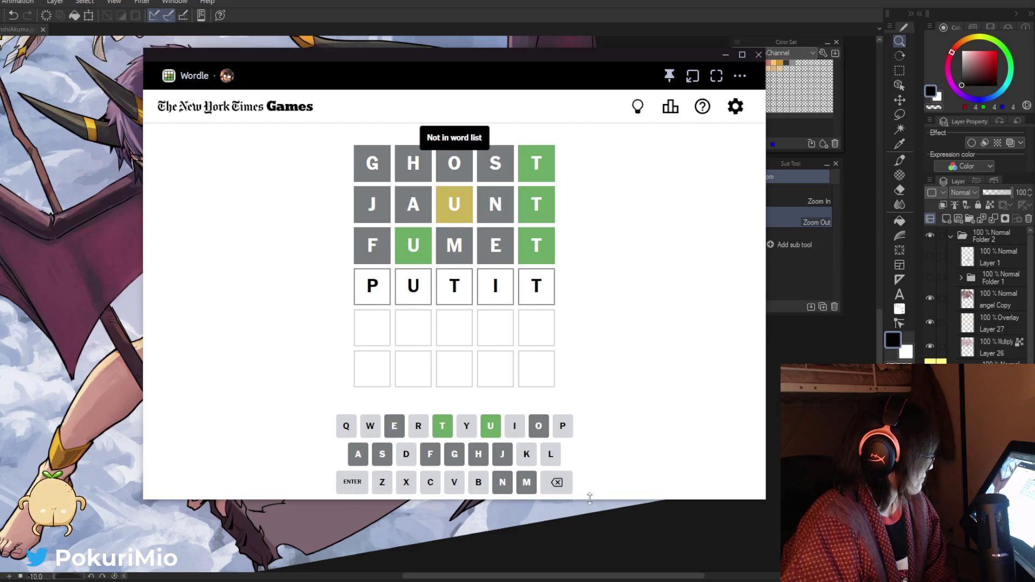
# Step: Erase PUTIT, briefly try PUR, then spell TURT in row four
pyautogui.click(557, 483)
pyautogui.click(557, 483)
pyautogui.click(557, 482)
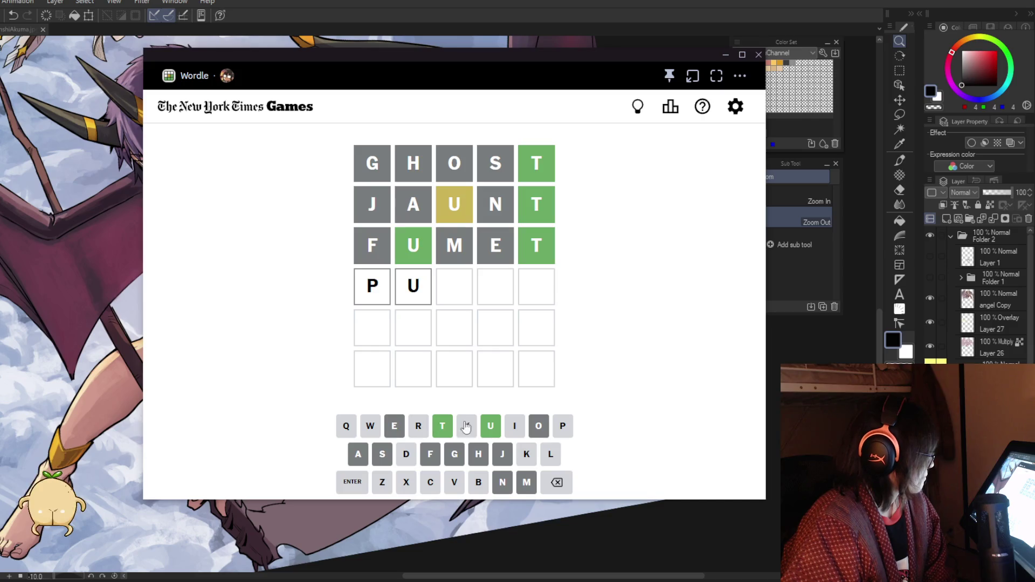
pyautogui.click(420, 427)
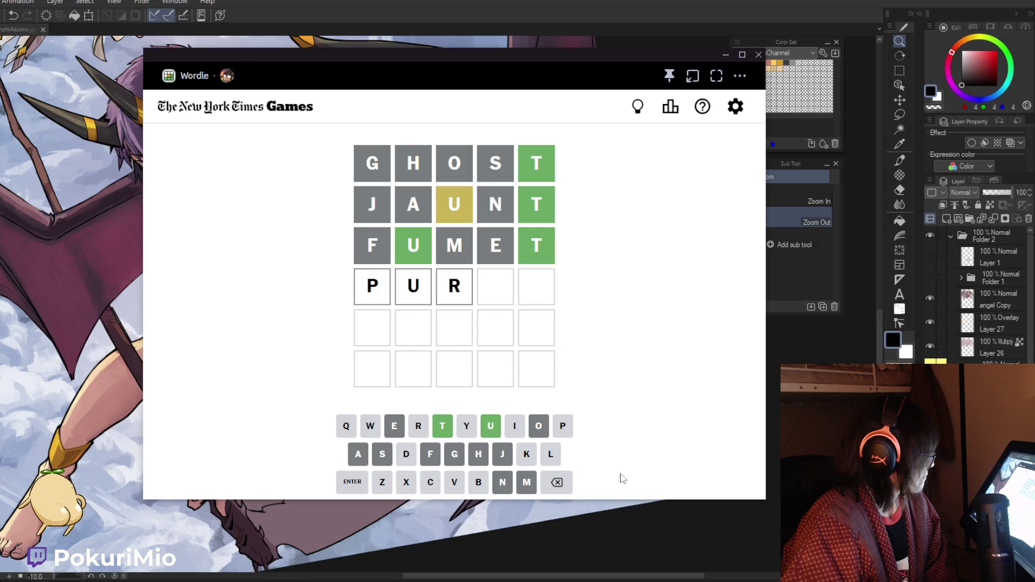
pyautogui.click(556, 484)
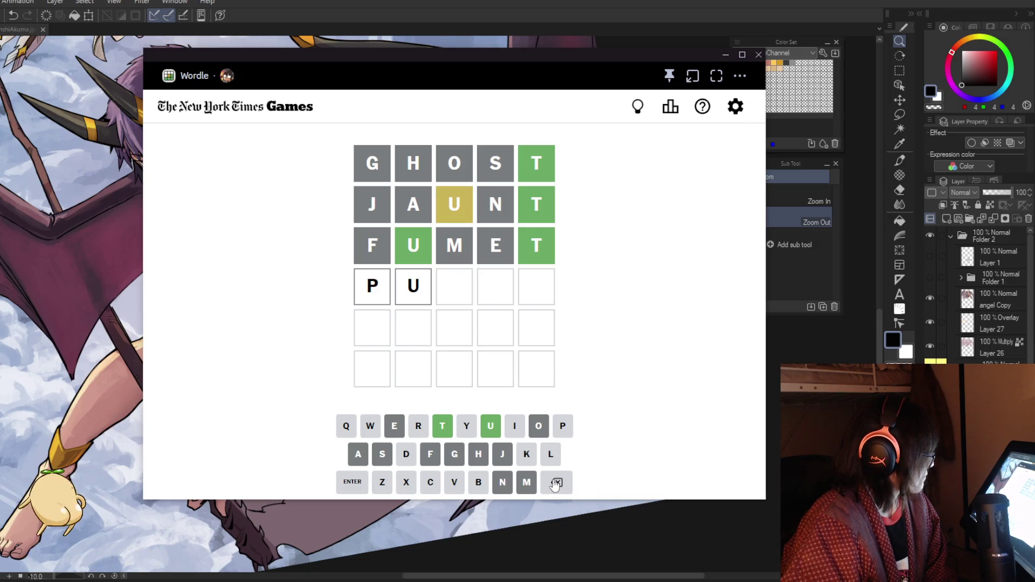
pyautogui.click(555, 483)
pyautogui.click(555, 483)
pyautogui.click(442, 427)
pyautogui.click(490, 427)
pyautogui.click(419, 428)
pyautogui.click(419, 427)
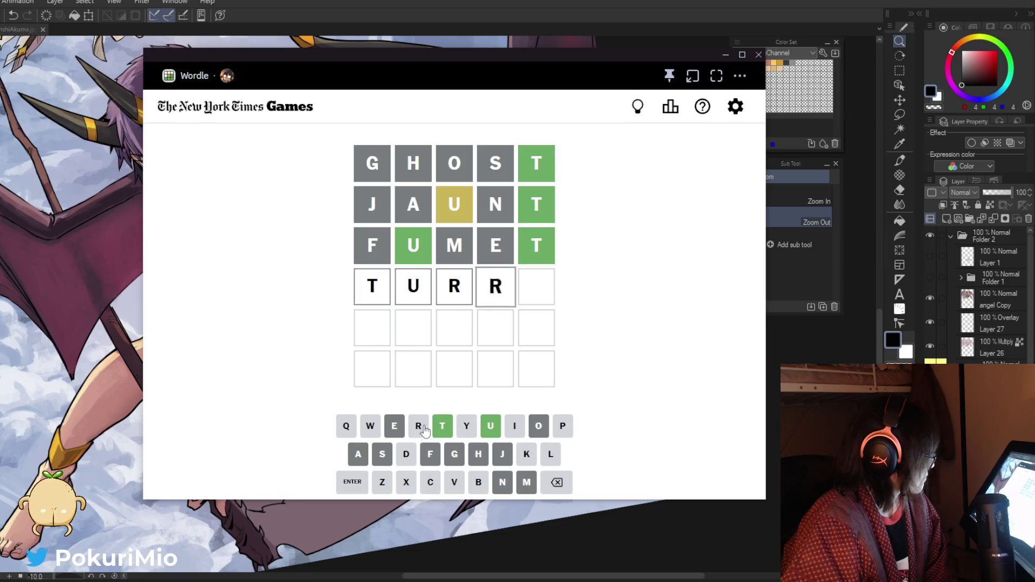
pyautogui.click(443, 427)
# Step: Correct the row to TURIT, submit it, and clear the rejected guess back to T
pyautogui.click(555, 483)
pyautogui.click(555, 483)
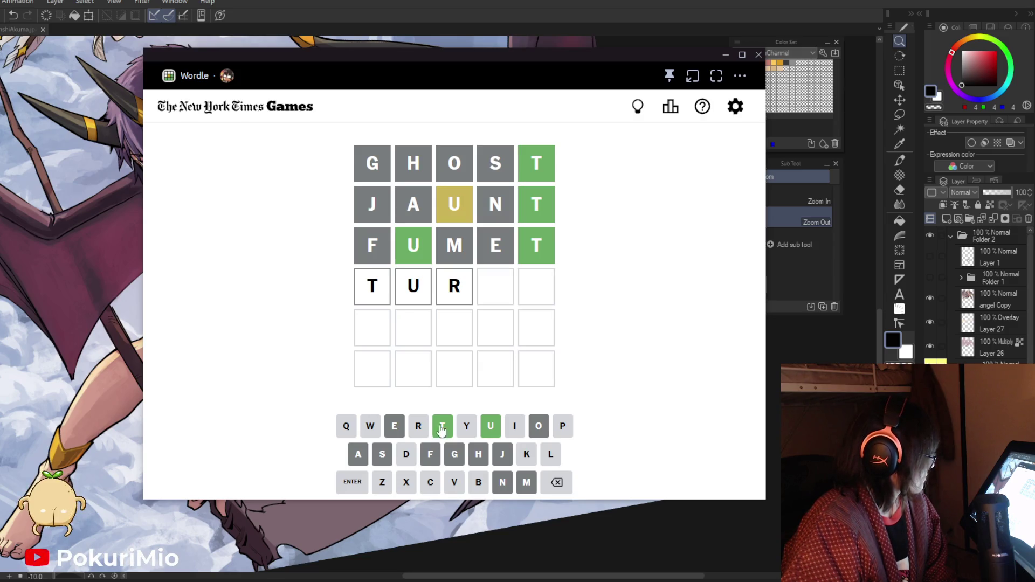
pyautogui.click(515, 426)
pyautogui.click(442, 426)
pyautogui.click(353, 482)
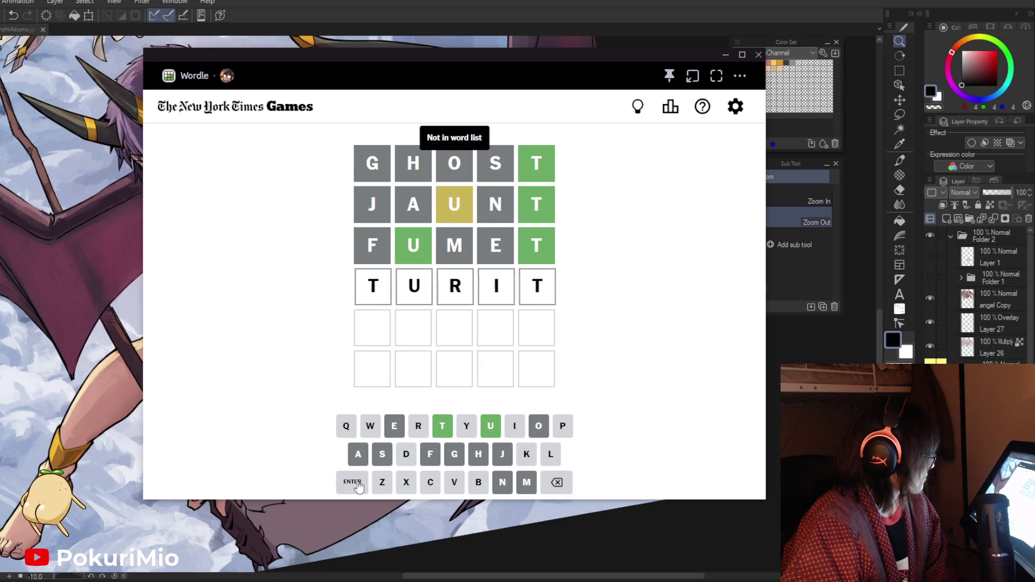
pyautogui.click(557, 482)
pyautogui.click(557, 482)
pyautogui.click(558, 482)
pyautogui.click(557, 481)
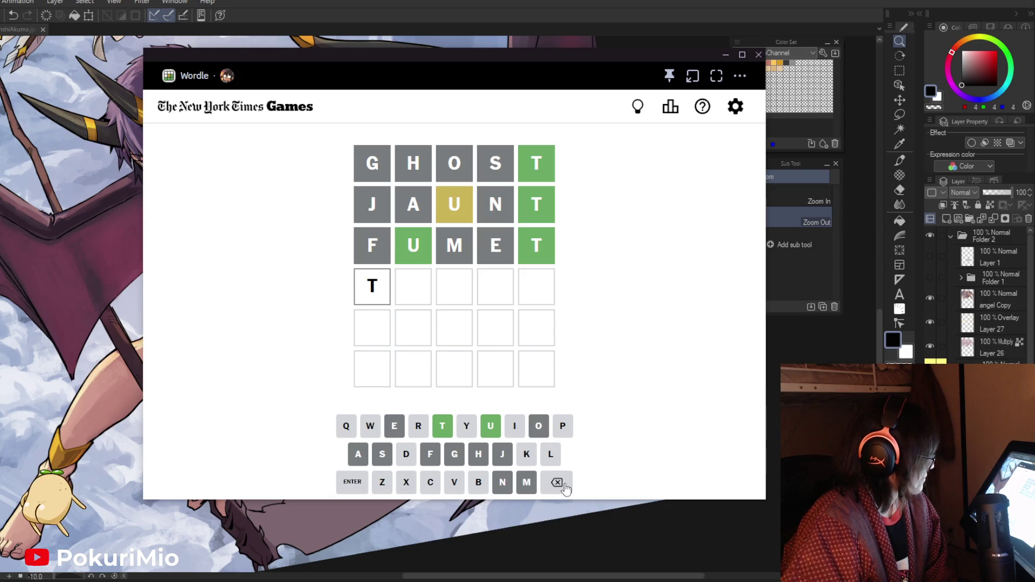
pyautogui.click(557, 481)
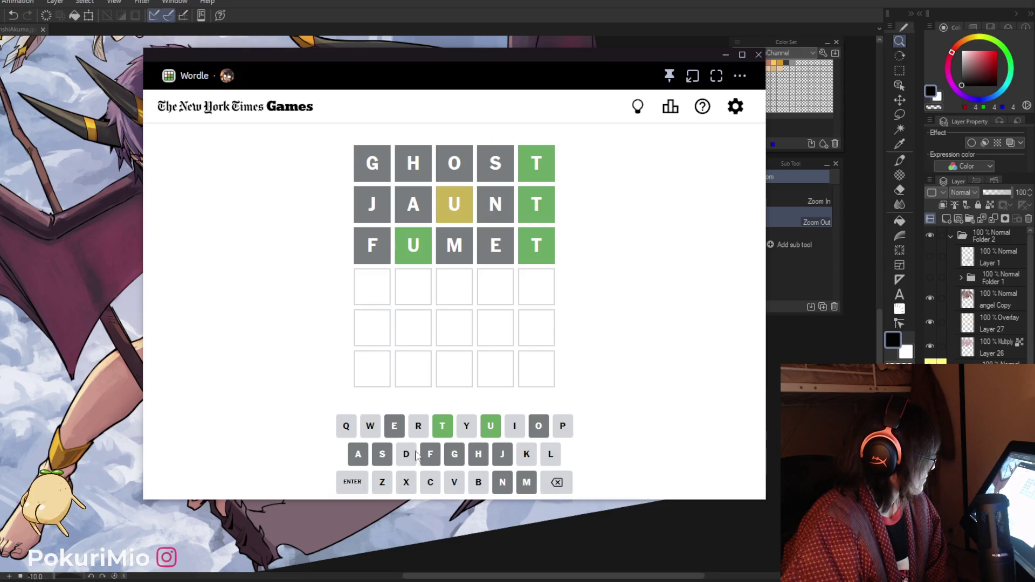
# Step: Start the fourth guess as LUR, then delete it
pyautogui.click(551, 454)
pyautogui.click(492, 427)
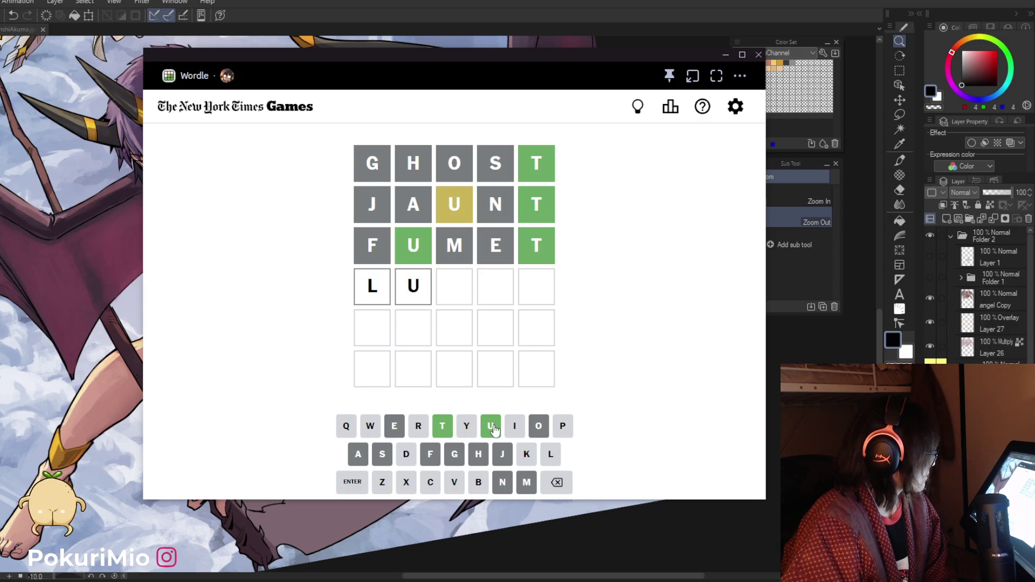
pyautogui.click(416, 428)
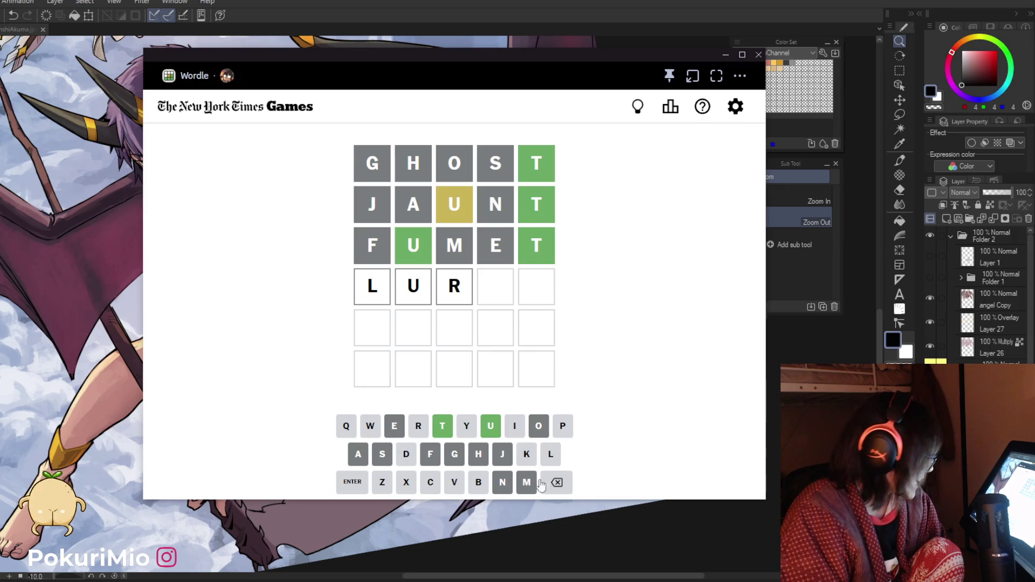
pyautogui.click(562, 485)
pyautogui.click(562, 485)
pyautogui.click(562, 486)
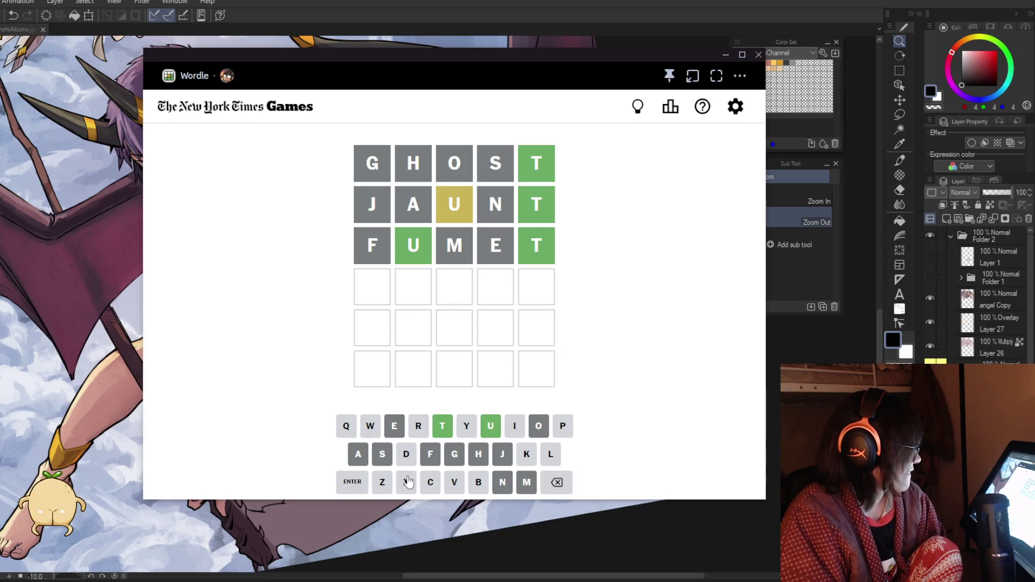
# Step: Spell DUVET in the fourth row, retyping its last two letters E and T
pyautogui.click(406, 462)
pyautogui.click(490, 429)
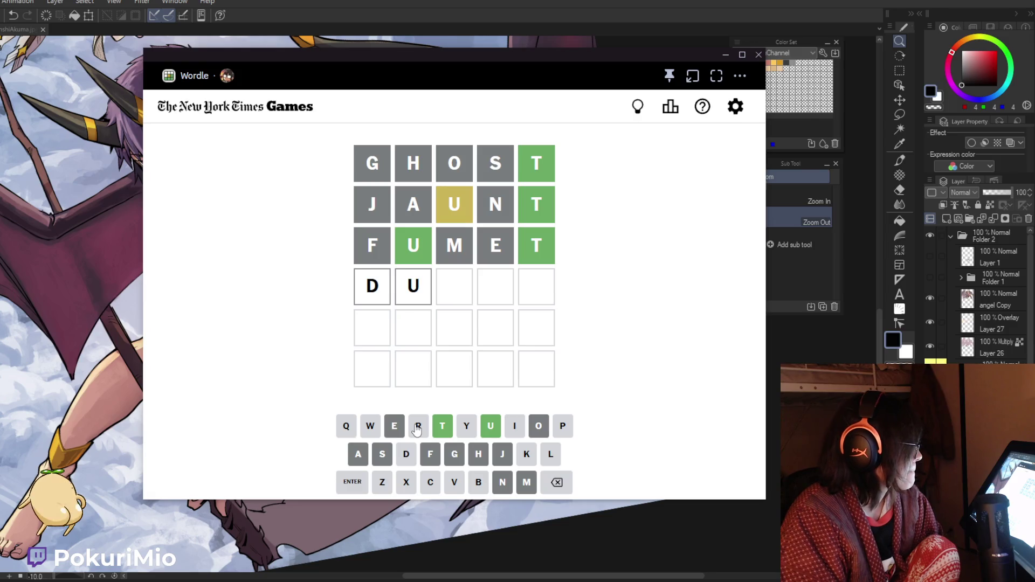
pyautogui.click(455, 485)
pyautogui.click(398, 430)
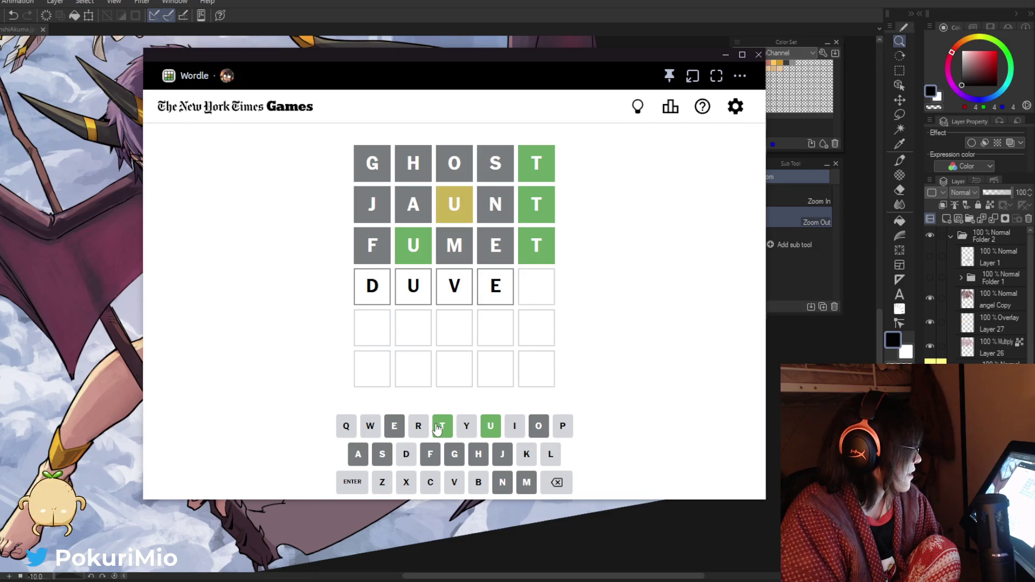
pyautogui.click(438, 428)
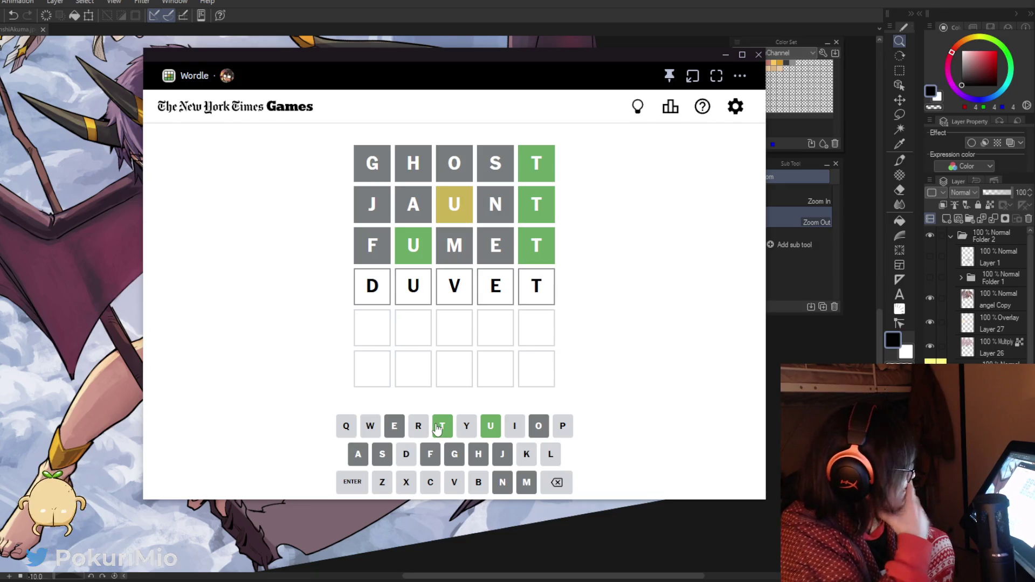
pyautogui.click(557, 483)
pyautogui.click(559, 485)
pyautogui.click(394, 429)
pyautogui.click(441, 427)
# Step: Submit DUVET as the fourth guess, then try LUCIT as the fifth
pyautogui.click(354, 484)
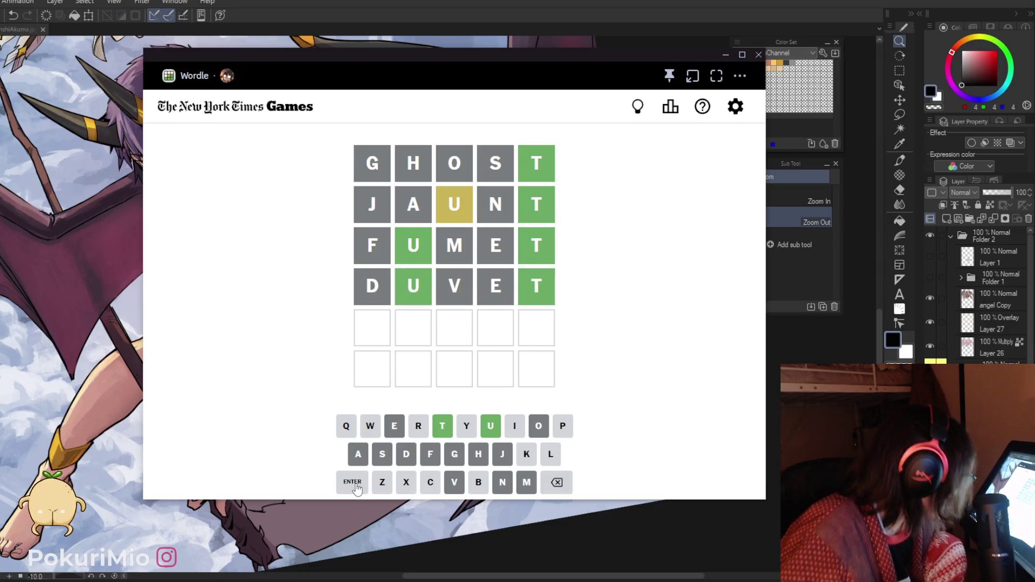
pyautogui.click(551, 457)
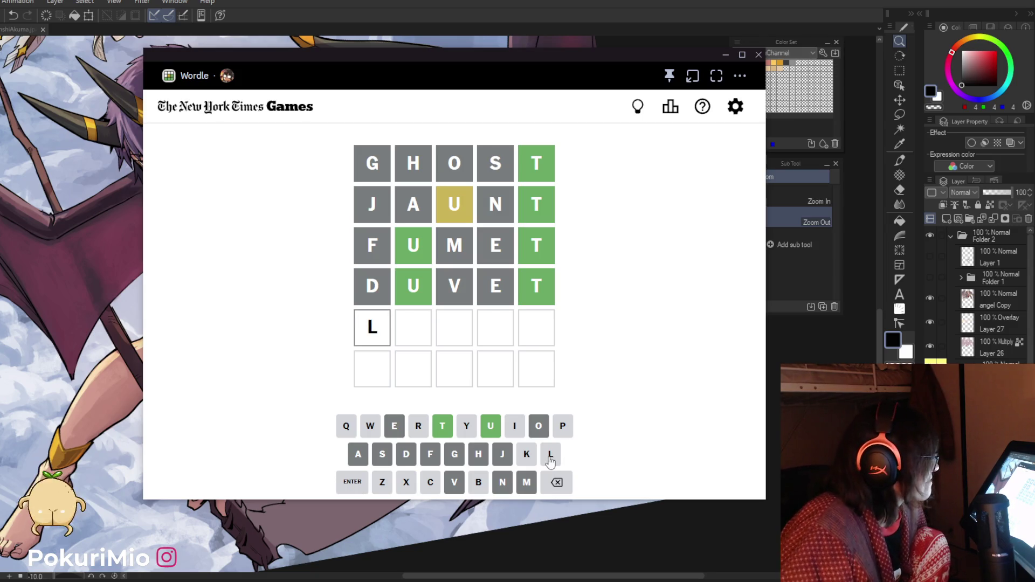
pyautogui.click(491, 434)
pyautogui.click(564, 429)
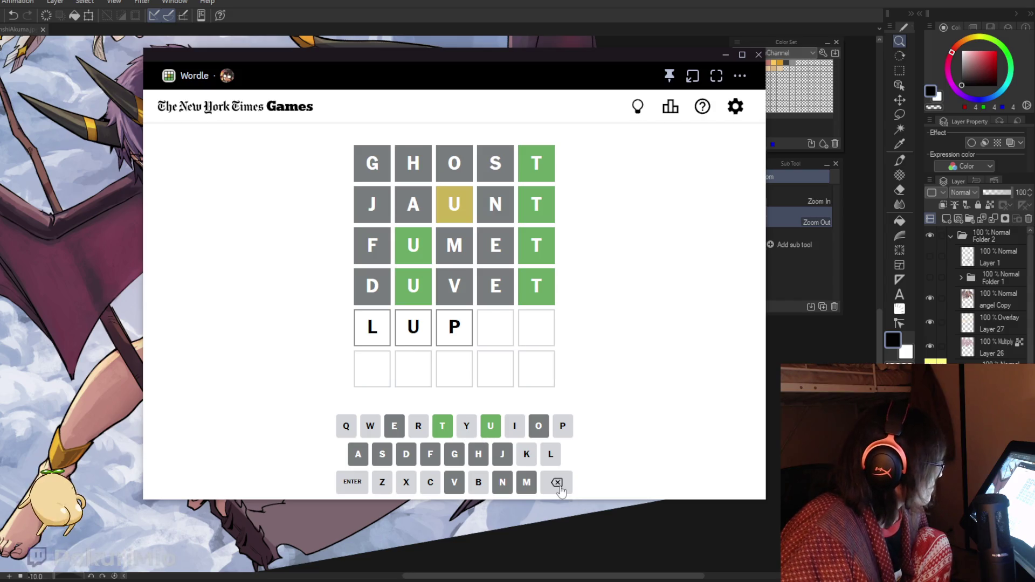
pyautogui.click(558, 485)
pyautogui.click(430, 487)
pyautogui.click(514, 427)
pyautogui.click(444, 427)
pyautogui.click(357, 477)
# Step: Clear the rejected LUCIT and try submitting CRULT instead
pyautogui.click(557, 485)
pyautogui.click(557, 484)
pyautogui.click(555, 486)
pyautogui.click(555, 485)
pyautogui.click(556, 485)
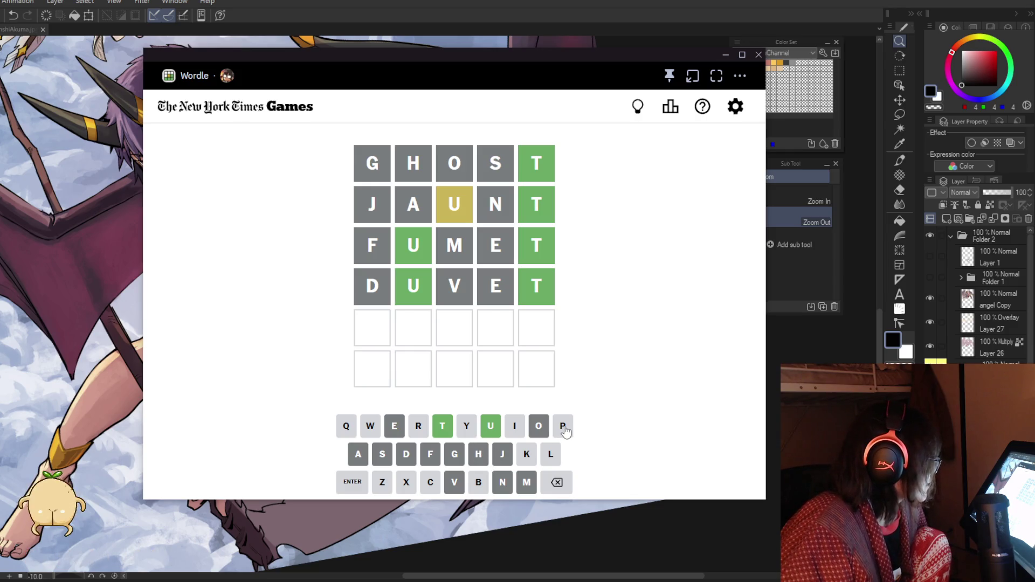
pyautogui.click(430, 482)
pyautogui.click(418, 426)
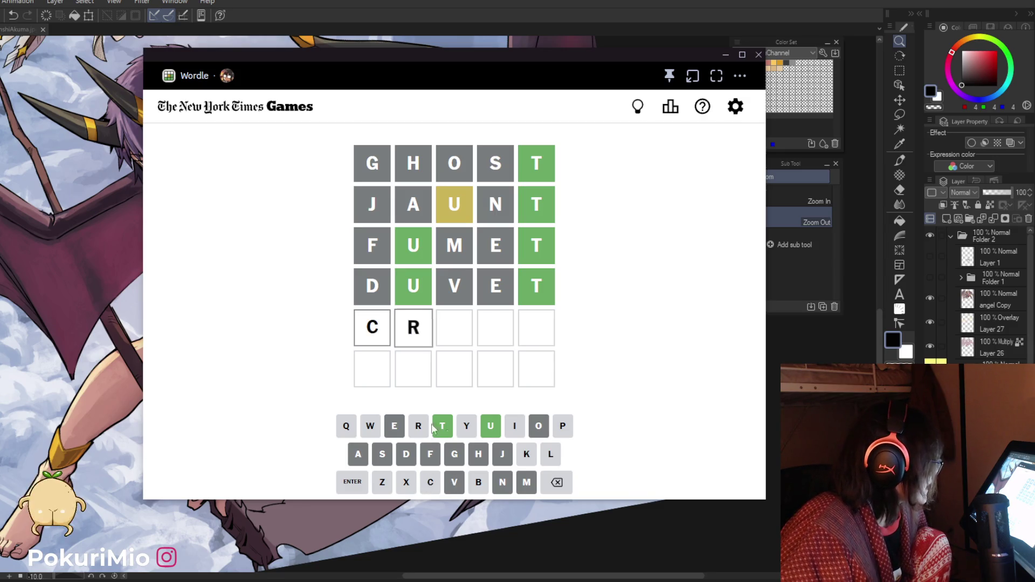
pyautogui.click(491, 426)
pyautogui.click(551, 455)
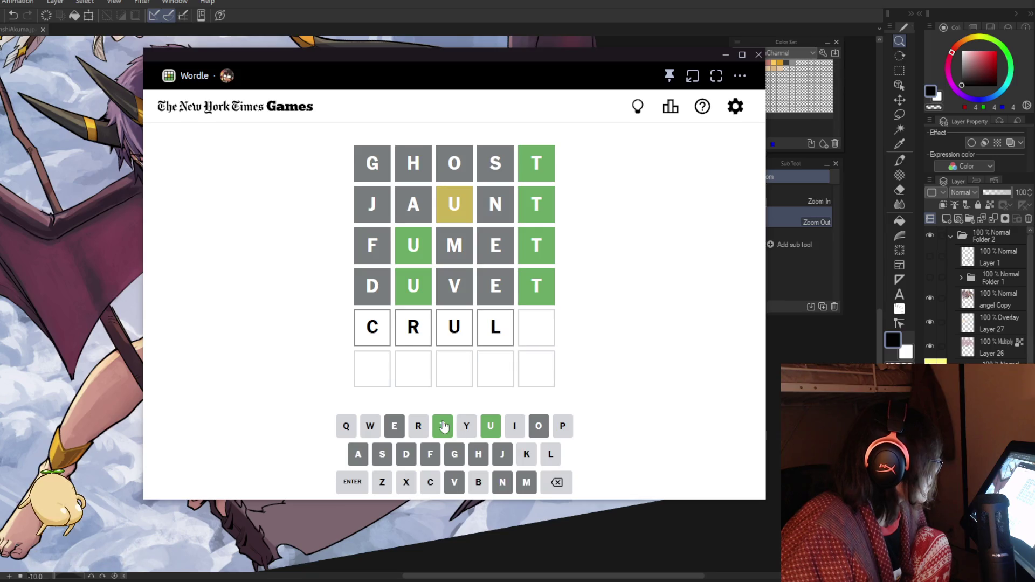
pyautogui.click(442, 426)
pyautogui.click(366, 484)
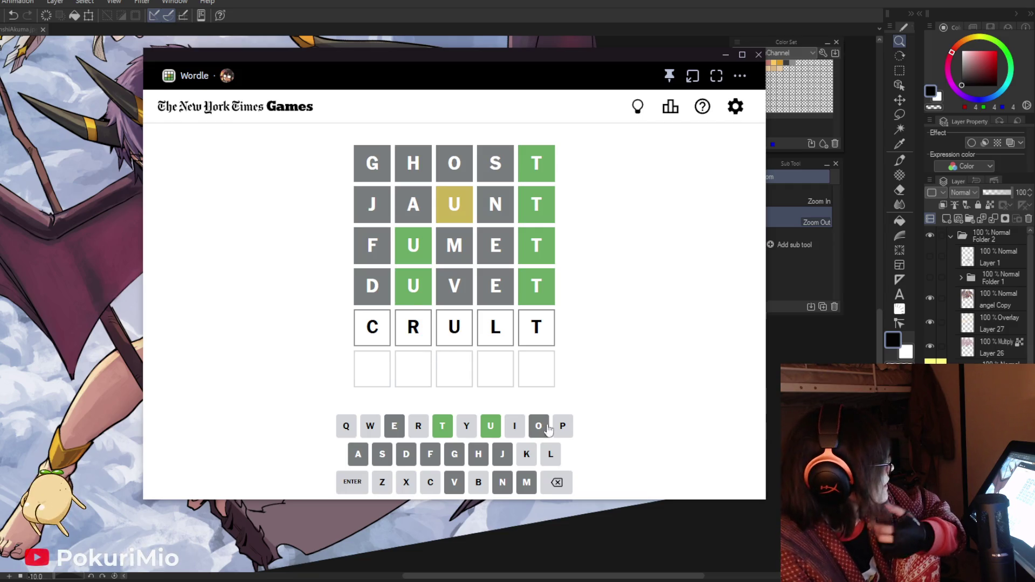
# Step: Clear the rejected CRULT and try submitting PURLT instead
pyautogui.click(555, 482)
pyautogui.click(555, 482)
pyautogui.click(556, 483)
pyautogui.click(556, 482)
pyautogui.click(555, 482)
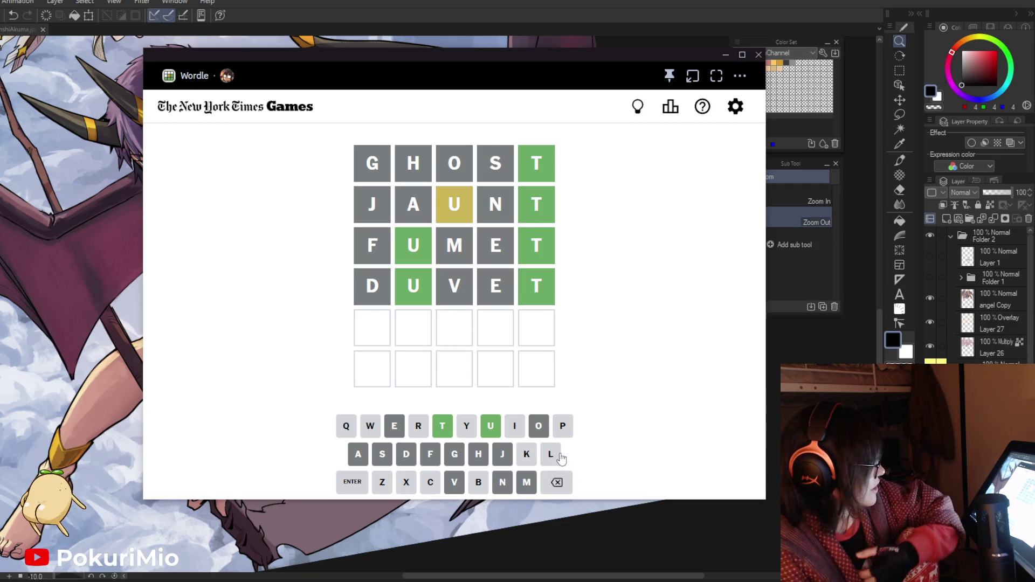
pyautogui.click(564, 426)
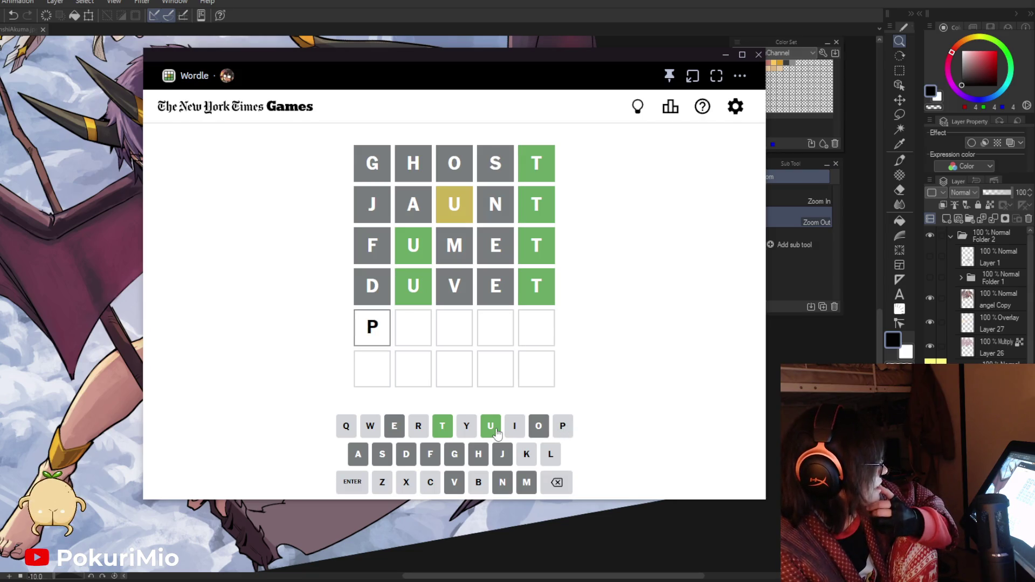
pyautogui.click(492, 427)
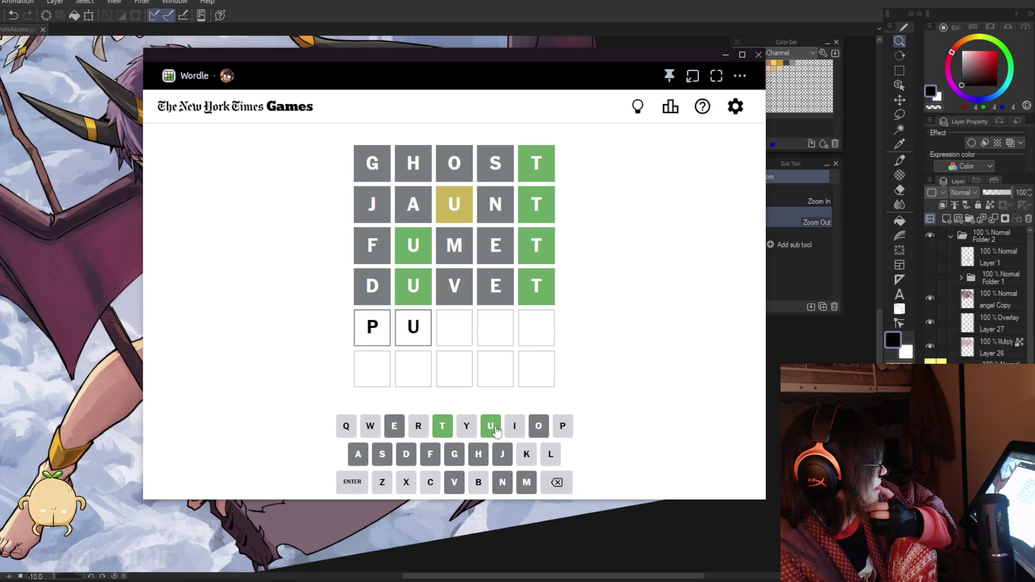
pyautogui.click(419, 427)
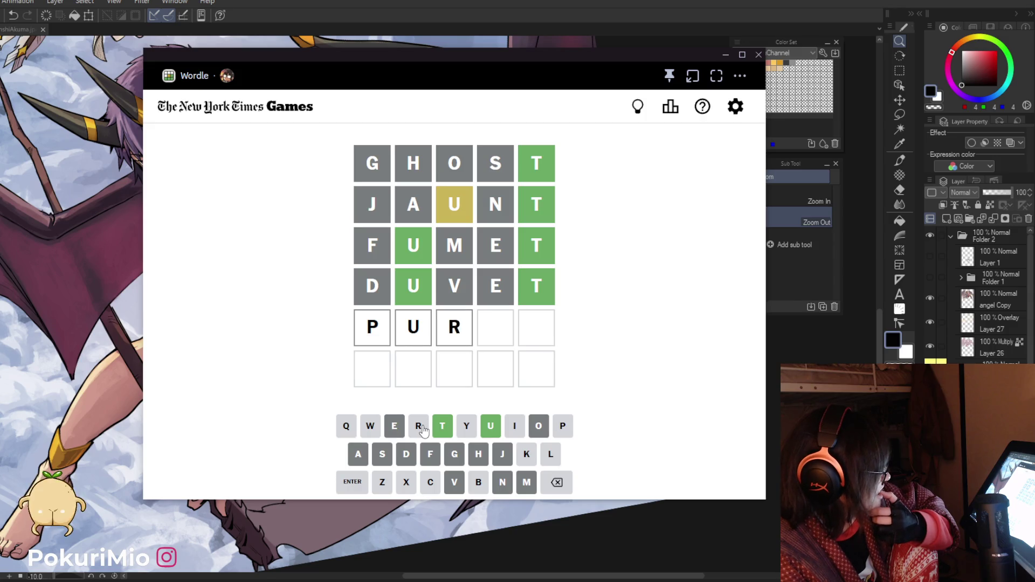
pyautogui.click(550, 455)
pyautogui.click(442, 426)
pyautogui.click(360, 482)
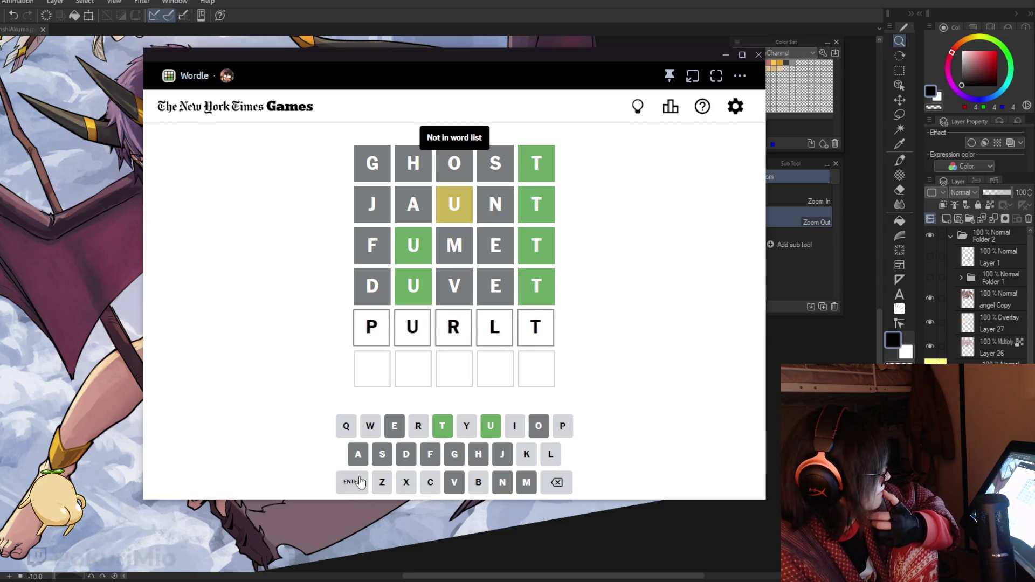
# Step: Clear PURLT and solve the puzzle by submitting QUILT as the fifth guess
pyautogui.click(566, 488)
pyautogui.click(567, 488)
pyautogui.click(567, 488)
pyautogui.click(566, 489)
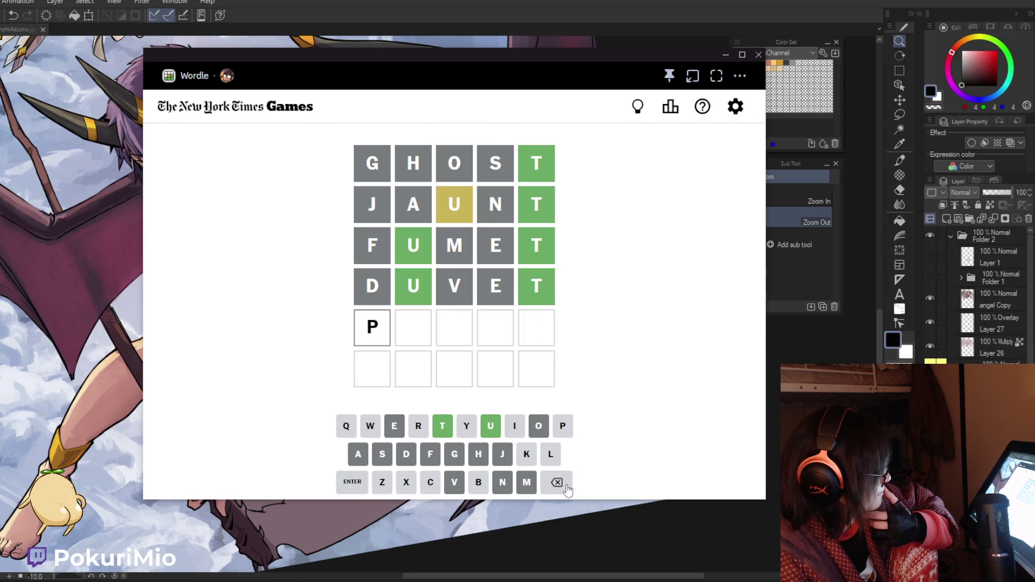
pyautogui.click(566, 488)
pyautogui.click(347, 429)
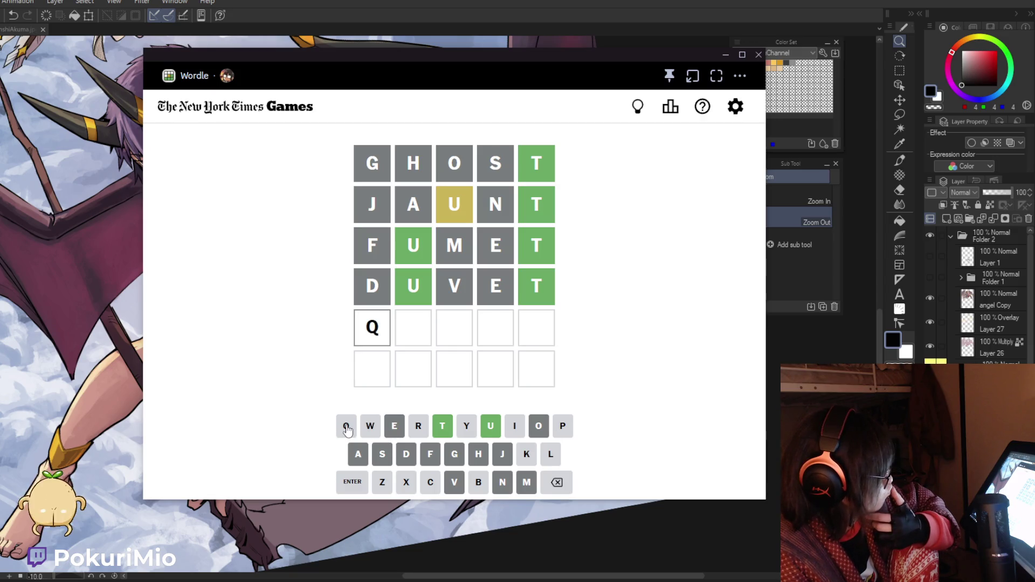
pyautogui.click(492, 427)
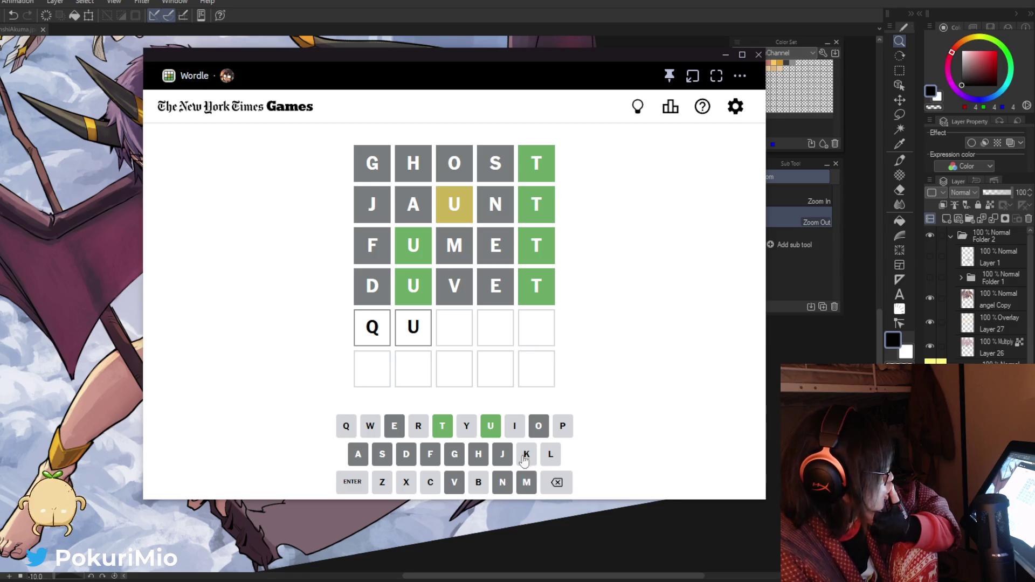
pyautogui.click(510, 432)
pyautogui.click(550, 456)
pyautogui.click(441, 430)
pyautogui.click(356, 480)
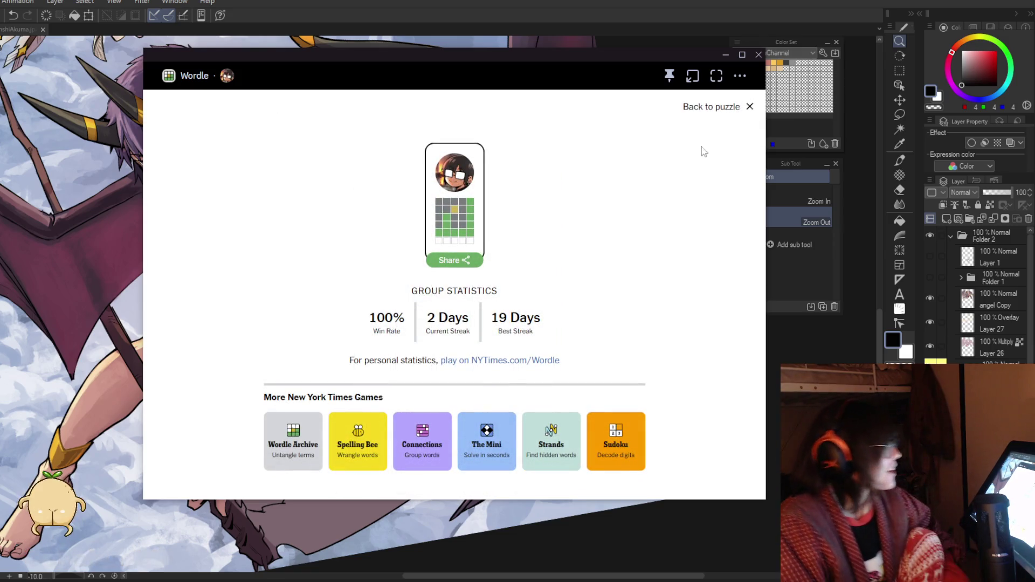
# Step: Go back to the solved Wordle board and close it with Alt+F4 to reveal the demon canvas
pyautogui.click(721, 108)
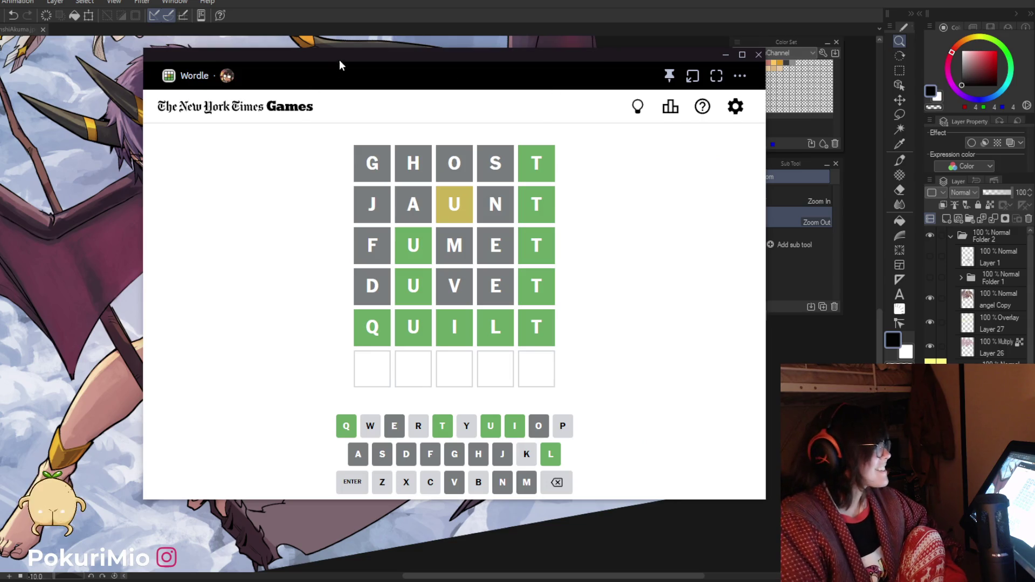
pyautogui.hotkey('alt', 'F4')
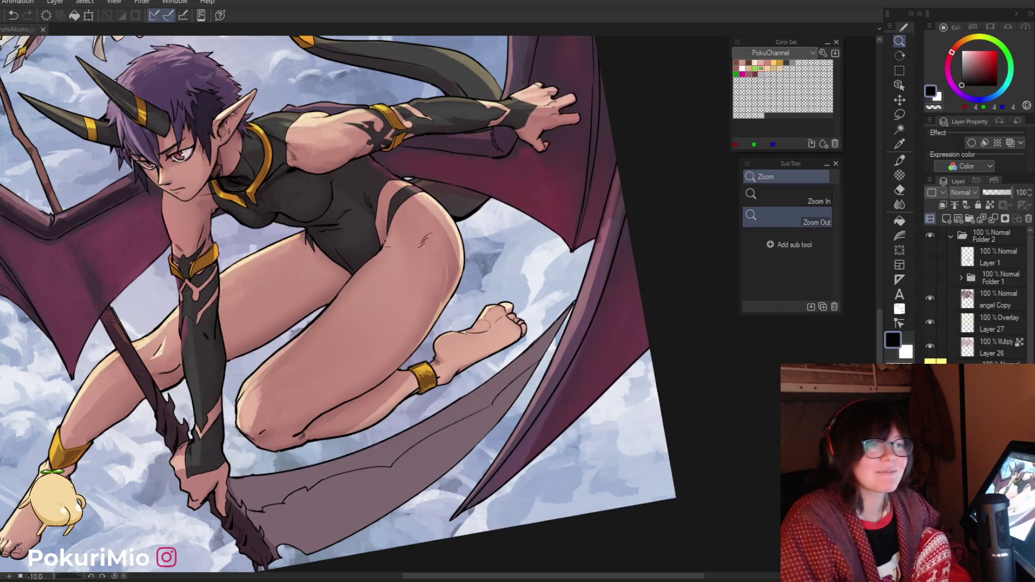
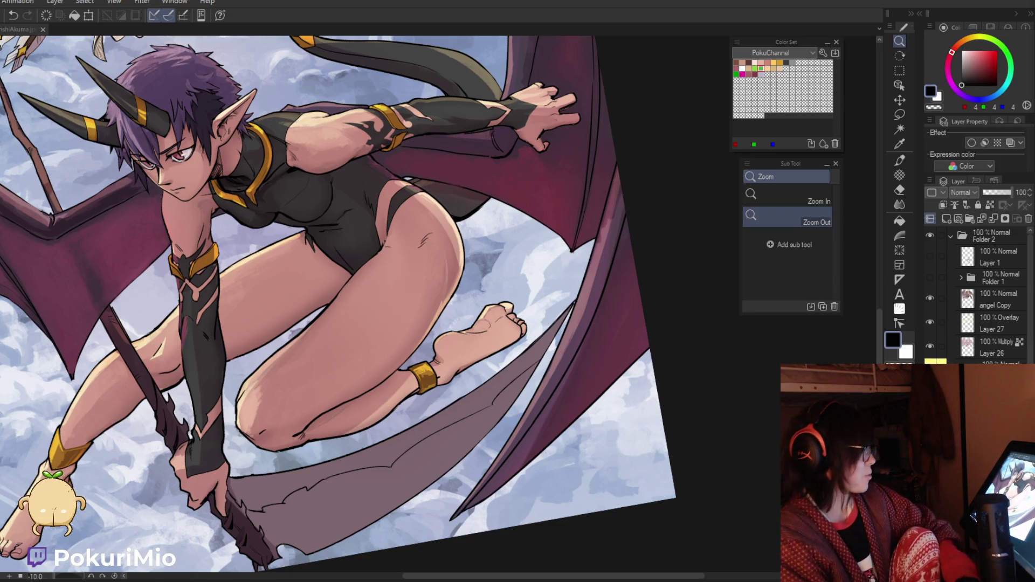
# Step: Pick a darker skin shade and start shading the thigh beside the black leotard
pyautogui.scroll(5, 485, 230)
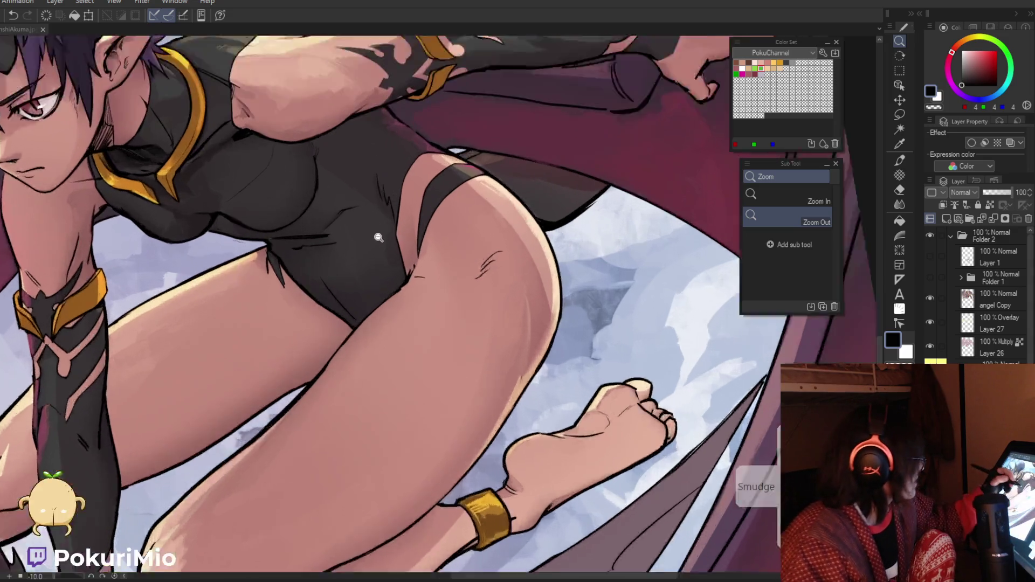
pyautogui.moveTo(398, 296); pyautogui.dragTo(504, 438)
pyautogui.keyDown('alt'); pyautogui.click(505, 438); pyautogui.keyUp('alt')
pyautogui.press('p')
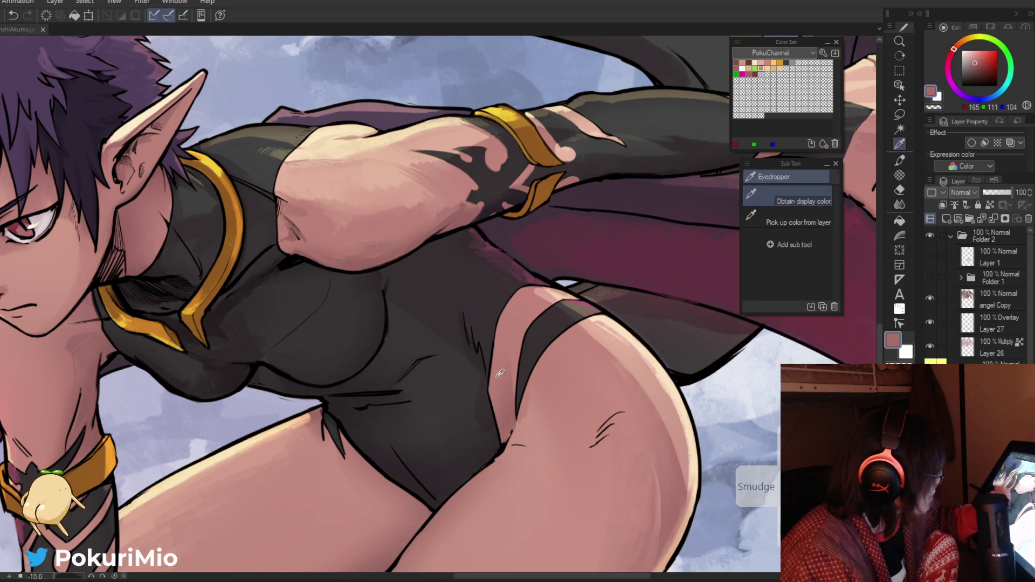
pyautogui.click(977, 67)
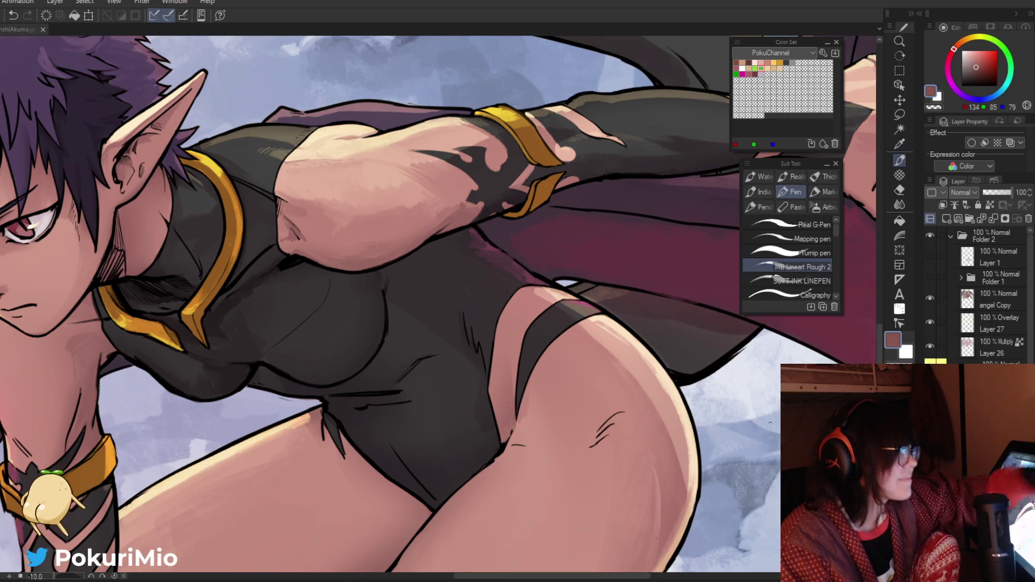
pyautogui.press('/')
pyautogui.click(497, 434)
pyautogui.press('p')
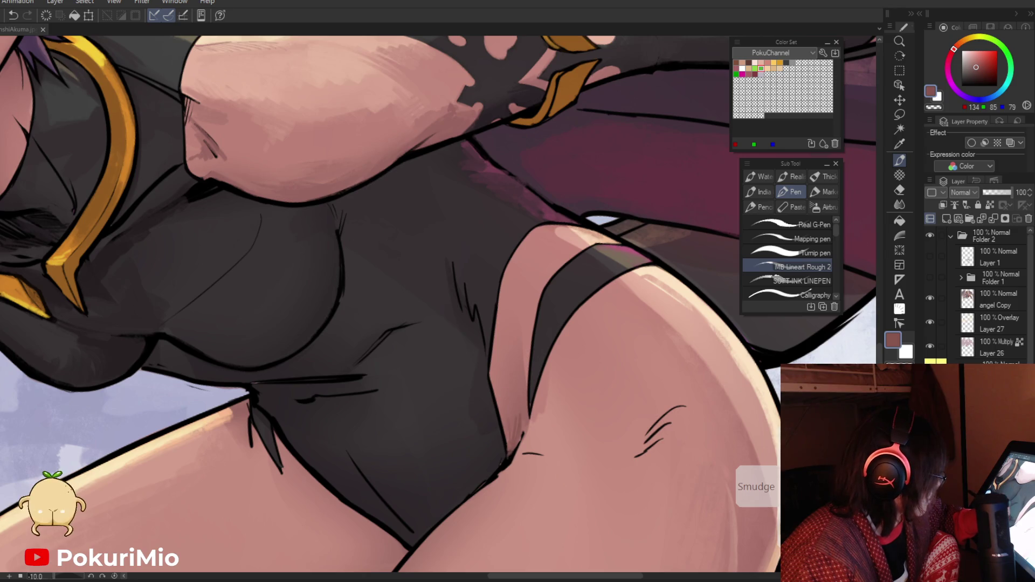
pyautogui.keyDown('alt'); pyautogui.click(506, 450); pyautogui.keyUp('alt')
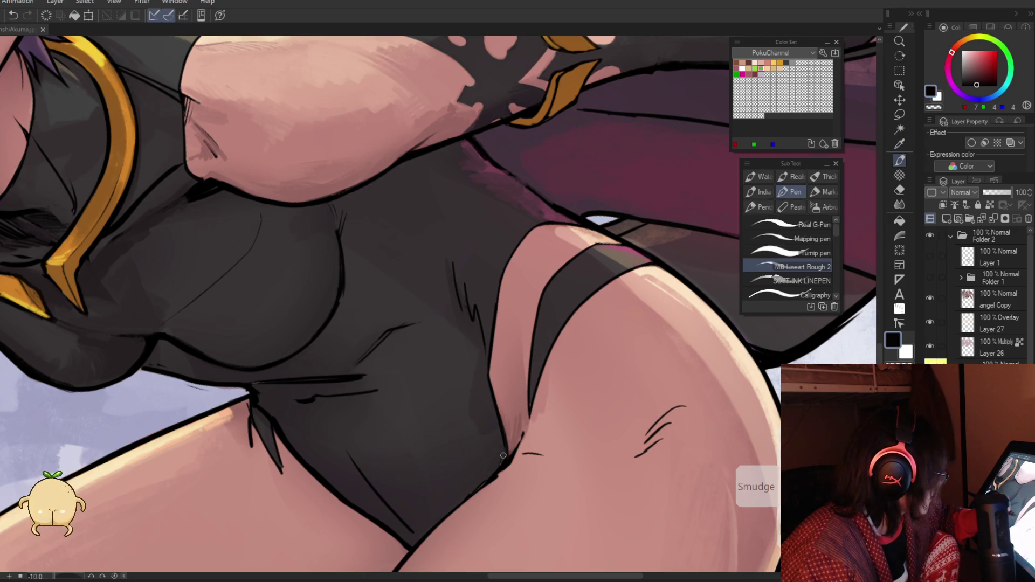
pyautogui.keyDown('alt'); pyautogui.click(502, 477); pyautogui.keyUp('alt')
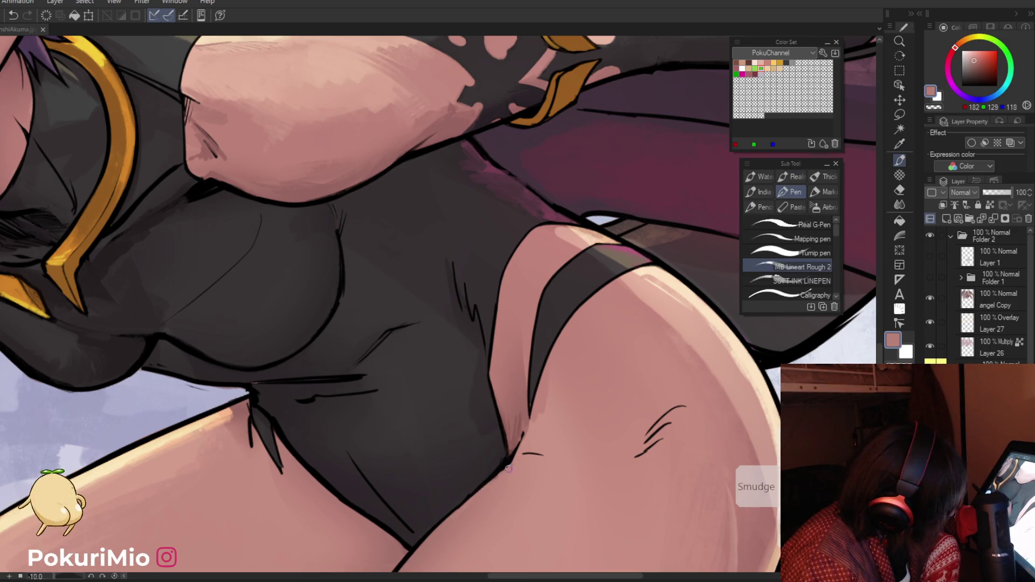
# Step: Shade the inner thigh crease with alternating dark, mid and light skin tones
pyautogui.moveTo(515, 455); pyautogui.dragTo(387, 432)
pyautogui.keyDown('alt'); pyautogui.click(387, 430); pyautogui.keyUp('alt')
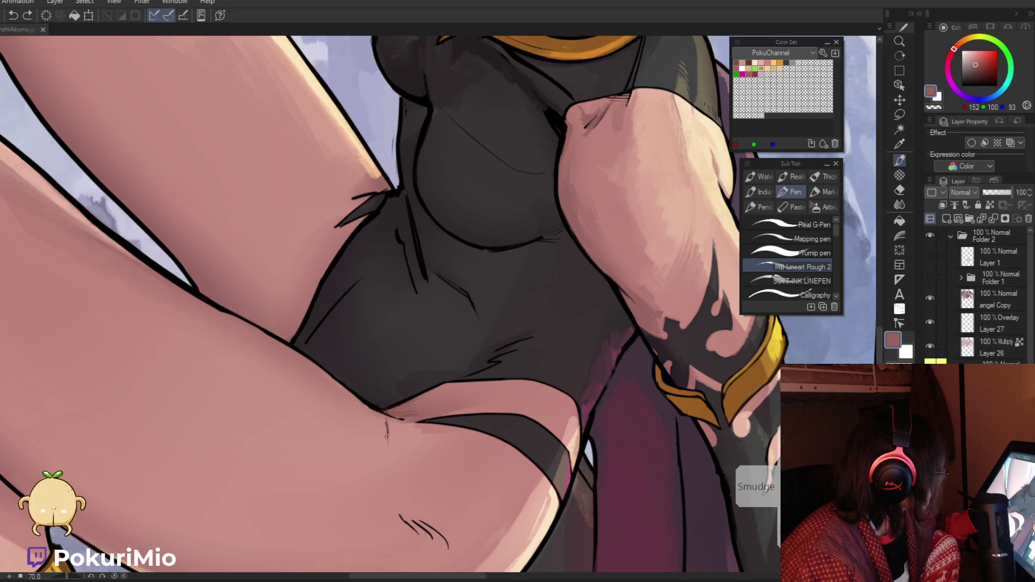
pyautogui.keyDown('alt'); pyautogui.click(384, 414); pyautogui.keyUp('alt')
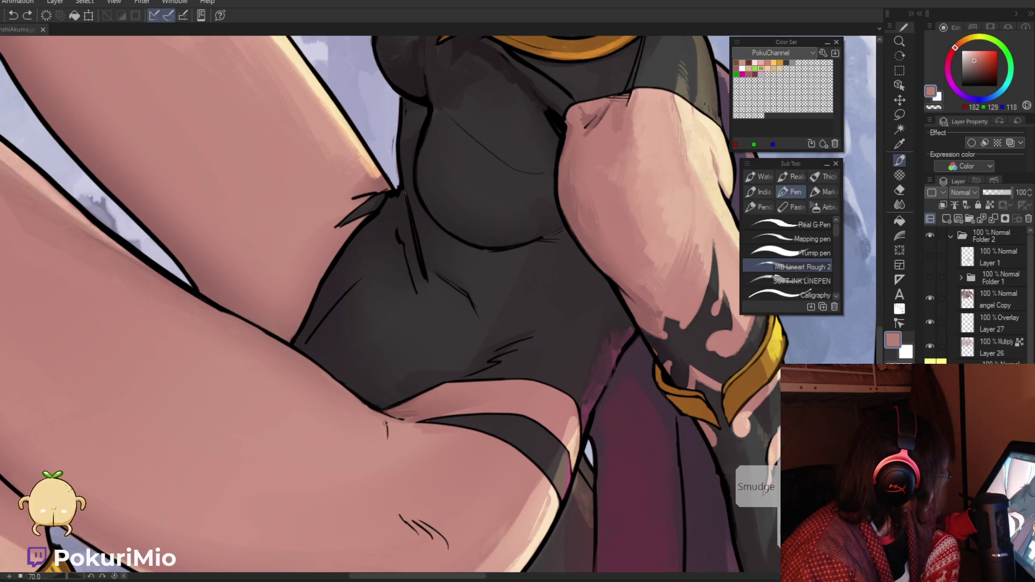
pyautogui.moveTo(383, 458)
pyautogui.mouseDown()
pyautogui.moveTo(356, 453)
pyautogui.moveTo(435, 438)
pyautogui.moveTo(486, 415)
pyautogui.mouseUp()
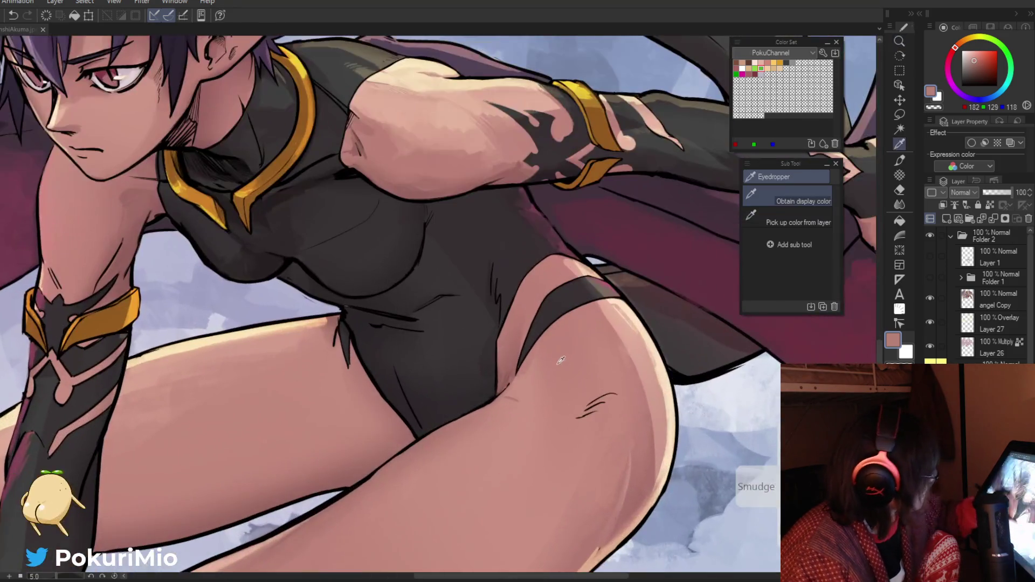
pyautogui.keyDown('alt'); pyautogui.click(515, 374); pyautogui.keyUp('alt')
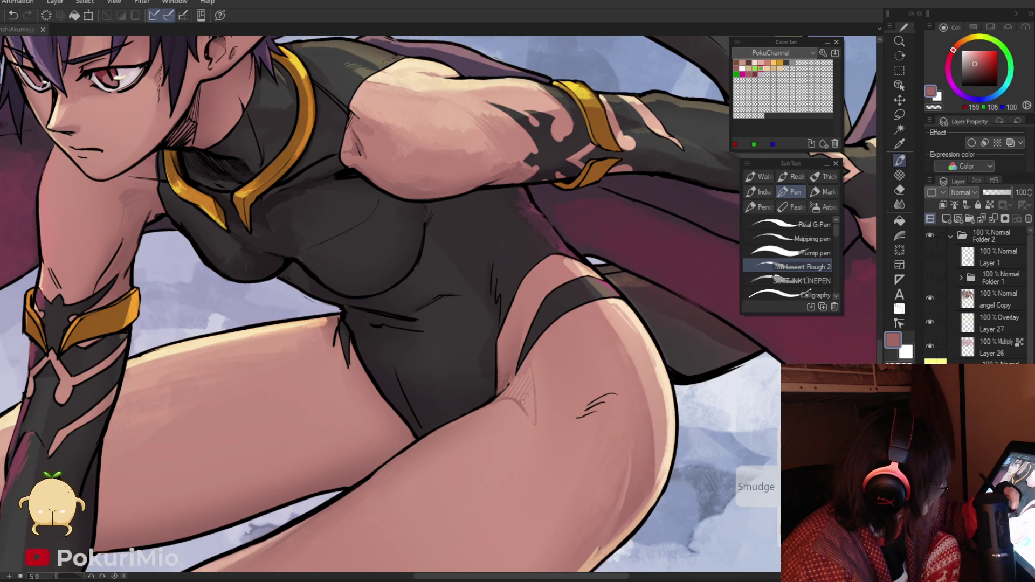
pyautogui.moveTo(531, 411)
pyautogui.mouseDown()
pyautogui.moveTo(436, 326)
pyautogui.moveTo(470, 345)
pyautogui.moveTo(500, 386)
pyautogui.mouseUp()
pyautogui.keyDown('alt'); pyautogui.click(500, 387); pyautogui.keyUp('alt')
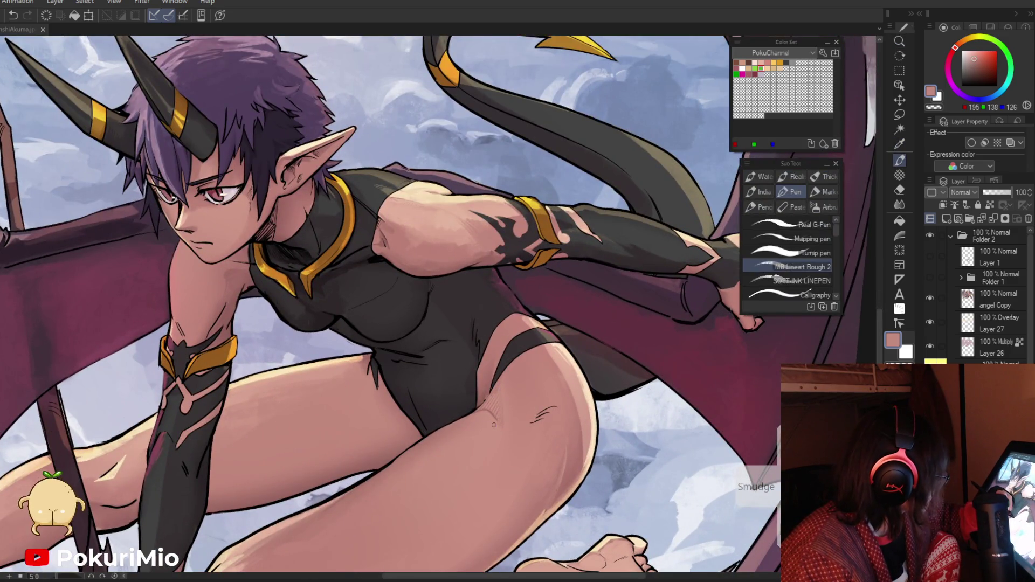
pyautogui.keyDown('alt'); pyautogui.click(497, 418); pyautogui.keyUp('alt')
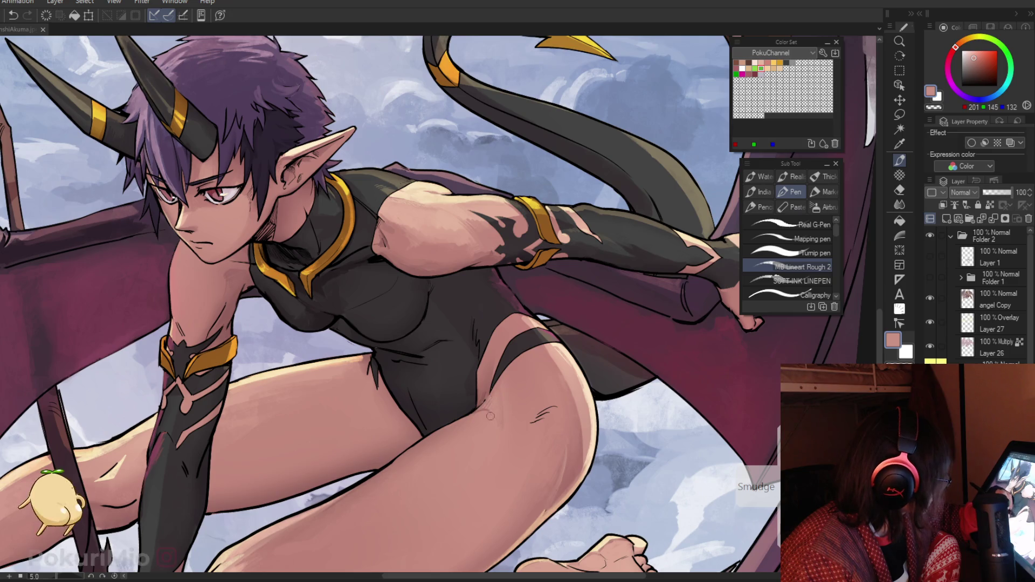
pyautogui.keyDown('alt'); pyautogui.click(482, 371); pyautogui.keyUp('alt')
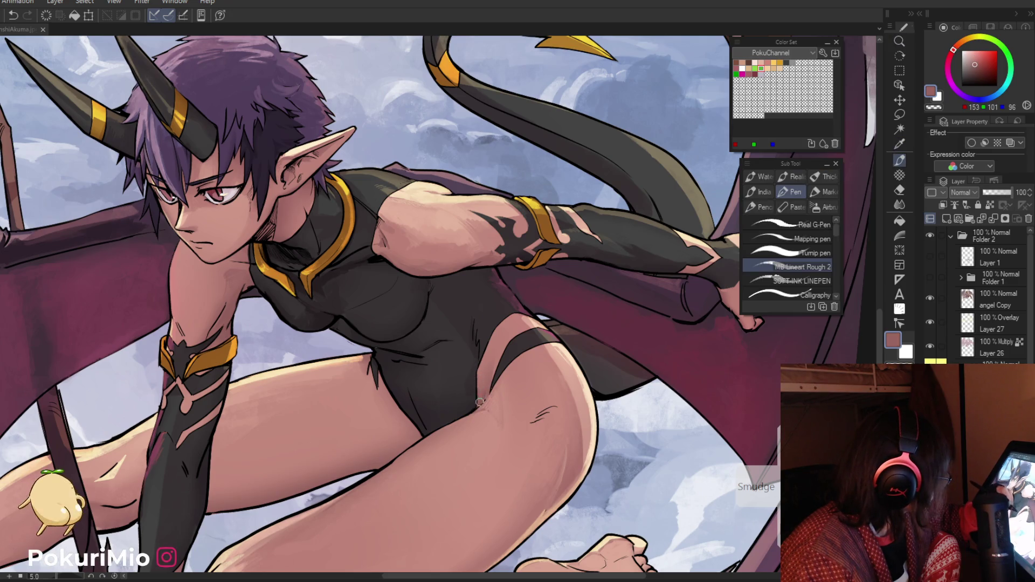
pyautogui.keyDown('alt'); pyautogui.click(487, 384); pyautogui.keyUp('alt')
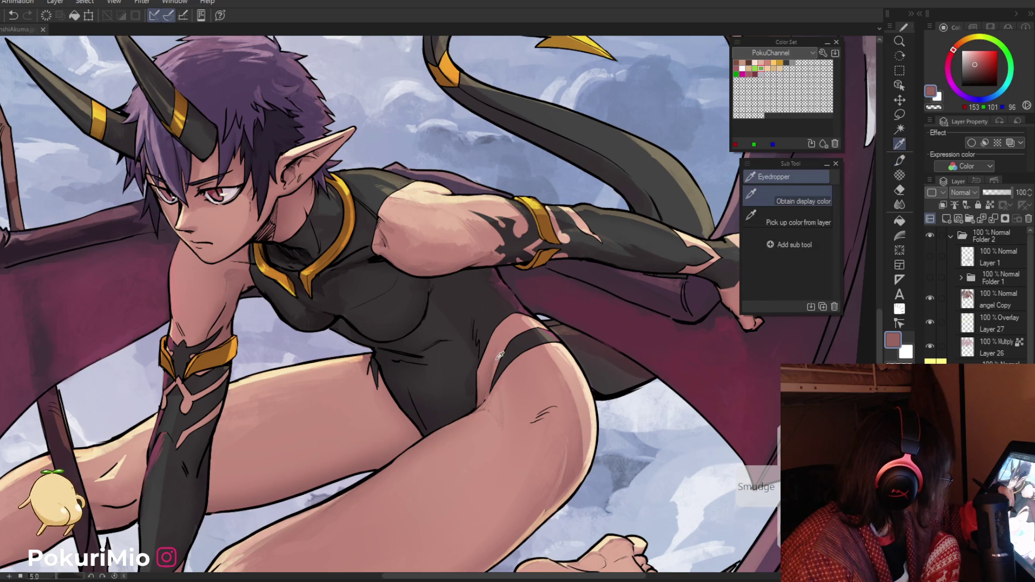
pyautogui.click(483, 396)
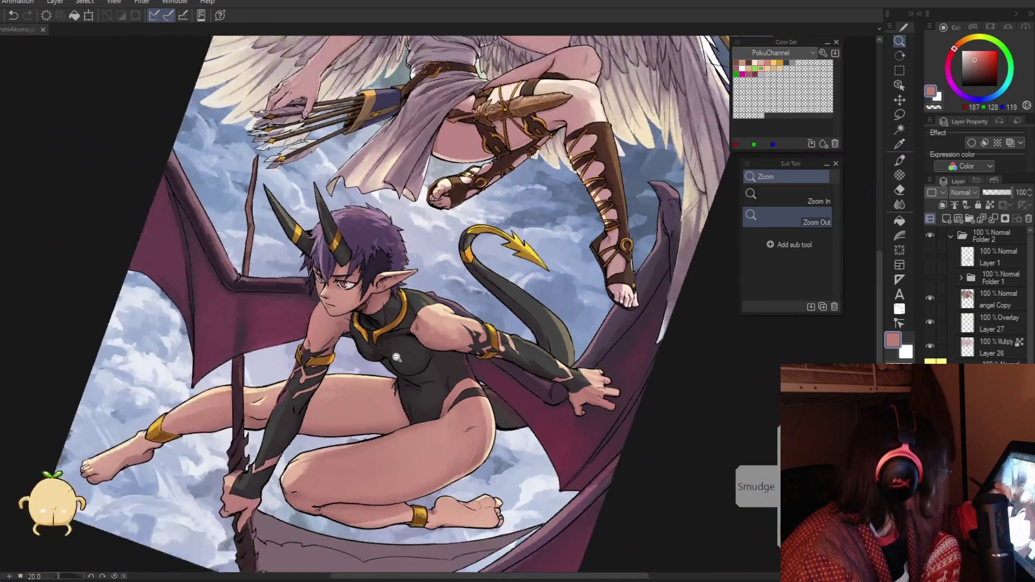
# Step: Refine the thigh shading with sampled darker and pink skin tones on a tilted canvas
pyautogui.click(388, 380)
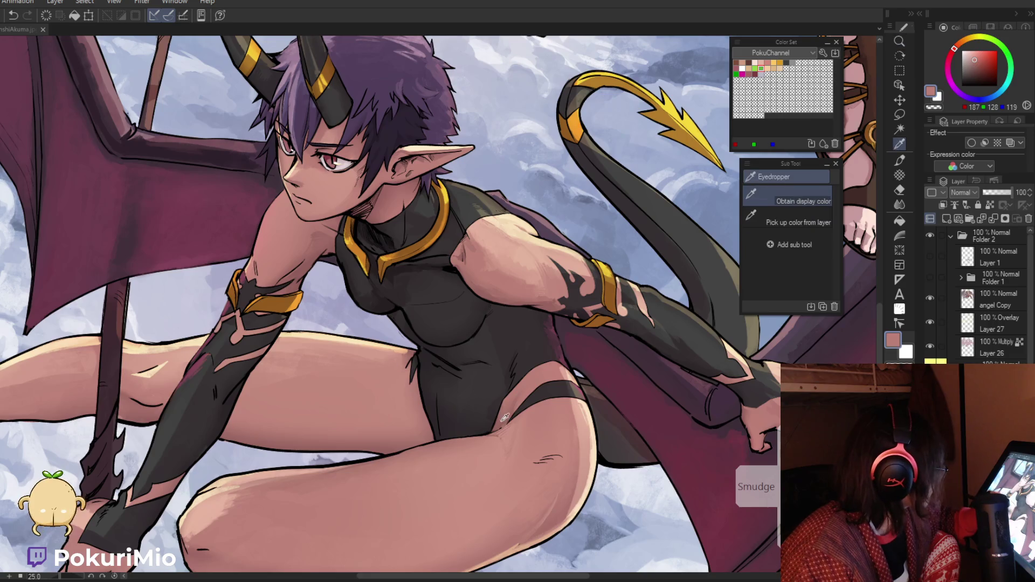
pyautogui.keyDown('alt'); pyautogui.click(426, 358); pyautogui.keyUp('alt')
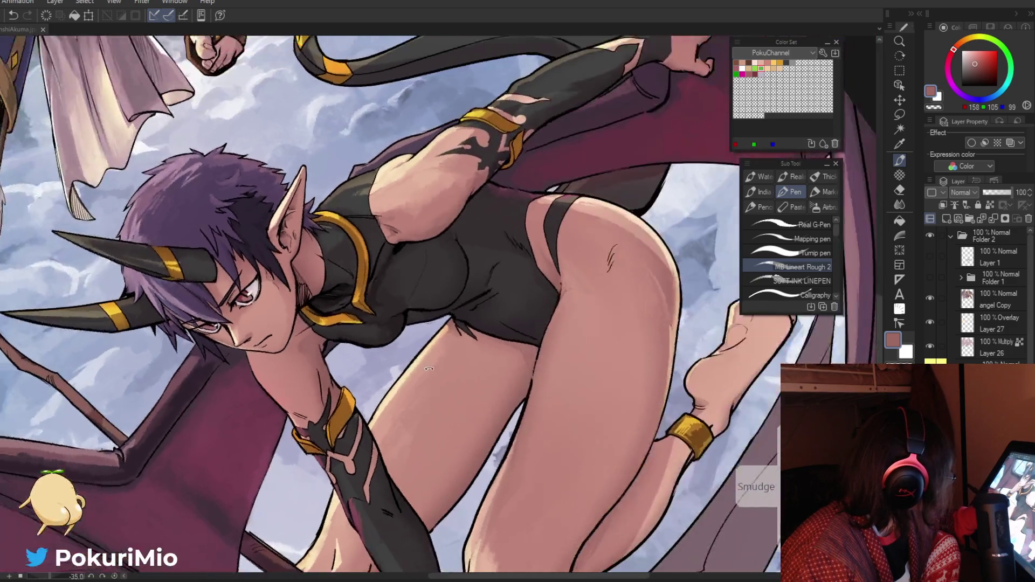
pyautogui.moveTo(423, 443); pyautogui.dragTo(546, 340)
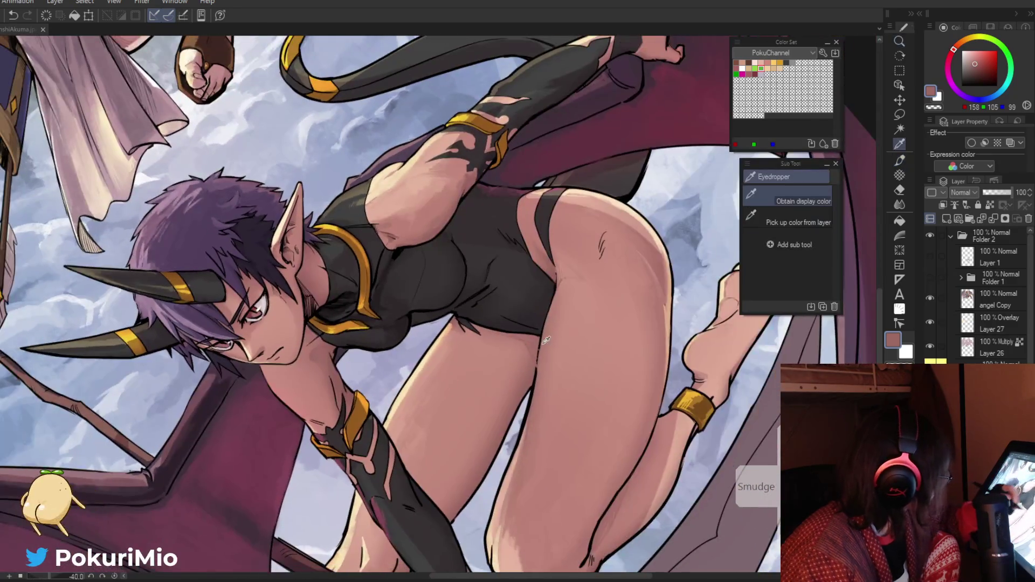
pyautogui.keyDown('alt'); pyautogui.click(541, 341); pyautogui.keyUp('alt')
pyautogui.scroll(2, 545, 340)
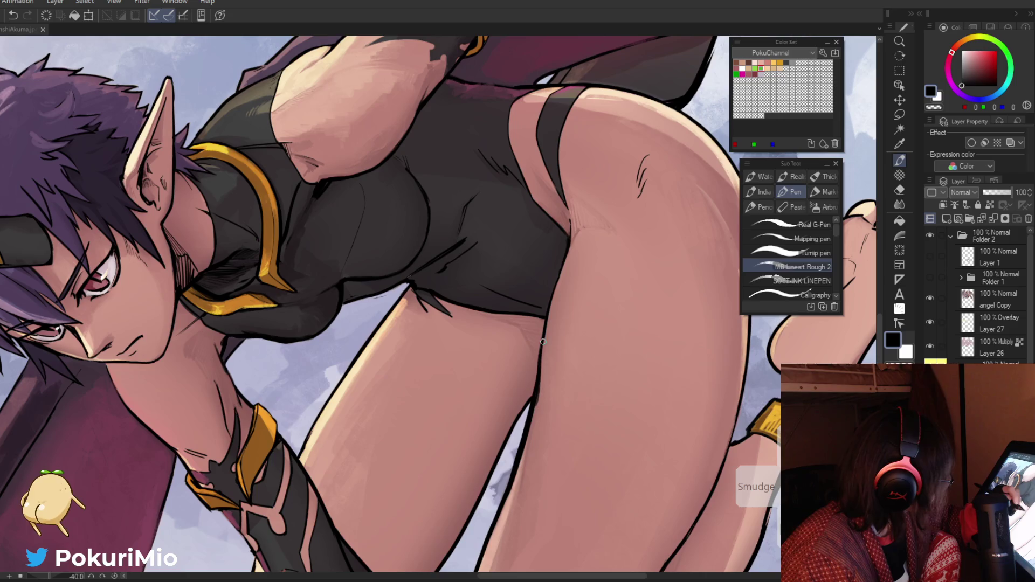
pyautogui.keyDown('alt'); pyautogui.click(543, 341); pyautogui.keyUp('alt')
pyautogui.hotkey('ctrl', 'space')
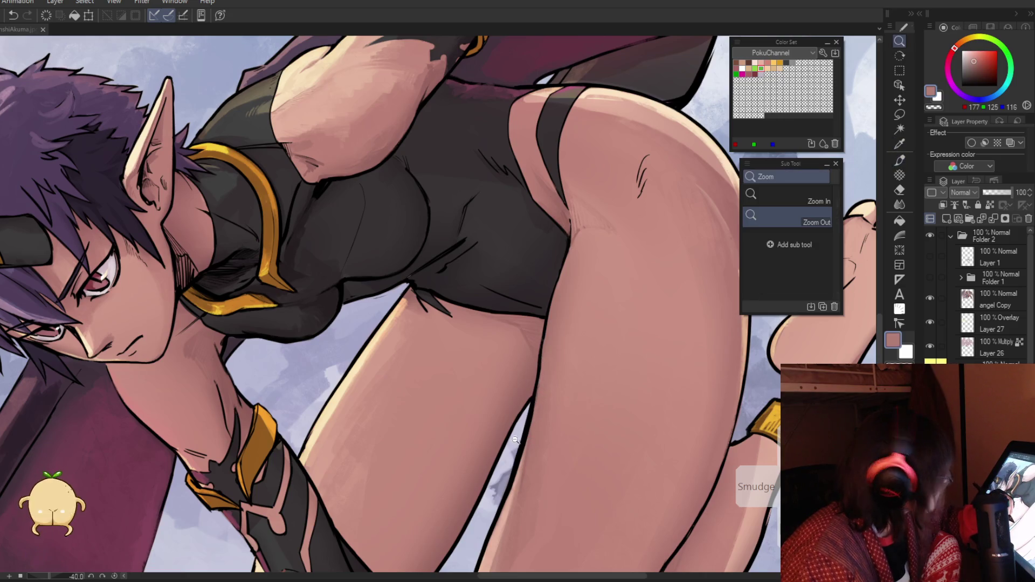
pyautogui.keyDown('alt'); pyautogui.click(497, 408); pyautogui.keyUp('alt')
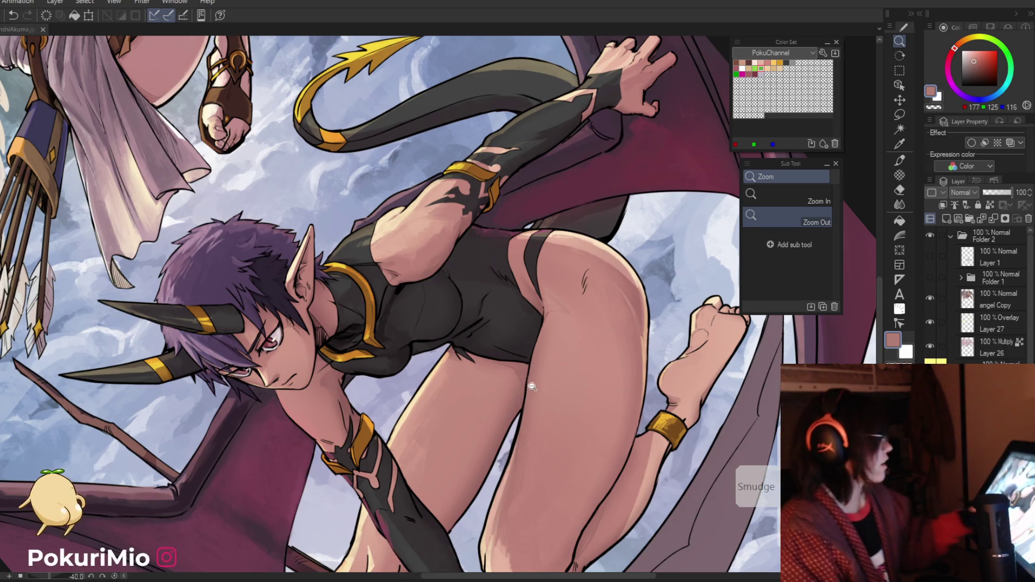
pyautogui.click(495, 465)
pyautogui.press('p')
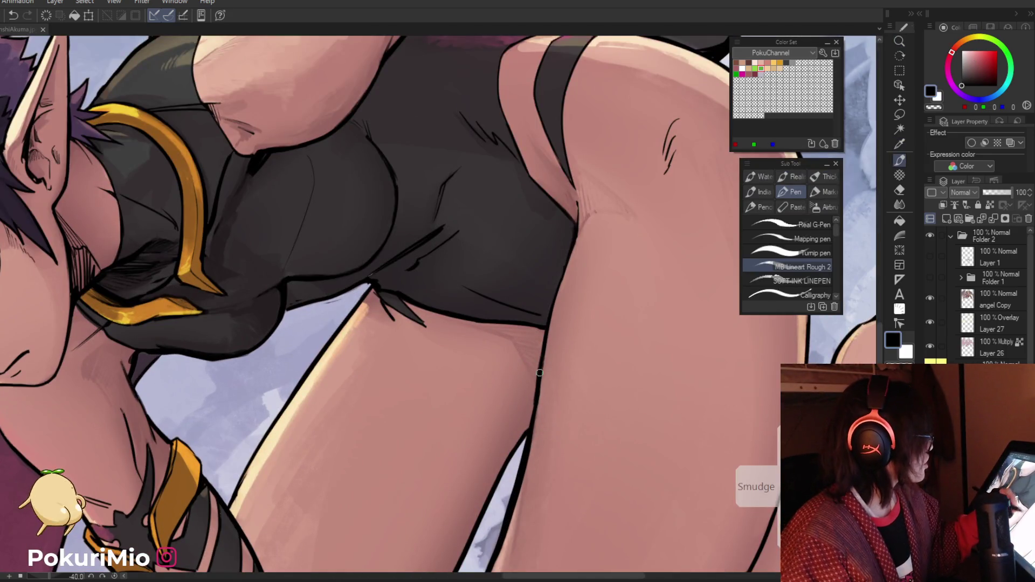
pyautogui.keyDown('alt'); pyautogui.click(538, 391); pyautogui.keyUp('alt')
pyautogui.keyDown('alt'); pyautogui.click(531, 414); pyautogui.keyUp('alt')
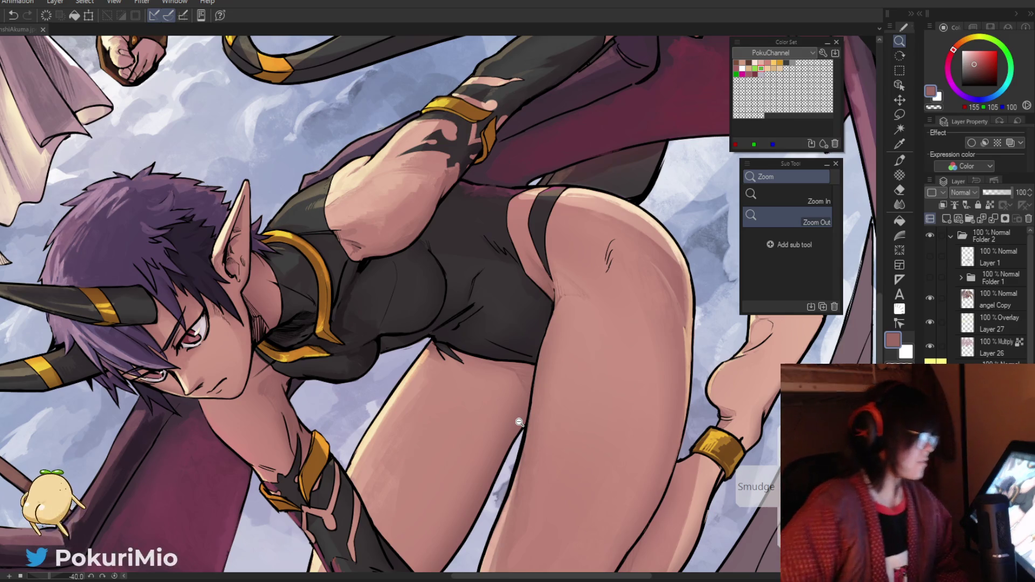
# Step: Darken the faint crease line at the thigh with the black line colour
pyautogui.click(613, 316)
pyautogui.click(532, 281)
pyautogui.press('p')
pyautogui.keyDown('alt'); pyautogui.click(536, 295); pyautogui.keyUp('alt')
pyautogui.keyDown('alt'); pyautogui.click(538, 332); pyautogui.keyUp('alt')
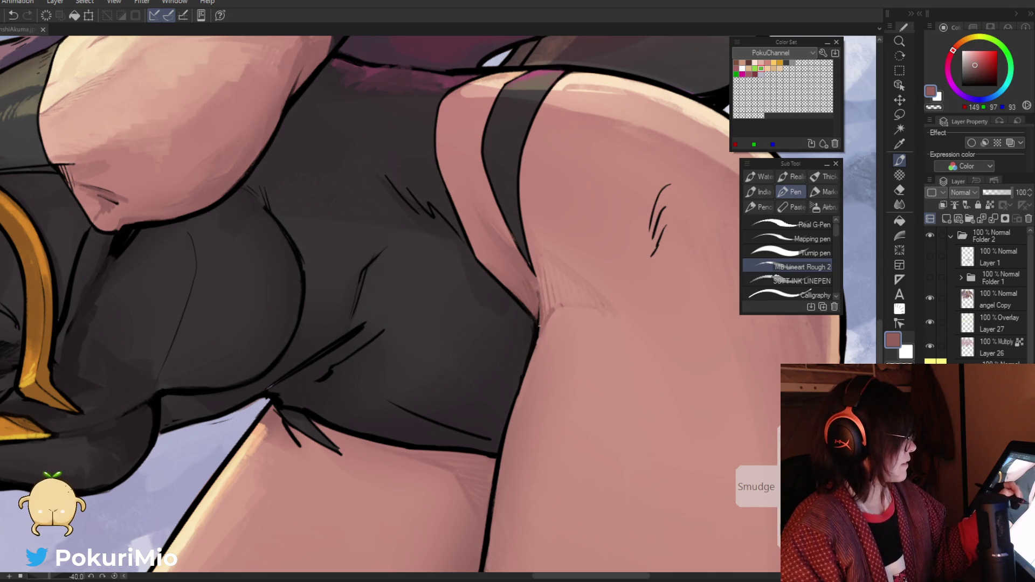
pyautogui.moveTo(539, 291)
pyautogui.mouseDown()
pyautogui.moveTo(538, 323)
pyautogui.moveTo(370, 420)
pyautogui.mouseUp()
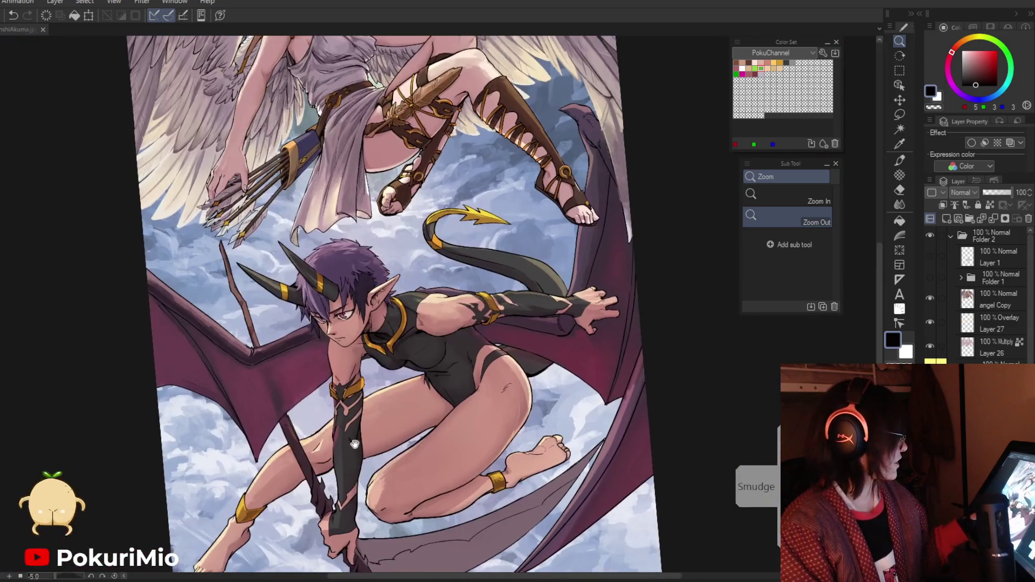
# Step: Draw small crease strokes on the inner thigh with skin pink and a lighter highlight tone
pyautogui.moveTo(442, 432); pyautogui.dragTo(482, 337)
pyautogui.keyDown('alt'); pyautogui.click(482, 337); pyautogui.keyUp('alt')
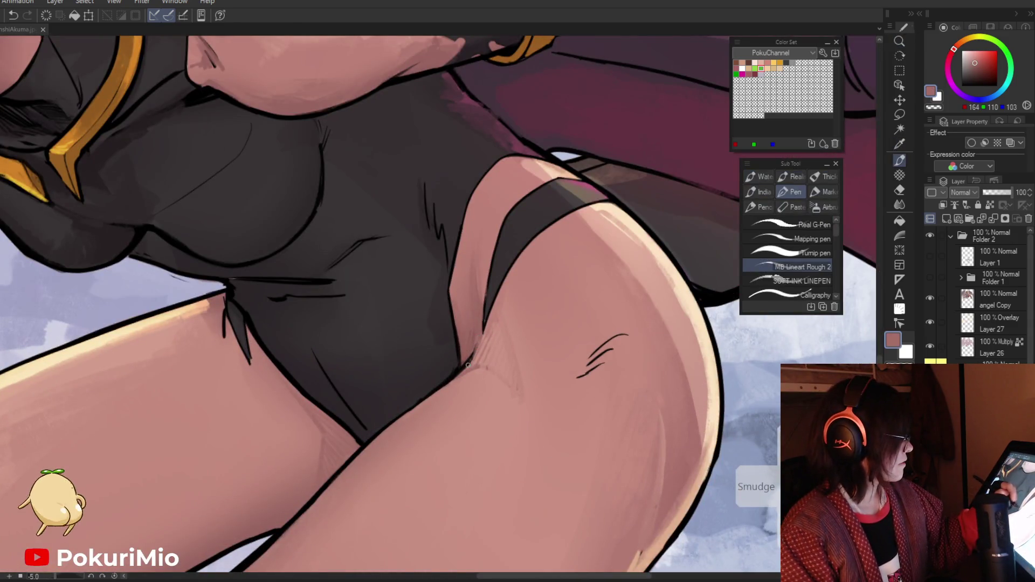
pyautogui.keyDown('ctrl'); pyautogui.keyDown('alt'); pyautogui.click(446, 370); pyautogui.keyUp('alt'); pyautogui.keyUp('ctrl')
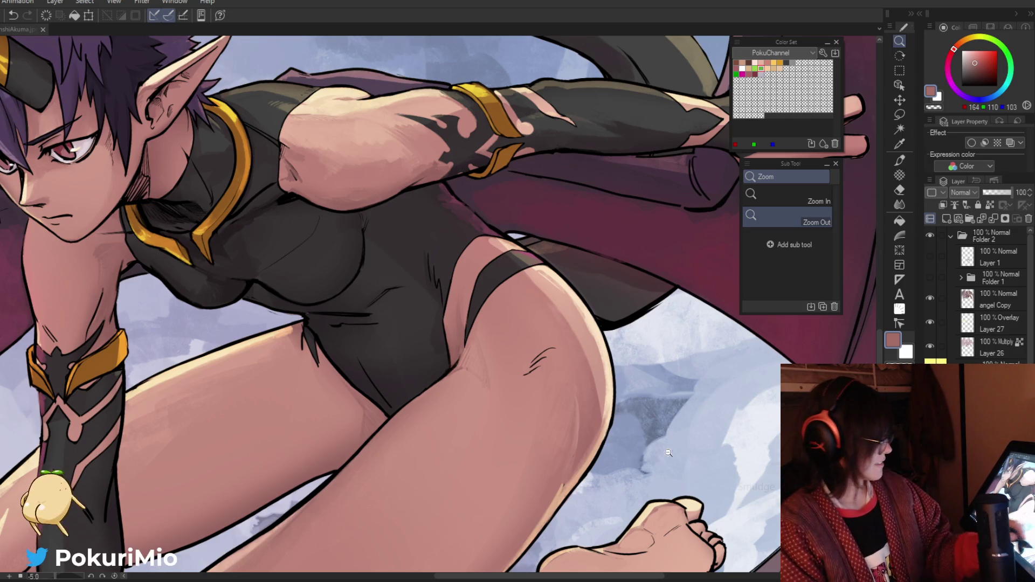
pyautogui.scroll(1, 610, 402)
pyautogui.press('i')
pyautogui.keyDown('alt'); pyautogui.click(610, 402); pyautogui.keyUp('alt')
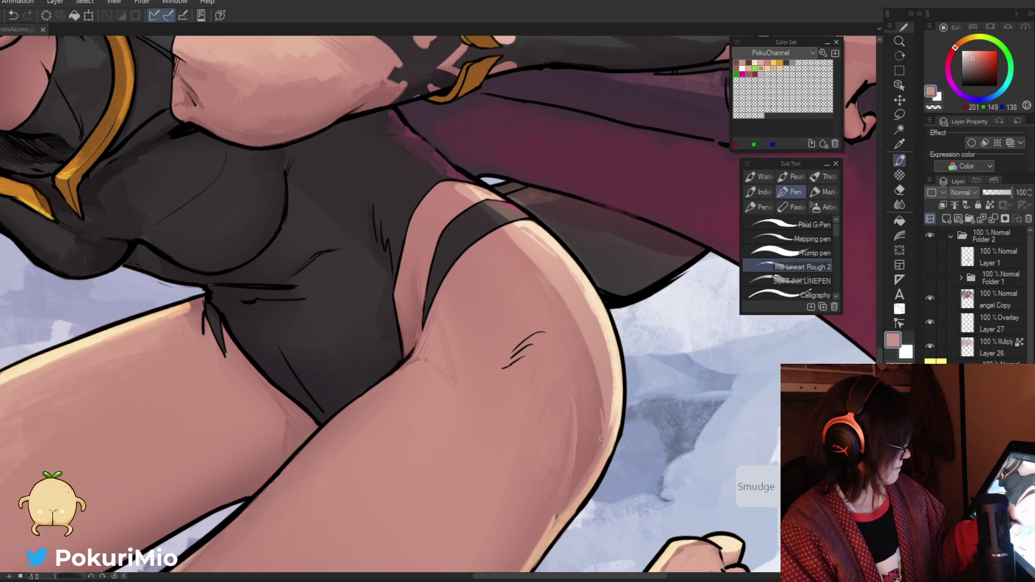
# Step: Rotate and zoom the canvas to view the thigh creases from new angles
pyautogui.press('/')
pyautogui.scroll(-4, 383, 479)
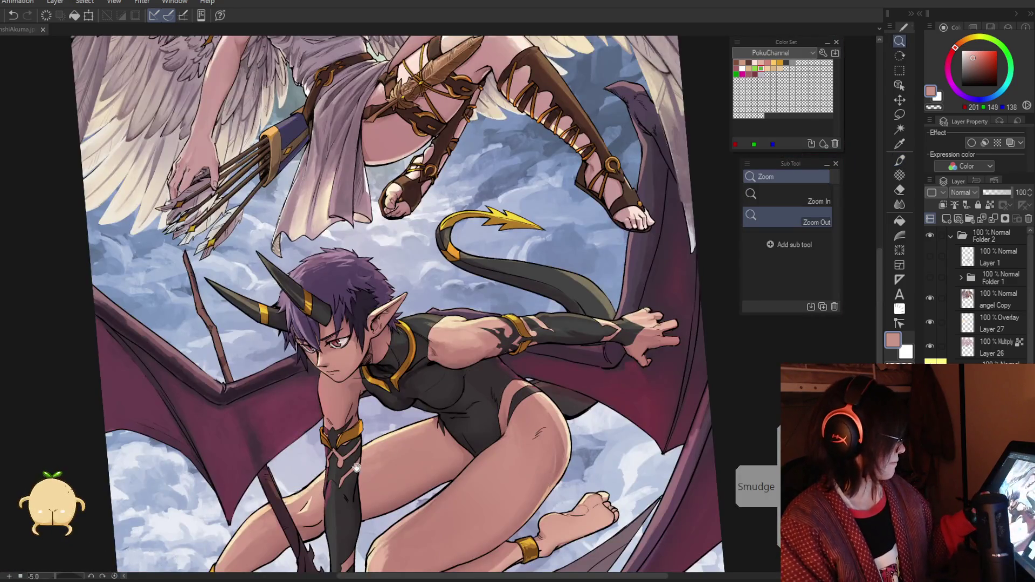
pyautogui.press('^')
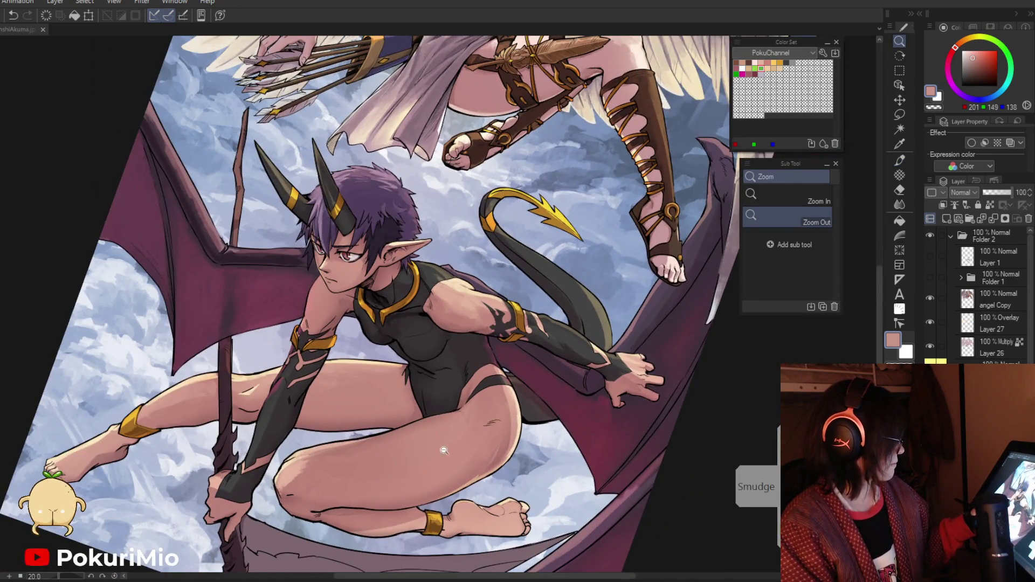
pyautogui.scroll(3, 444, 451)
pyautogui.press('p')
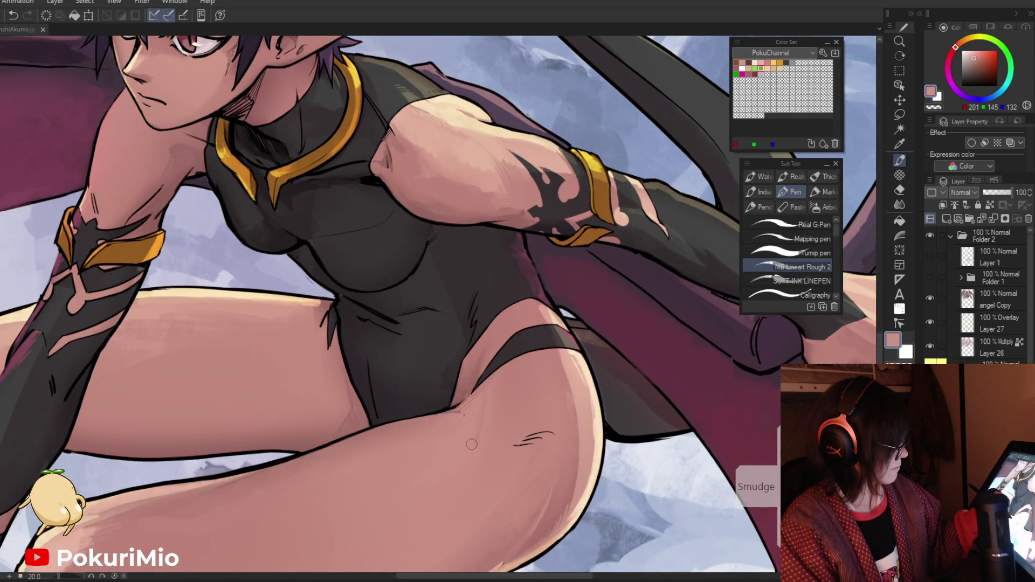
pyautogui.press('/')
pyautogui.scroll(-3, 473, 441)
pyautogui.press('-')
pyautogui.press('-')
pyautogui.press('-')
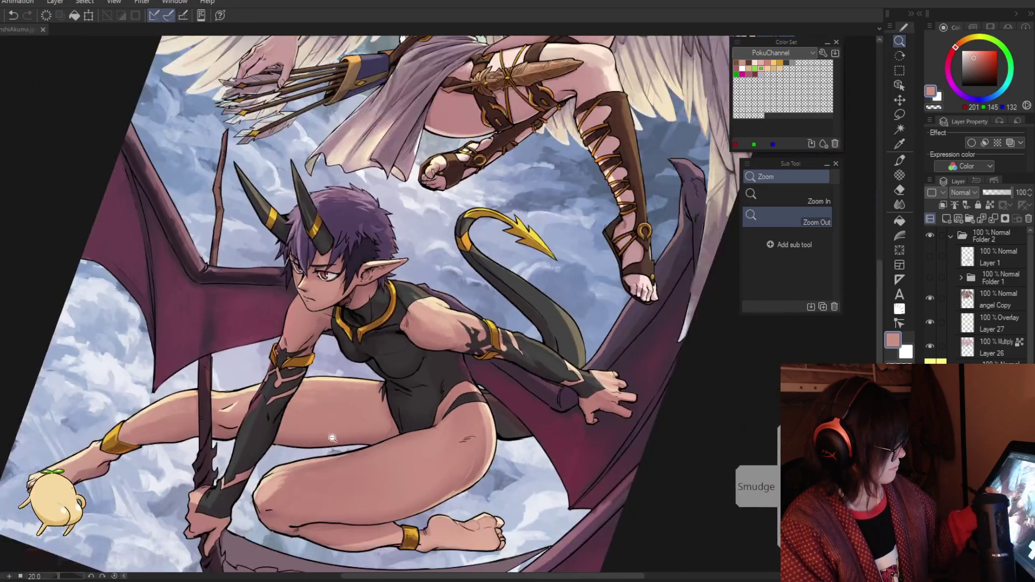
pyautogui.scroll(2, 333, 442)
pyautogui.press('^')
pyautogui.press('^')
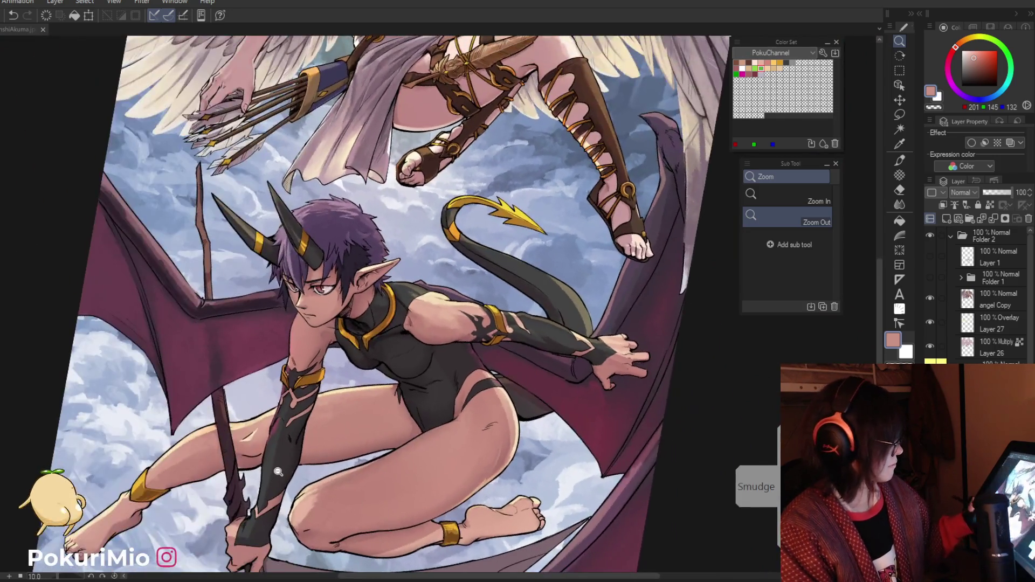
pyautogui.scroll(2, 348, 486)
pyautogui.scroll(3, 348, 487)
pyautogui.press('i')
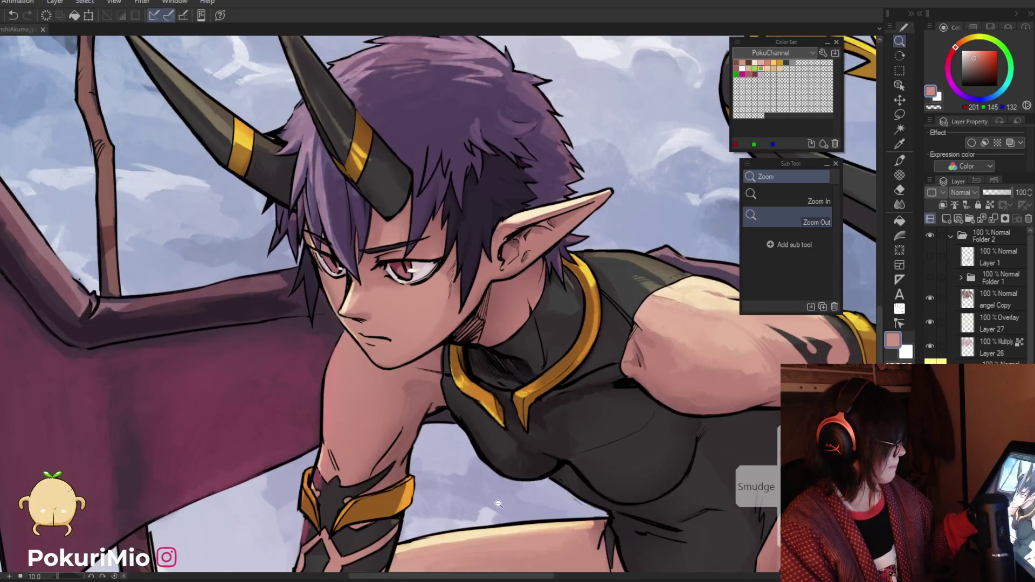
pyautogui.scroll(2, 412, 453)
# Step: Shade the neck and collarbone with sampled pink and warmer skin tones
pyautogui.click(586, 512)
pyautogui.press('p')
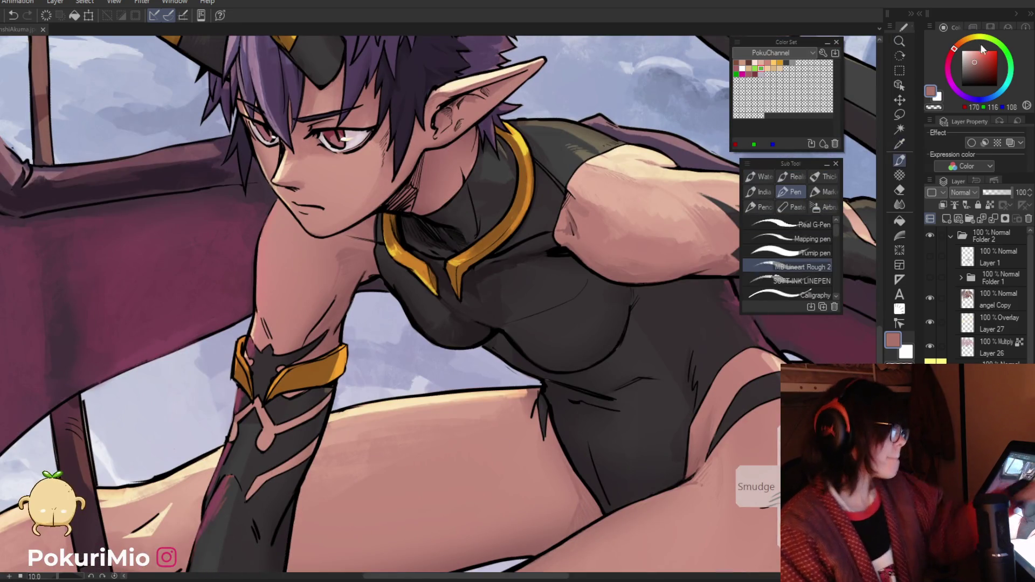
pyautogui.click(984, 61)
pyautogui.scroll(2, 331, 213)
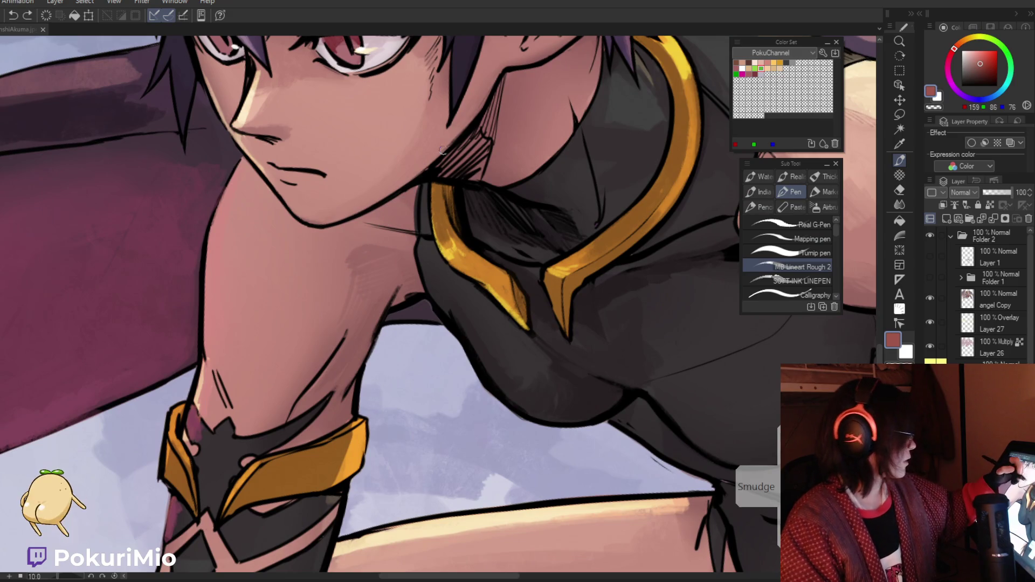
pyautogui.moveTo(352, 252)
pyautogui.mouseDown()
pyautogui.moveTo(459, 252)
pyautogui.moveTo(377, 250)
pyautogui.mouseUp()
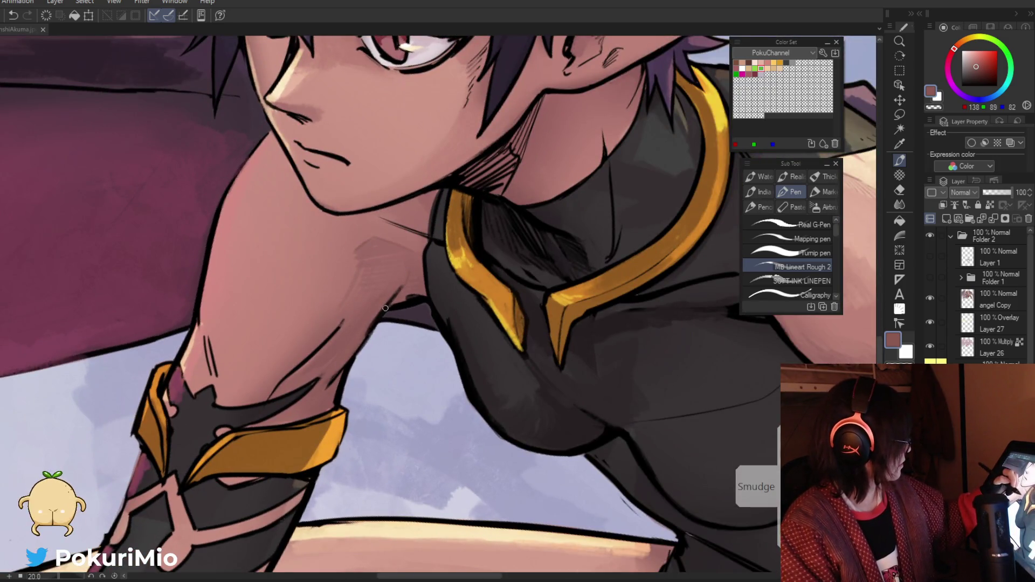
pyautogui.keyDown('alt'); pyautogui.click(421, 292); pyautogui.keyUp('alt')
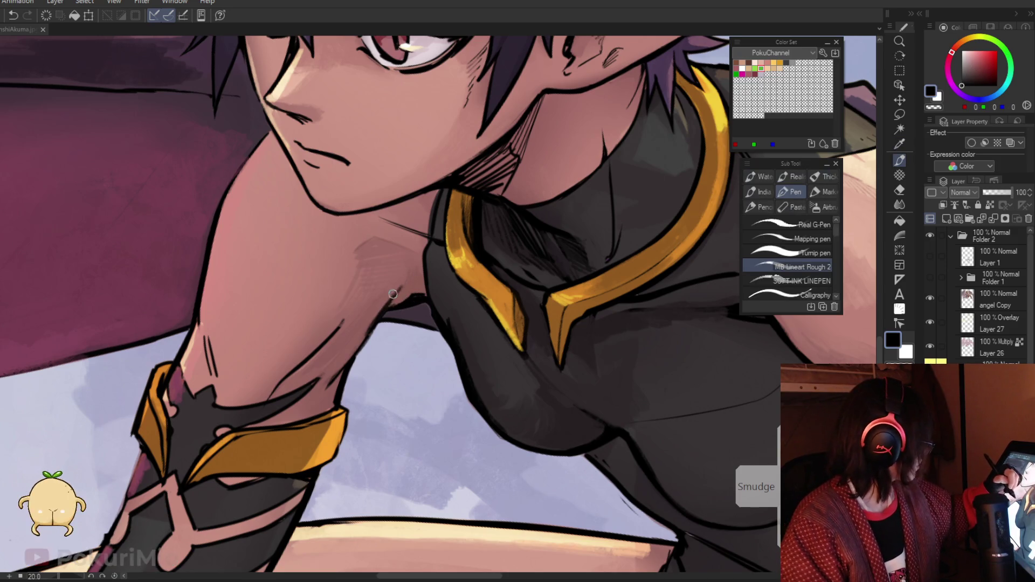
pyautogui.hotkey('ctrl', 'space')
pyautogui.moveTo(392, 306); pyautogui.dragTo(269, 284)
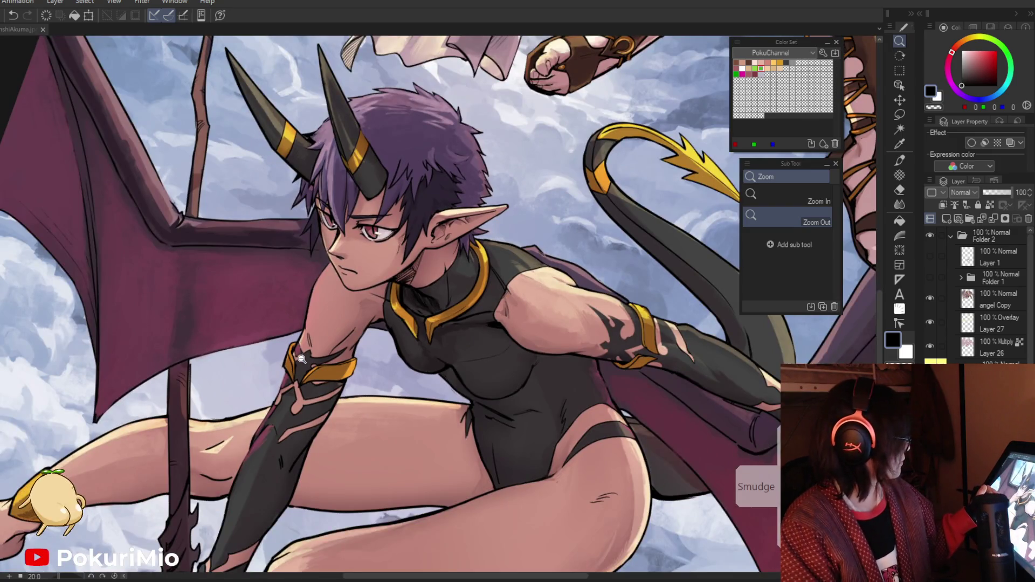
pyautogui.scroll(5, 362, 248)
pyautogui.keyDown('alt'); pyautogui.click(373, 381); pyautogui.keyUp('alt')
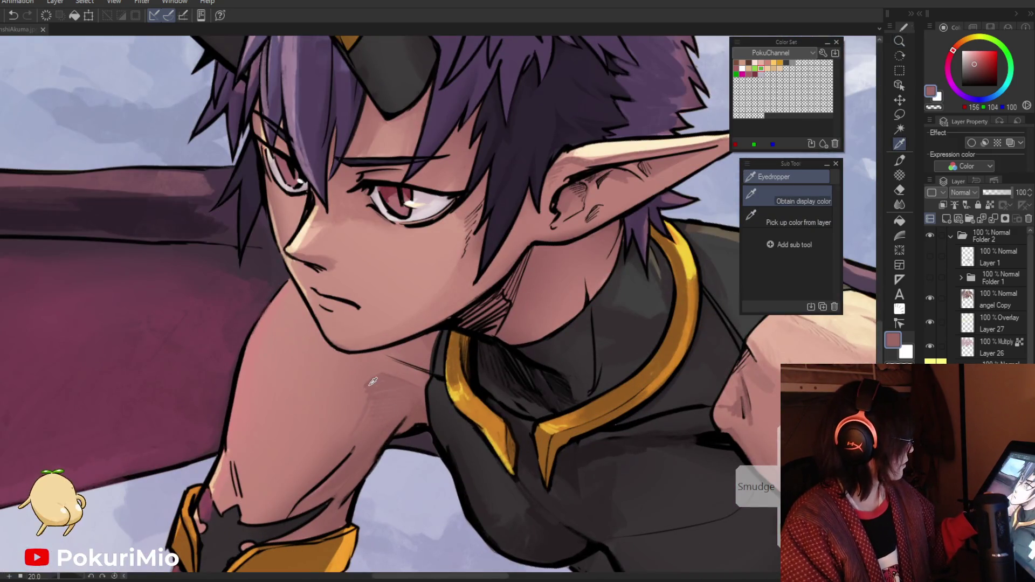
pyautogui.scroll(3, 373, 376)
pyautogui.keyDown('alt'); pyautogui.click(372, 369); pyautogui.keyUp('alt')
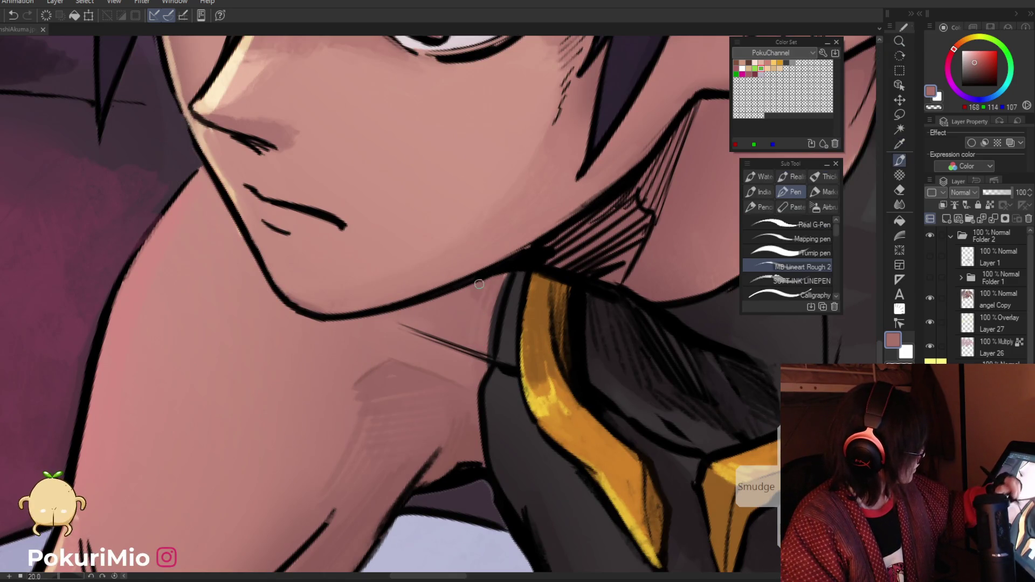
# Step: Darken the edge where the collar meets the neck using the collar's dark grey and black
pyautogui.keyDown('alt'); pyautogui.click(492, 323); pyautogui.keyUp('alt')
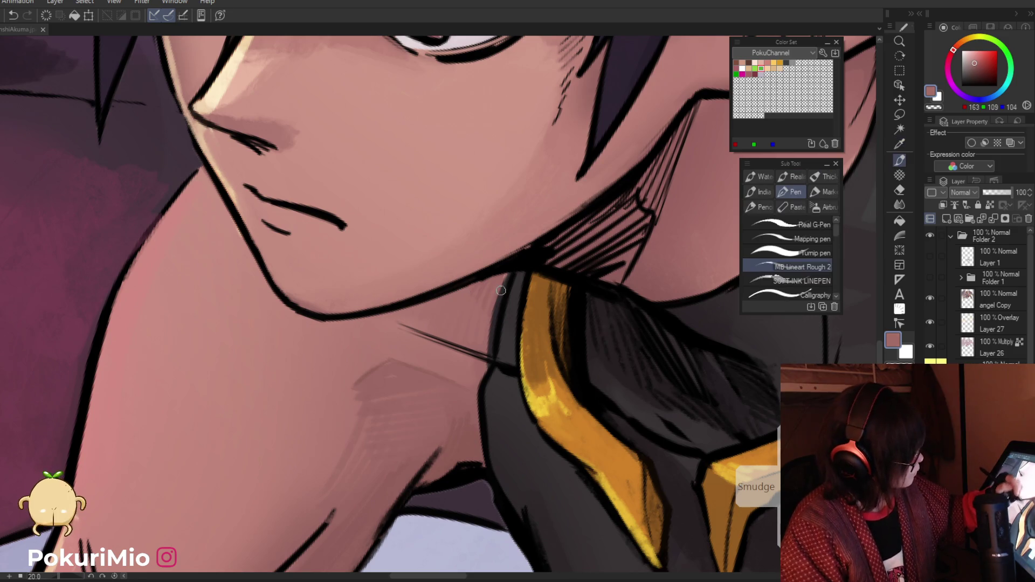
pyautogui.keyDown('alt'); pyautogui.click(504, 302); pyautogui.keyUp('alt')
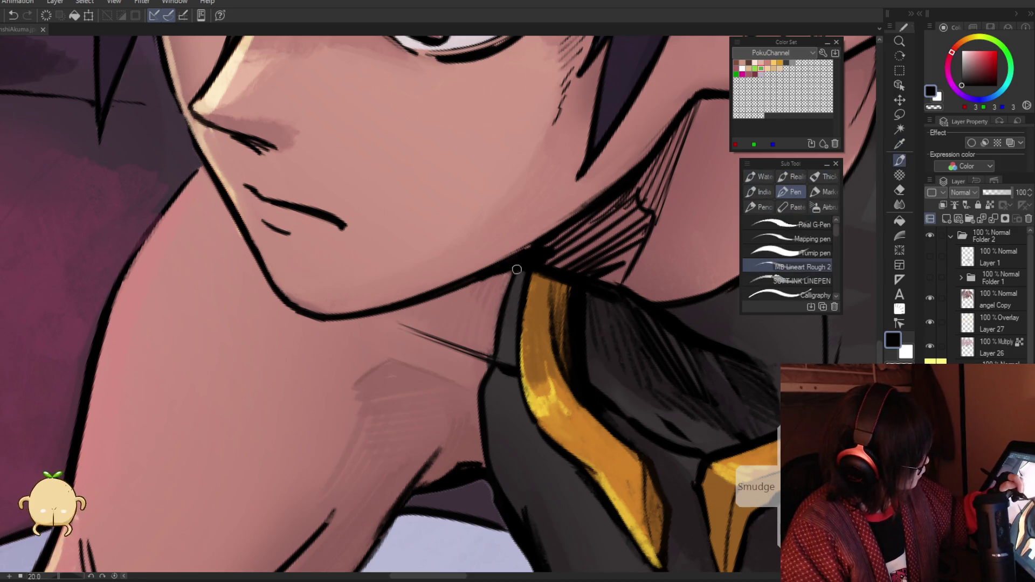
pyautogui.keyDown('alt'); pyautogui.click(581, 279); pyautogui.keyUp('alt')
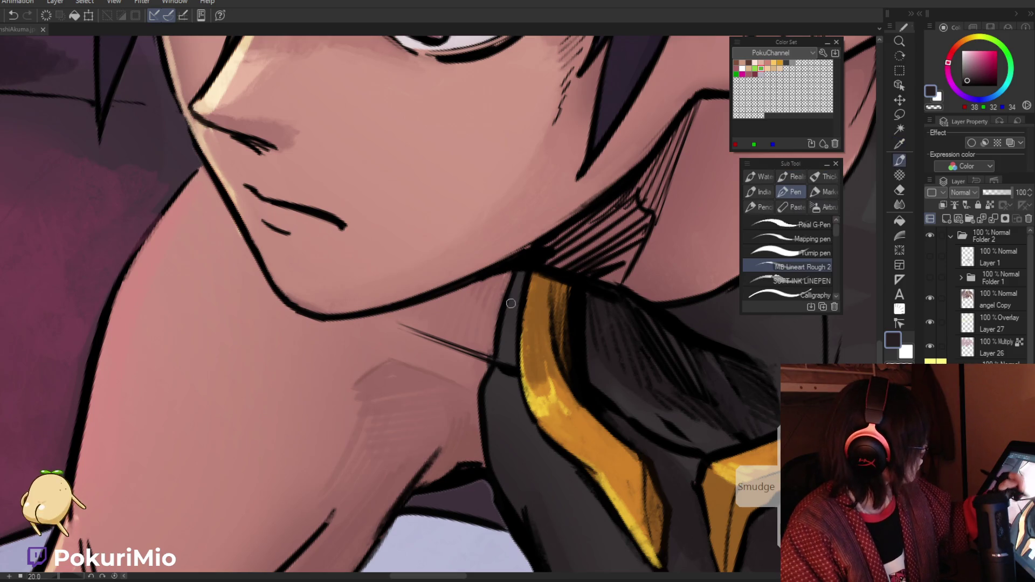
pyautogui.moveTo(513, 329); pyautogui.dragTo(467, 434)
pyautogui.press('p')
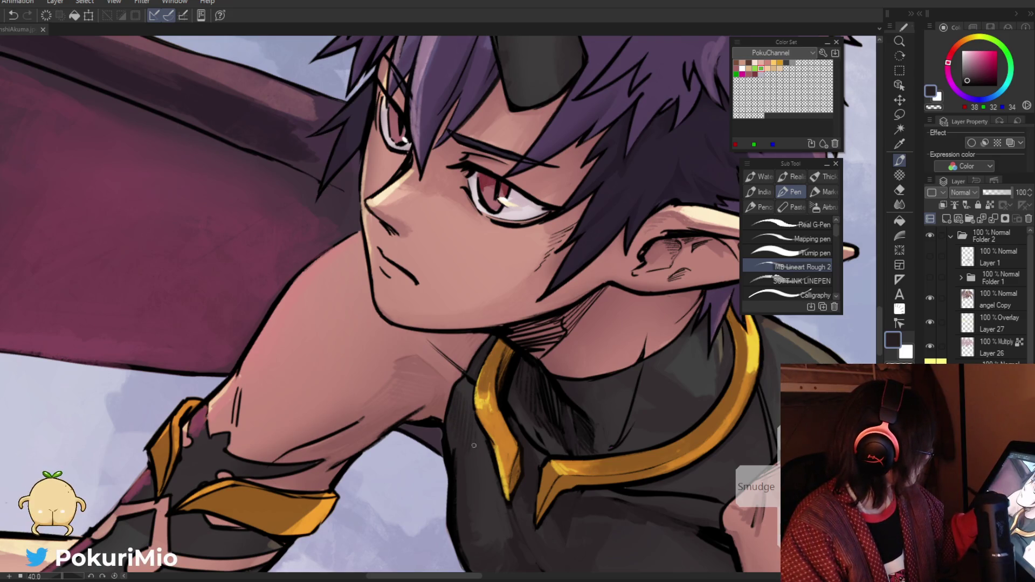
pyautogui.keyDown('alt'); pyautogui.click(445, 452); pyautogui.keyUp('alt')
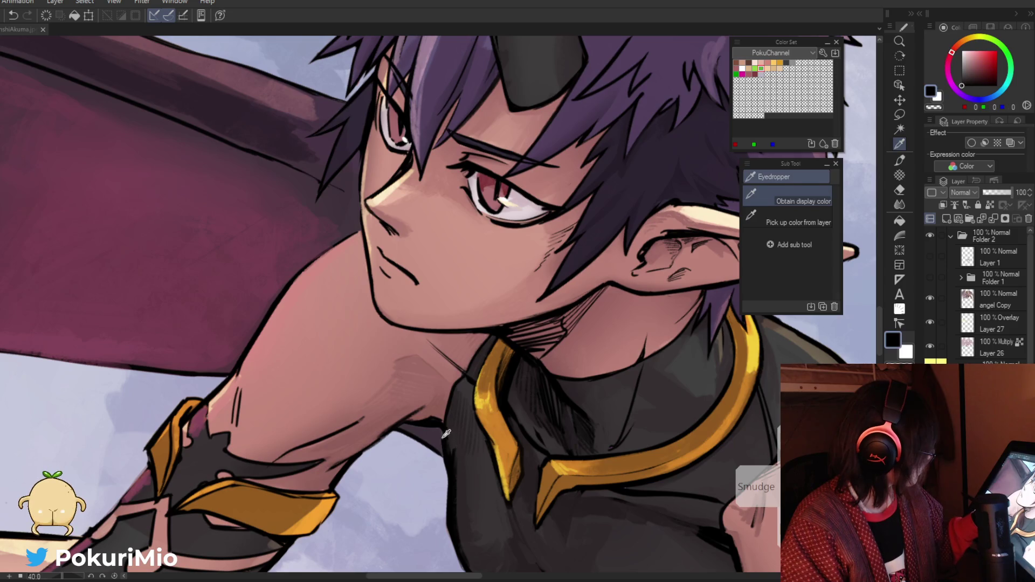
pyautogui.scroll(-5, 421, 427)
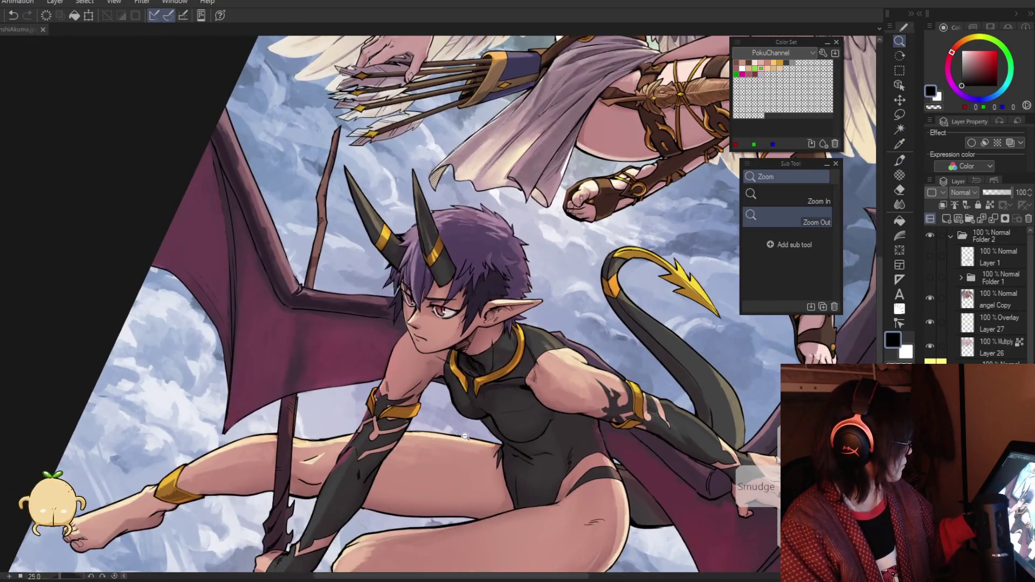
# Step: Hatch faint shading across the bodysuit chest with several sampled dark greys
pyautogui.scroll(4, 479, 406)
pyautogui.keyDown('alt'); pyautogui.click(465, 399); pyautogui.keyUp('alt')
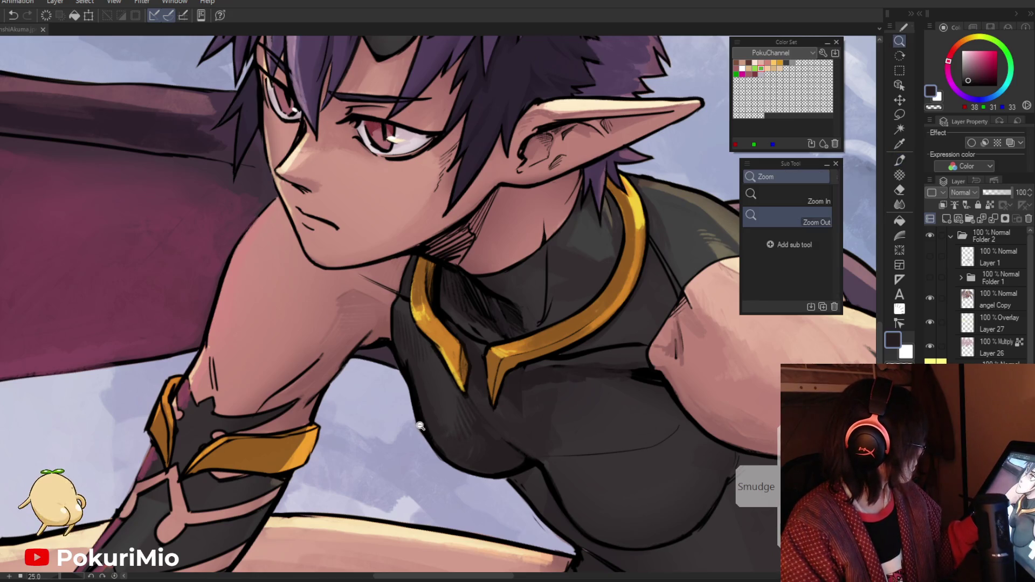
pyautogui.scroll(-3, 431, 434)
pyautogui.scroll(3, 400, 427)
pyautogui.moveTo(400, 427)
pyautogui.mouseDown()
pyautogui.moveTo(379, 430)
pyautogui.moveTo(363, 410)
pyautogui.moveTo(367, 349)
pyautogui.moveTo(538, 213)
pyautogui.mouseUp()
pyautogui.scroll(3, 538, 213)
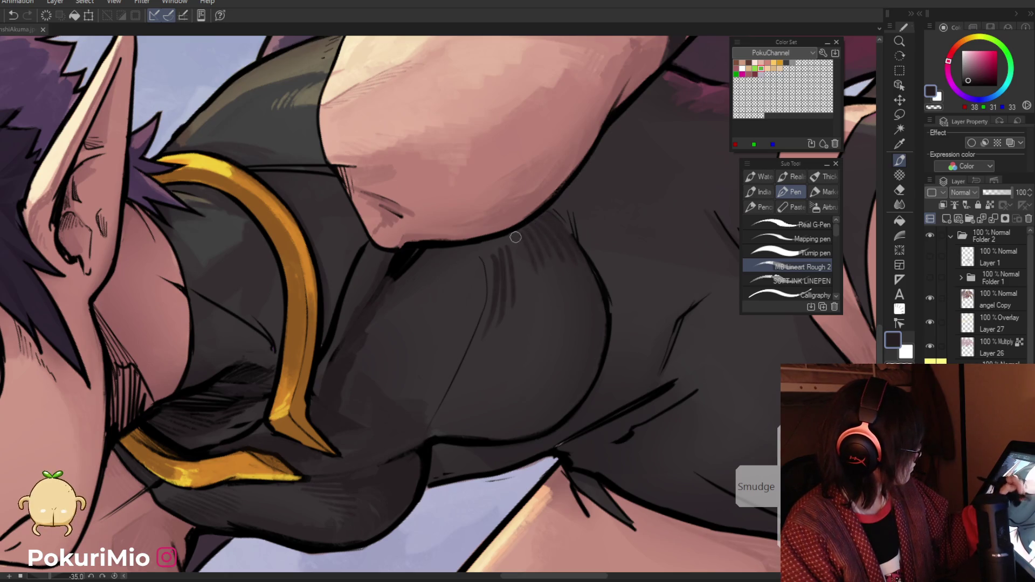
pyautogui.keyDown('alt'); pyautogui.click(546, 270); pyautogui.keyUp('alt')
pyautogui.moveTo(534, 282); pyautogui.dragTo(562, 253)
pyautogui.keyDown('alt'); pyautogui.click(560, 298); pyautogui.keyUp('alt')
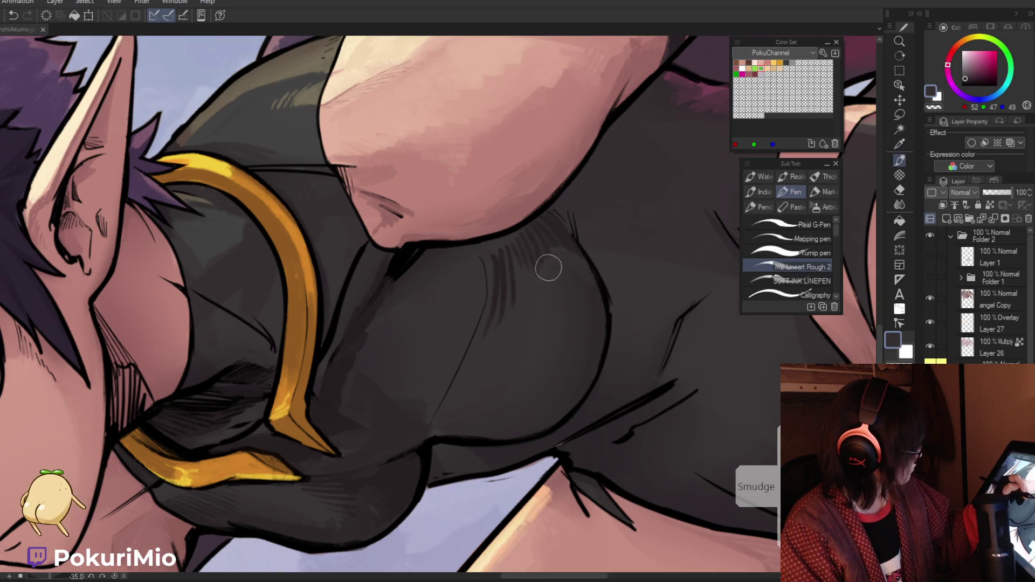
pyautogui.keyDown('alt'); pyautogui.click(546, 239); pyautogui.keyUp('alt')
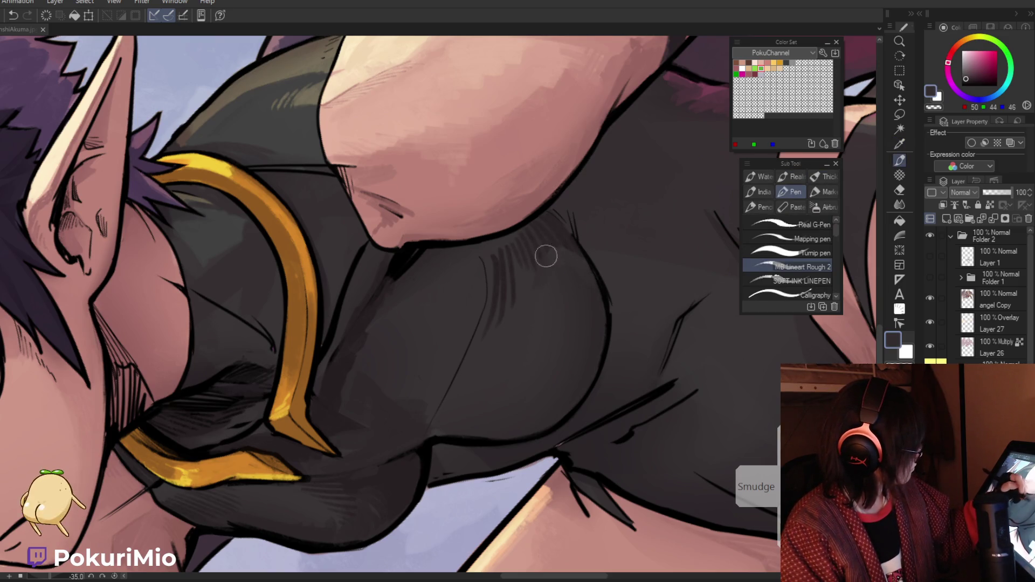
pyautogui.keyDown('alt'); pyautogui.click(507, 318); pyautogui.keyUp('alt')
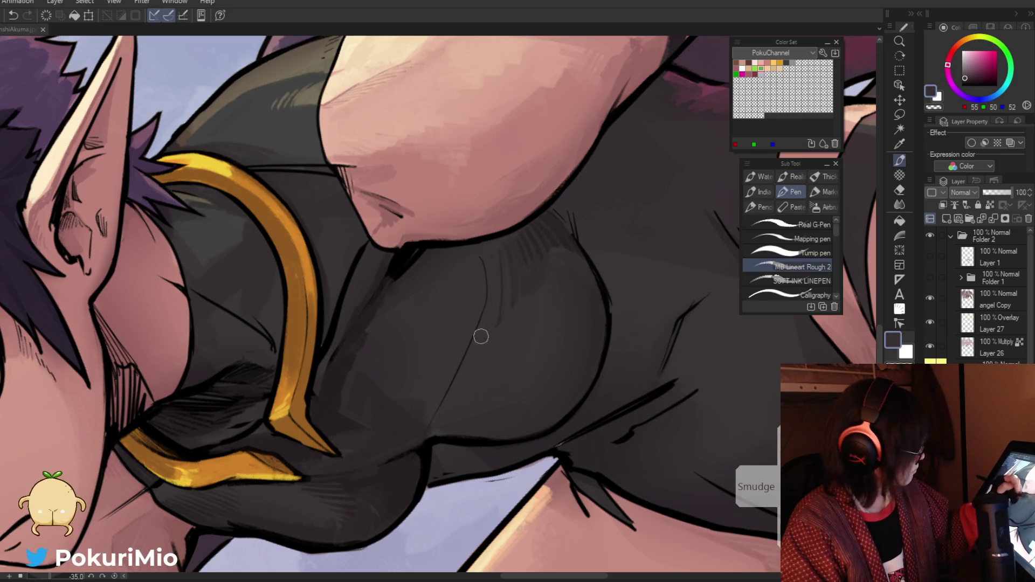
pyautogui.moveTo(467, 356); pyautogui.dragTo(388, 387)
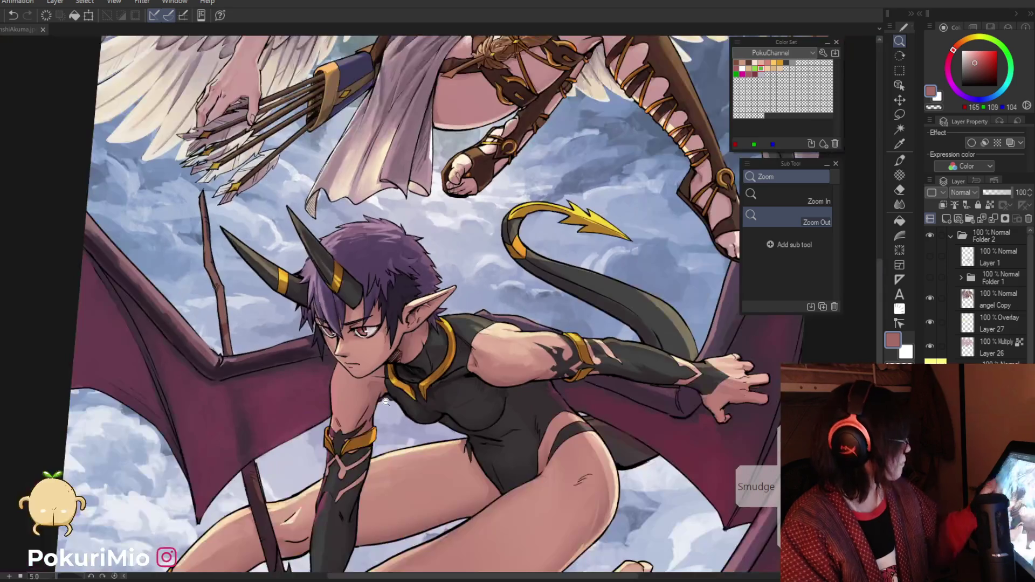
# Step: Shade the neck with a darker skin tone sampled from the face
pyautogui.keyDown('alt'); pyautogui.click(385, 401); pyautogui.keyUp('alt')
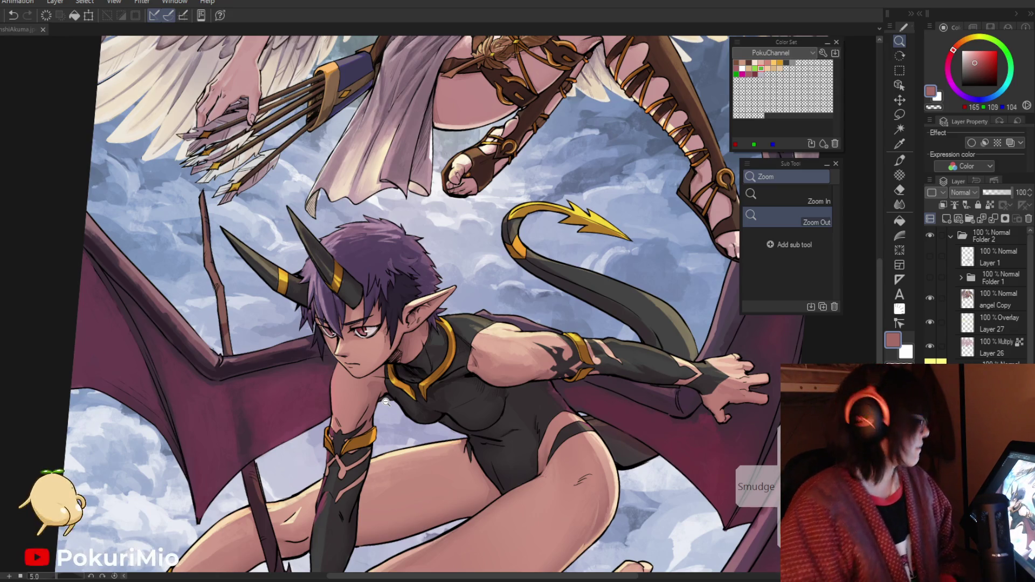
pyautogui.click(416, 372)
pyautogui.press('p')
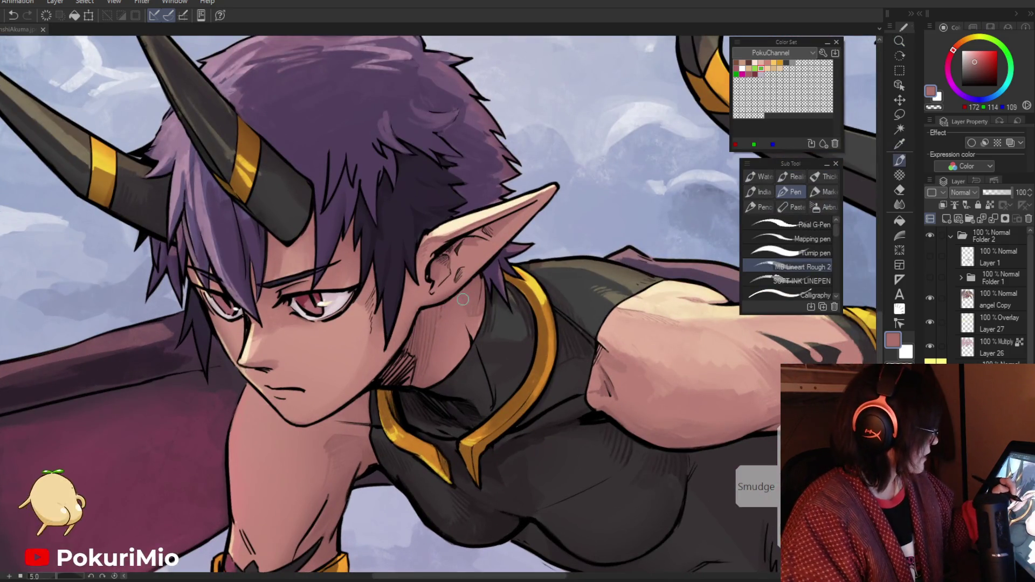
pyautogui.hotkey('ctrl', 'alt', 'space')
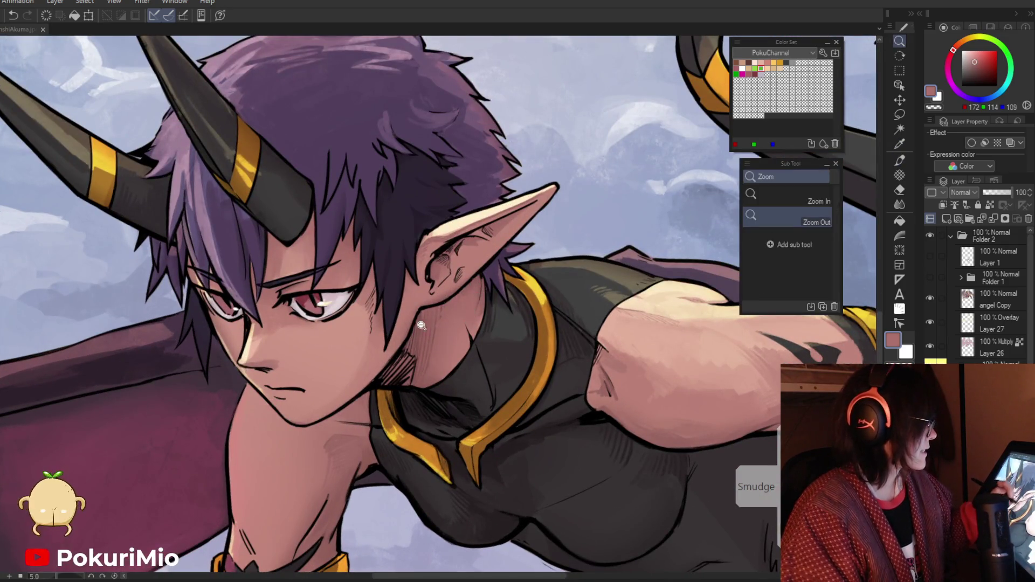
pyautogui.click(474, 317)
pyautogui.click(469, 336)
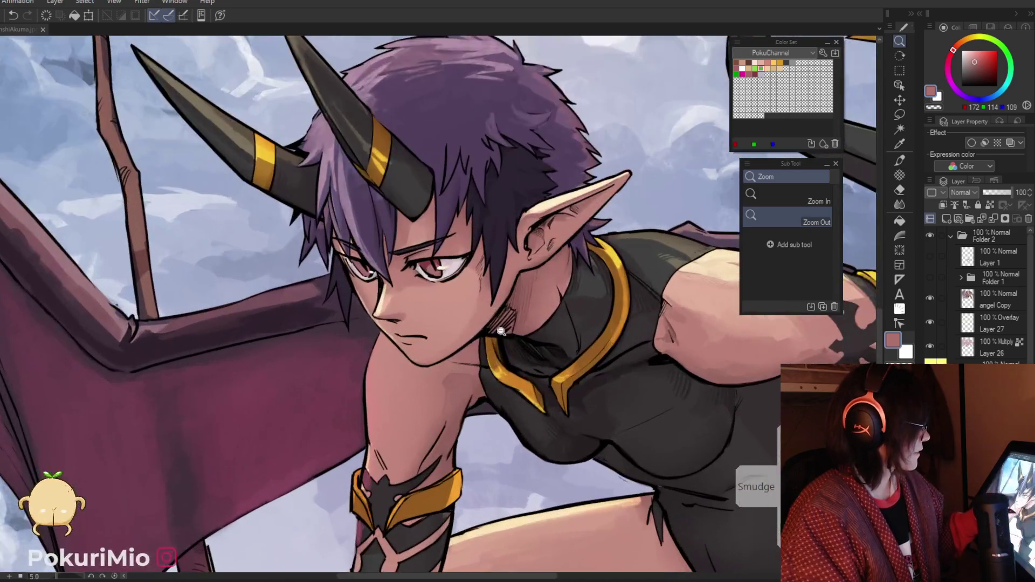
pyautogui.press('i')
pyautogui.click(669, 336)
pyautogui.hotkey('ctrl', 'alt', 'space')
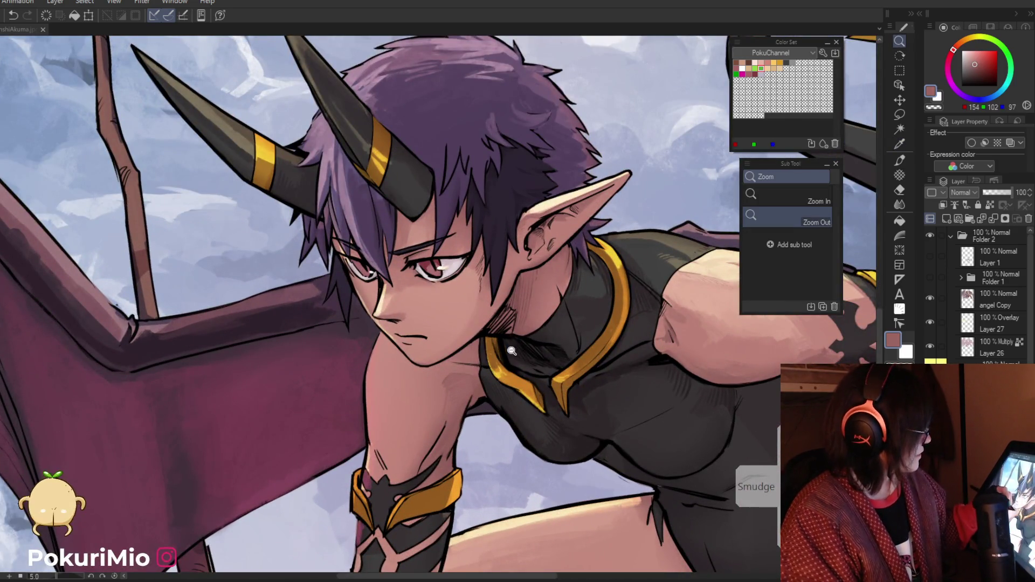
pyautogui.scroll(3, 515, 340)
pyautogui.press('p')
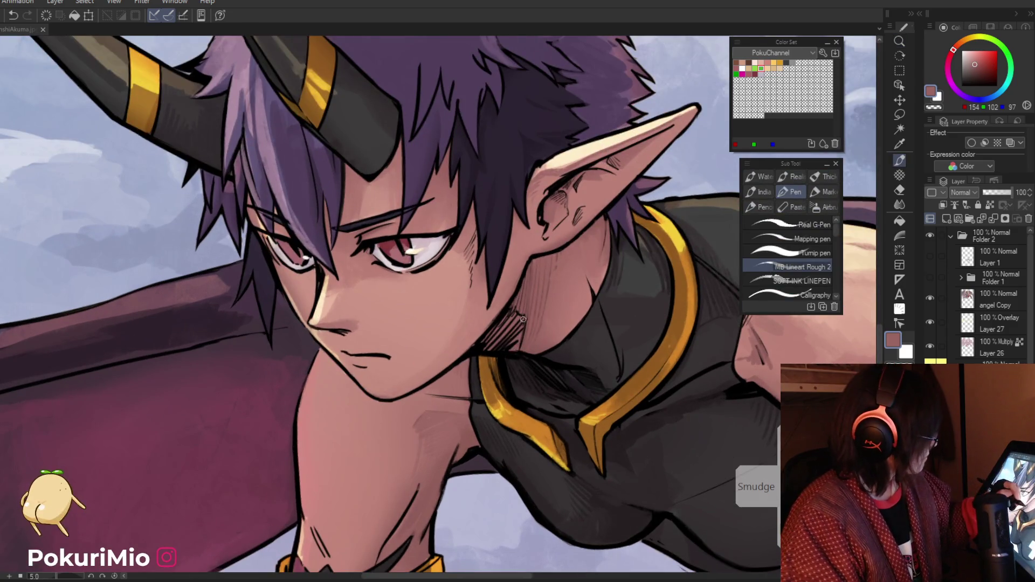
# Step: Choose a darker brownish shade in the colour wheel and paint shadows on the face and ear
pyautogui.press('/')
pyautogui.scroll(-5, 408, 452)
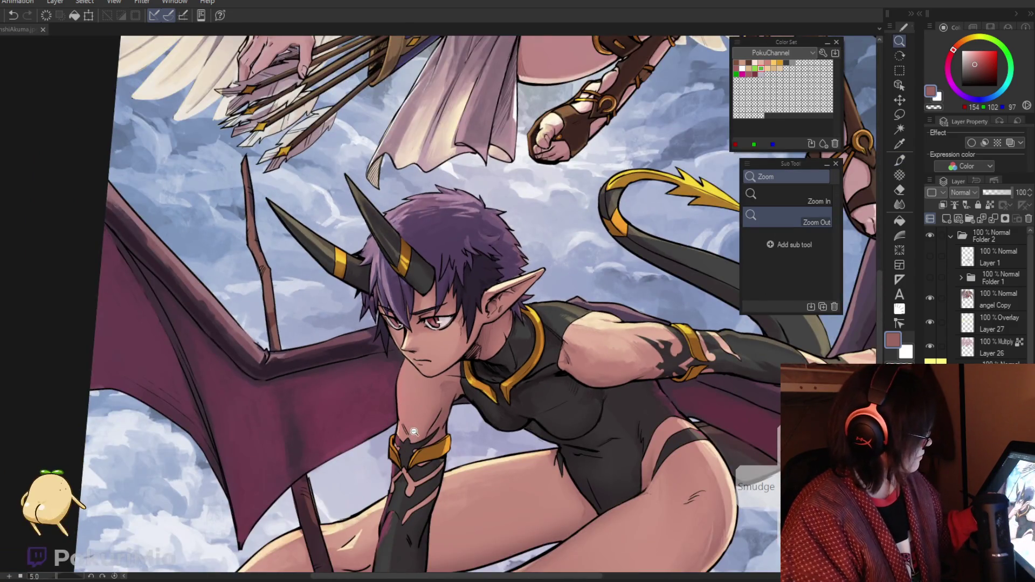
pyautogui.scroll(5, 417, 425)
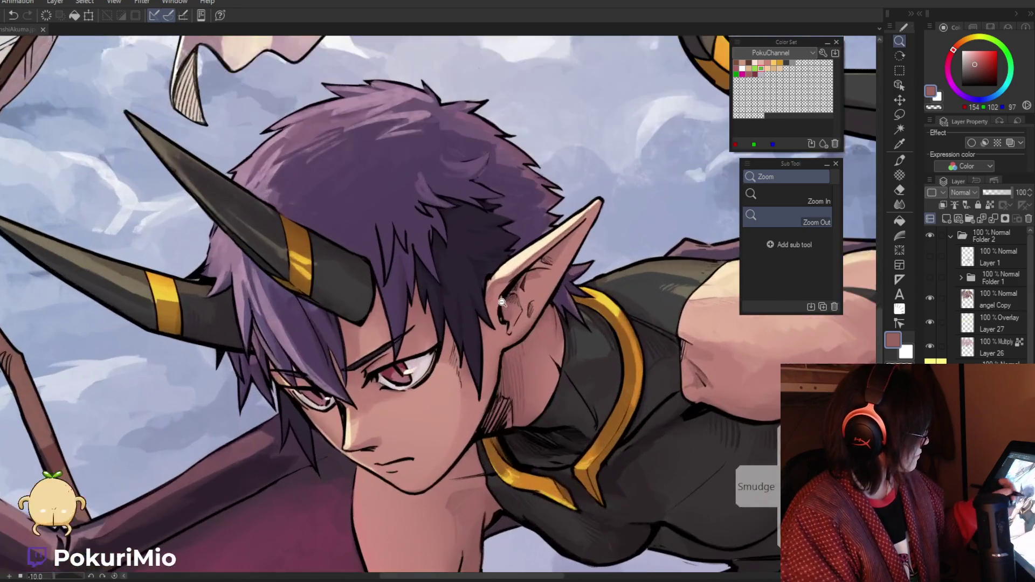
pyautogui.press('p')
pyautogui.keyDown('alt'); pyautogui.click(502, 302); pyautogui.keyUp('alt')
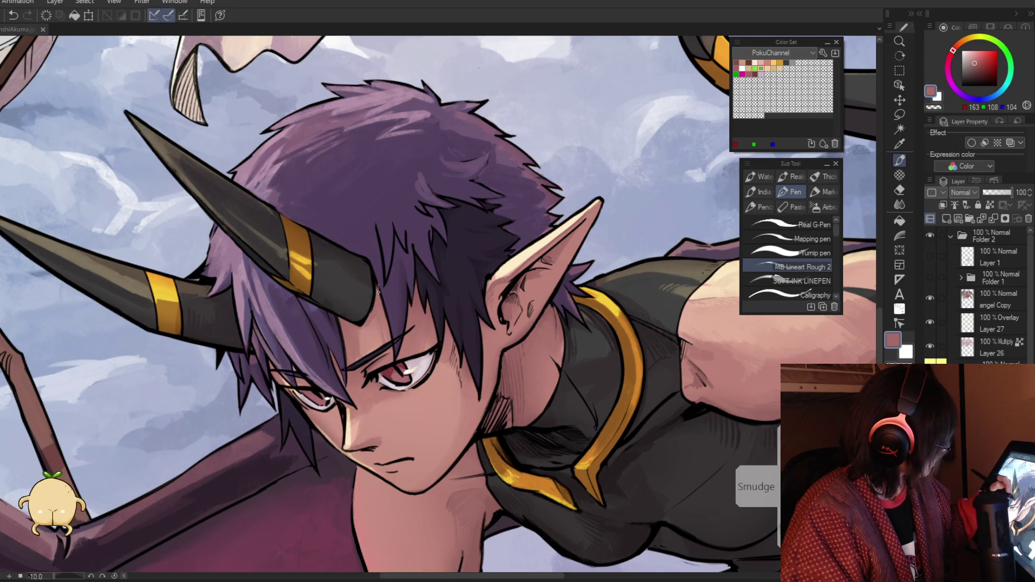
pyautogui.click(980, 68)
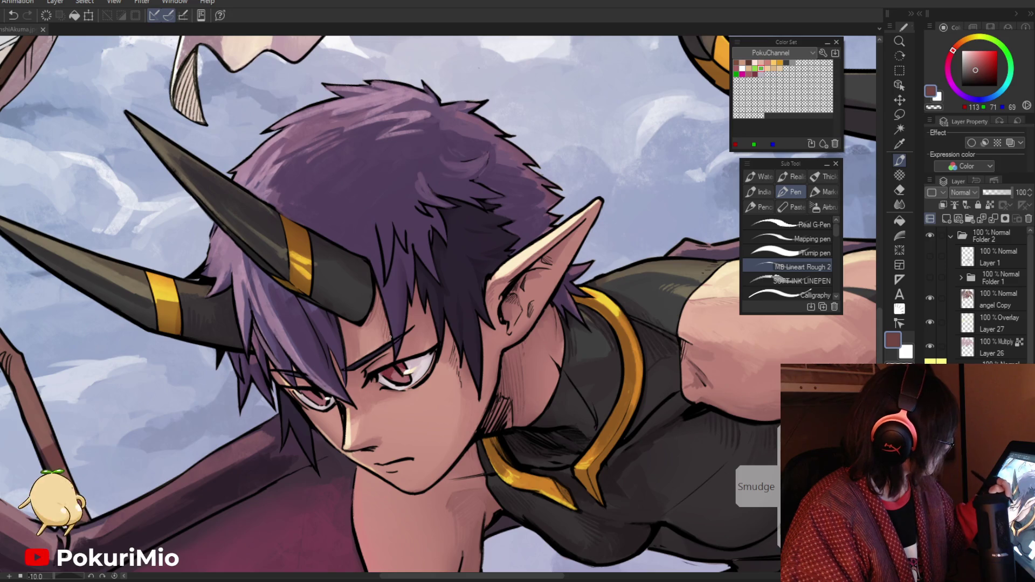
pyautogui.press('/')
pyautogui.hotkey('ctrl', '-')
pyautogui.click(392, 308)
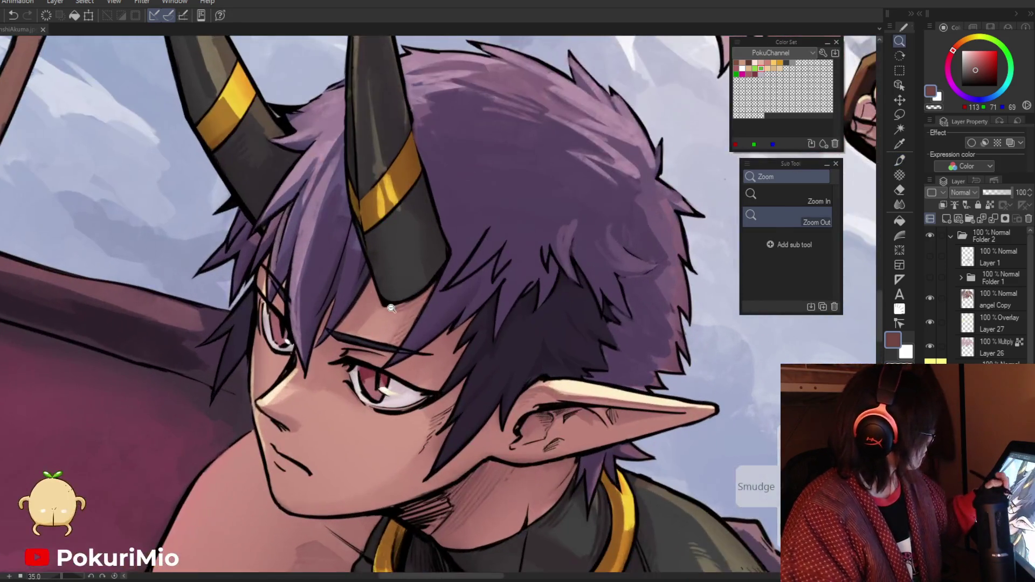
pyautogui.press('p')
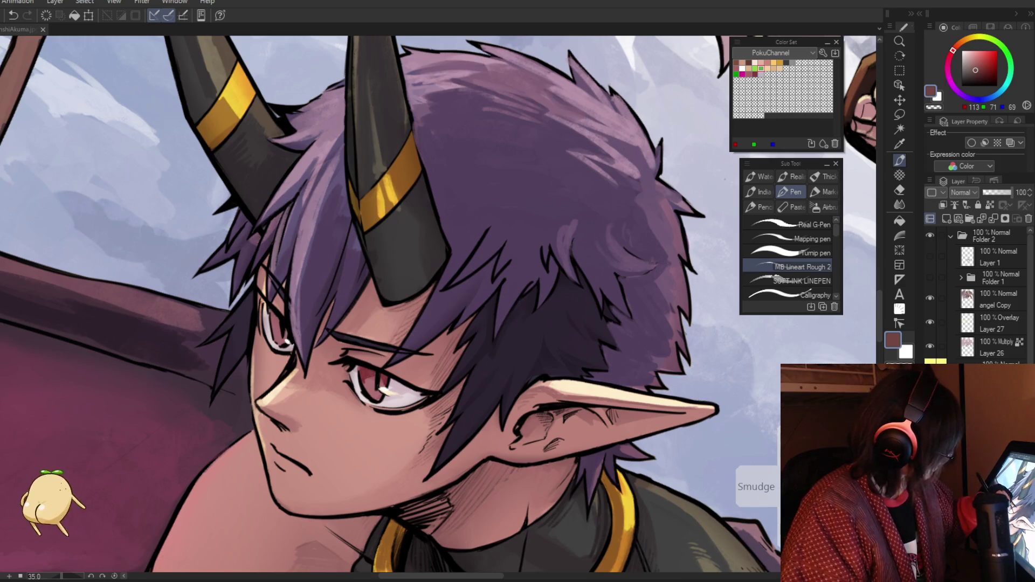
pyautogui.press('/')
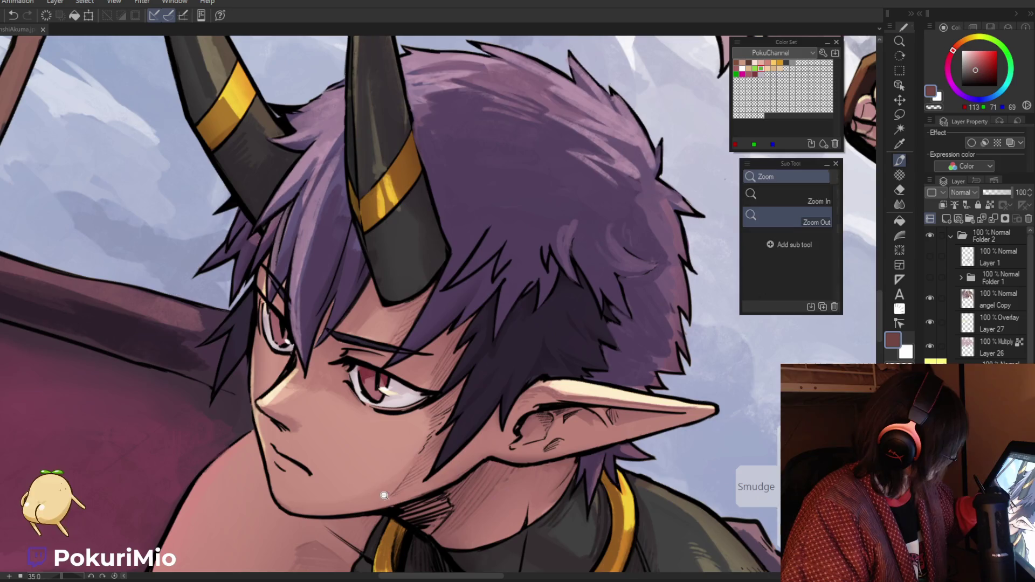
pyautogui.moveTo(378, 365); pyautogui.dragTo(285, 448)
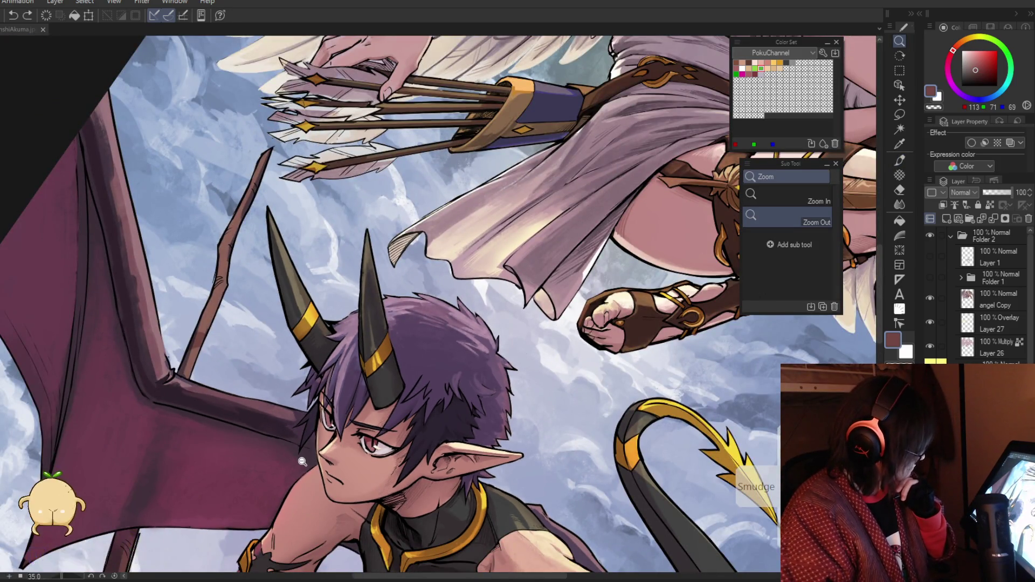
# Step: Zoom and rotate onto the demon girl's face and refine its shading with sampled skin pinks
pyautogui.moveTo(302, 462); pyautogui.dragTo(391, 357)
pyautogui.press('p')
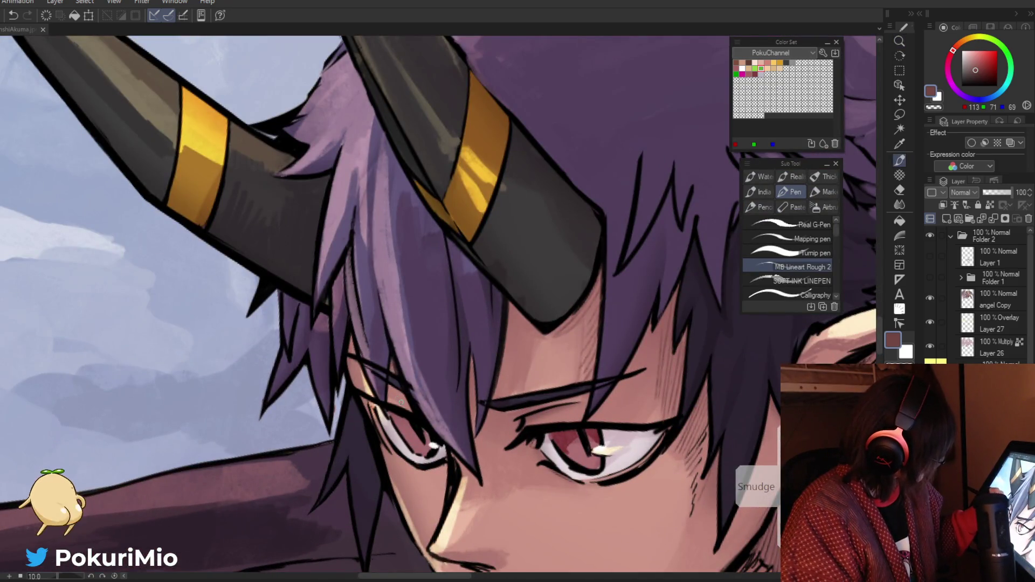
pyautogui.press('/')
pyautogui.moveTo(392, 398)
pyautogui.mouseDown()
pyautogui.moveTo(367, 402)
pyautogui.moveTo(424, 354)
pyautogui.mouseUp()
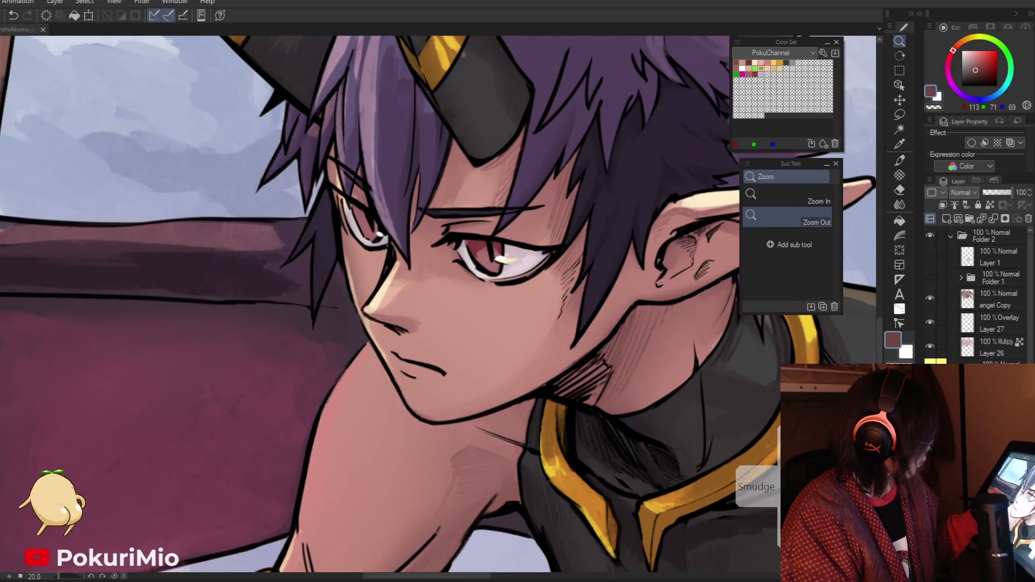
pyautogui.press('p')
pyautogui.moveTo(394, 255); pyautogui.dragTo(464, 259)
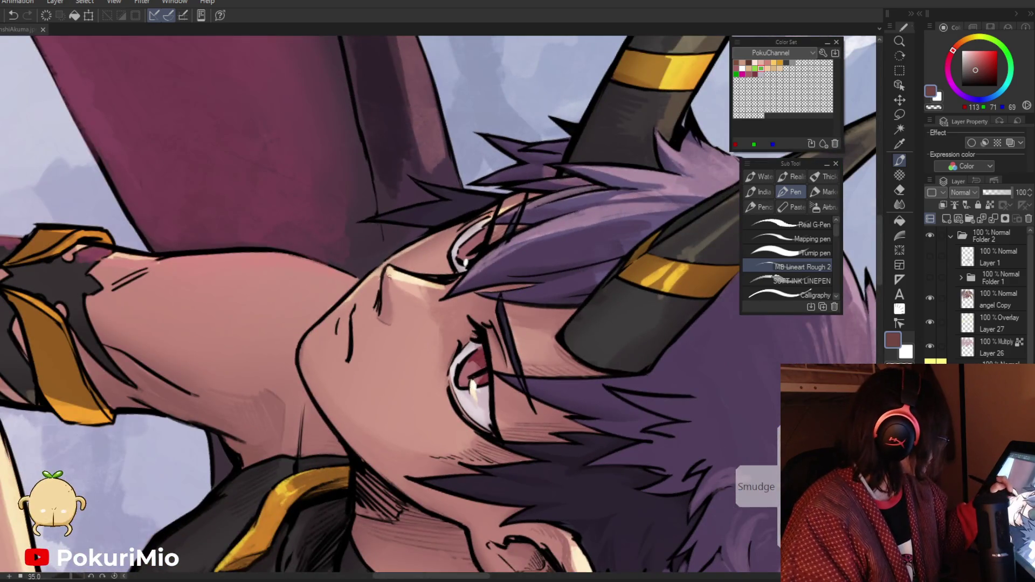
pyautogui.keyDown('alt'); pyautogui.click(390, 286); pyautogui.keyUp('alt')
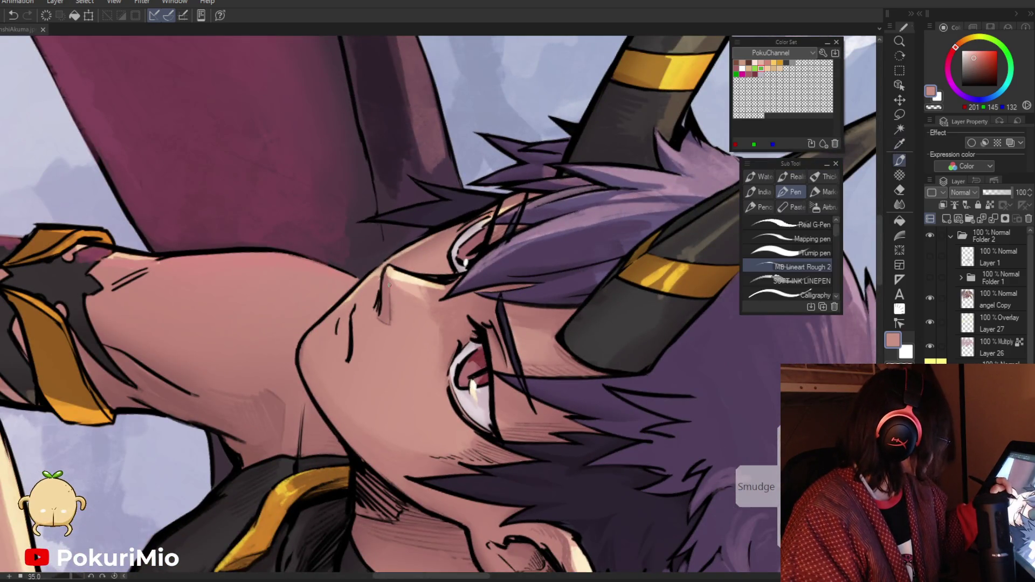
pyautogui.keyDown('alt'); pyautogui.click(392, 312); pyautogui.keyUp('alt')
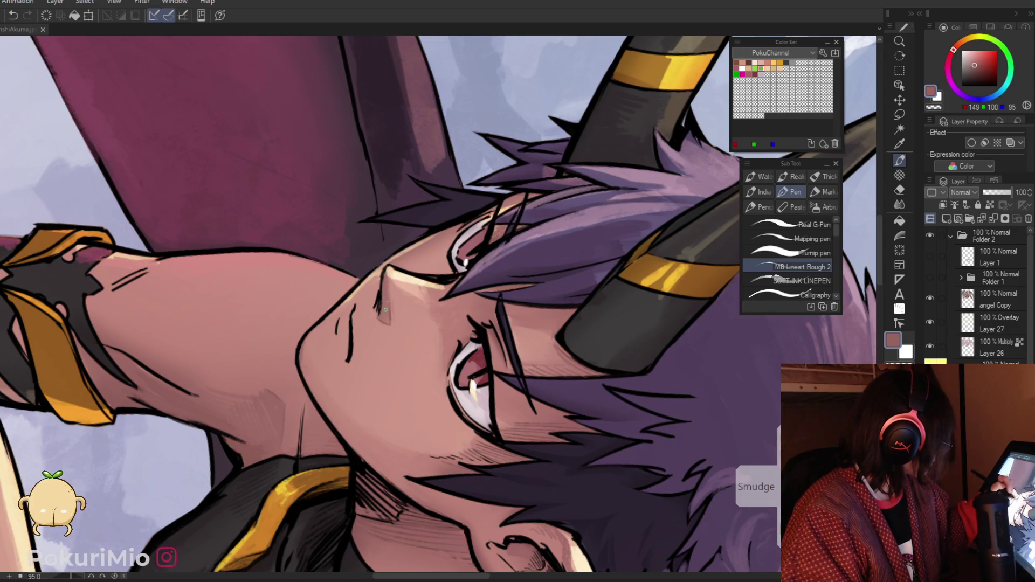
pyautogui.keyDown('alt'); pyautogui.click(384, 324); pyautogui.keyUp('alt')
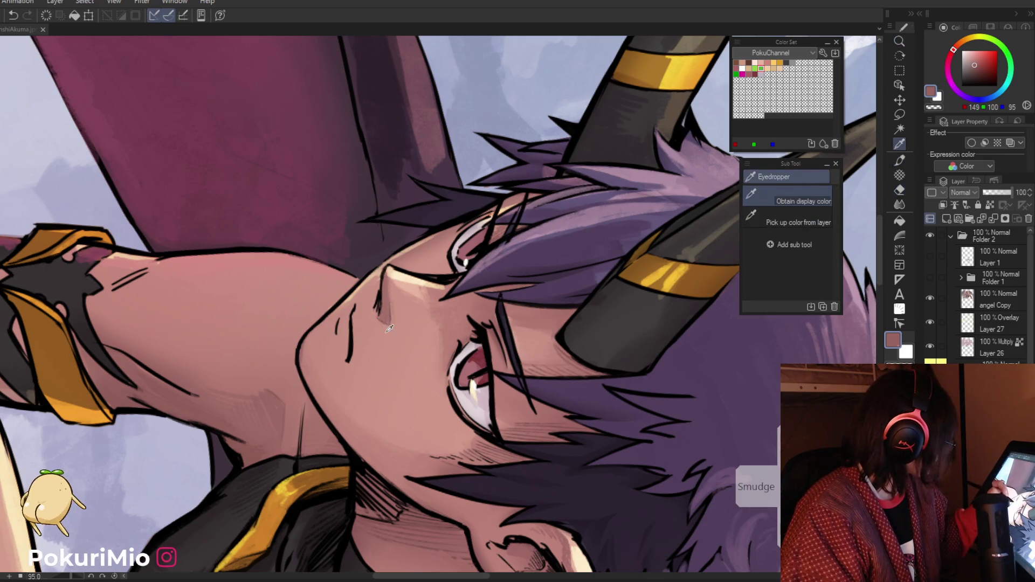
pyautogui.scroll(-4, 440, 463)
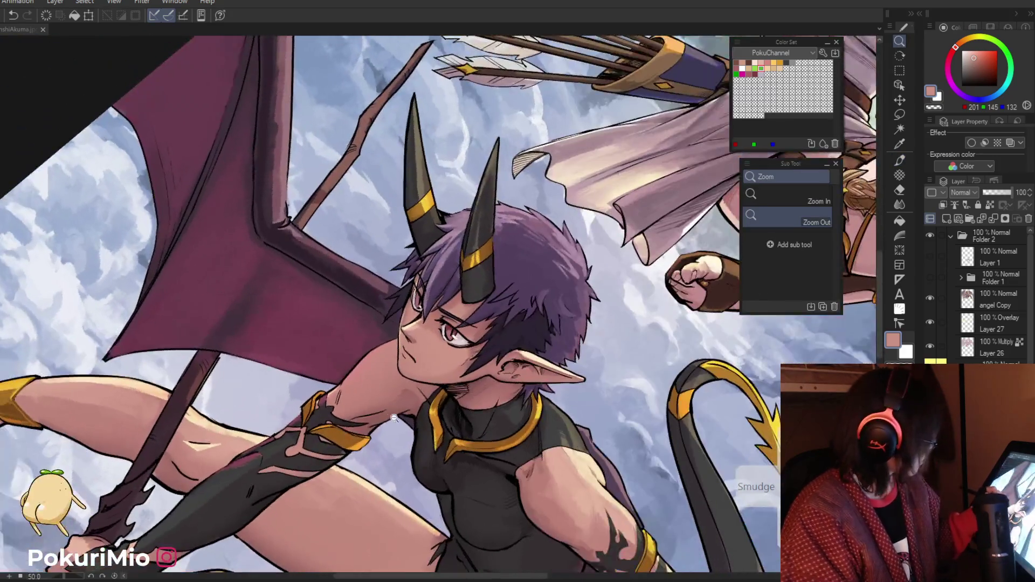
pyautogui.press('j')
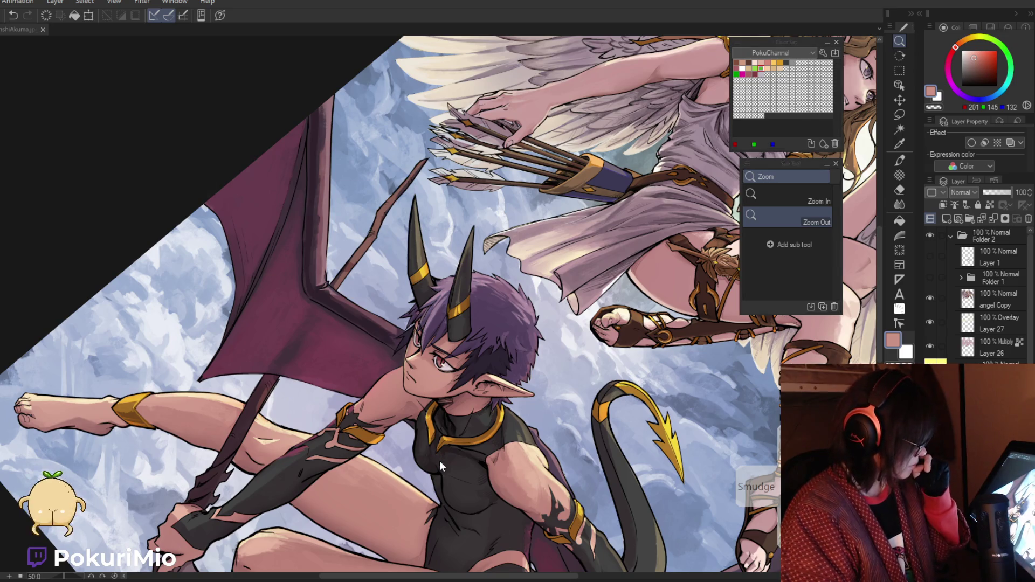
pyautogui.hotkey('ctrl', '0')
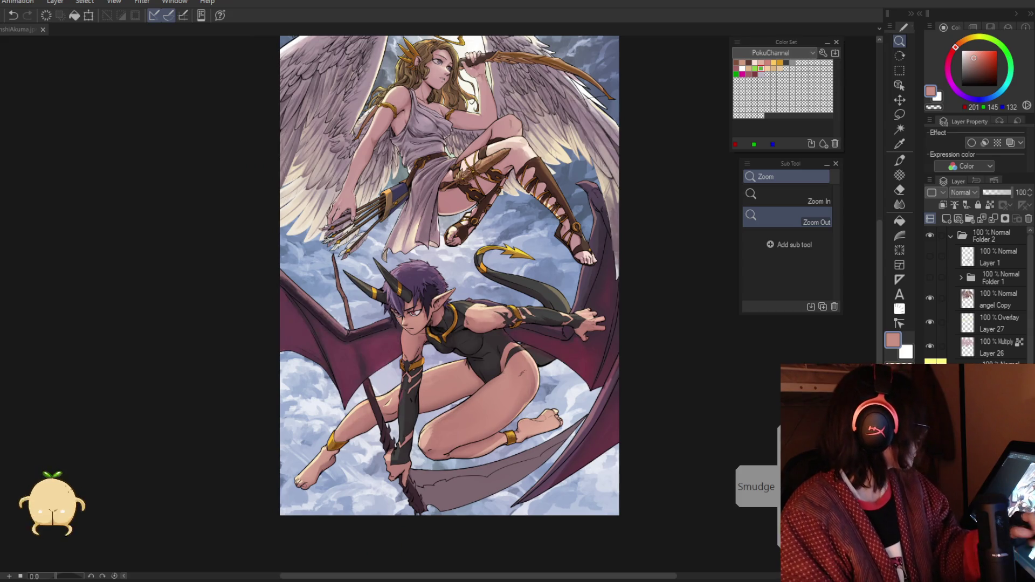
pyautogui.scroll(6, 415, 326)
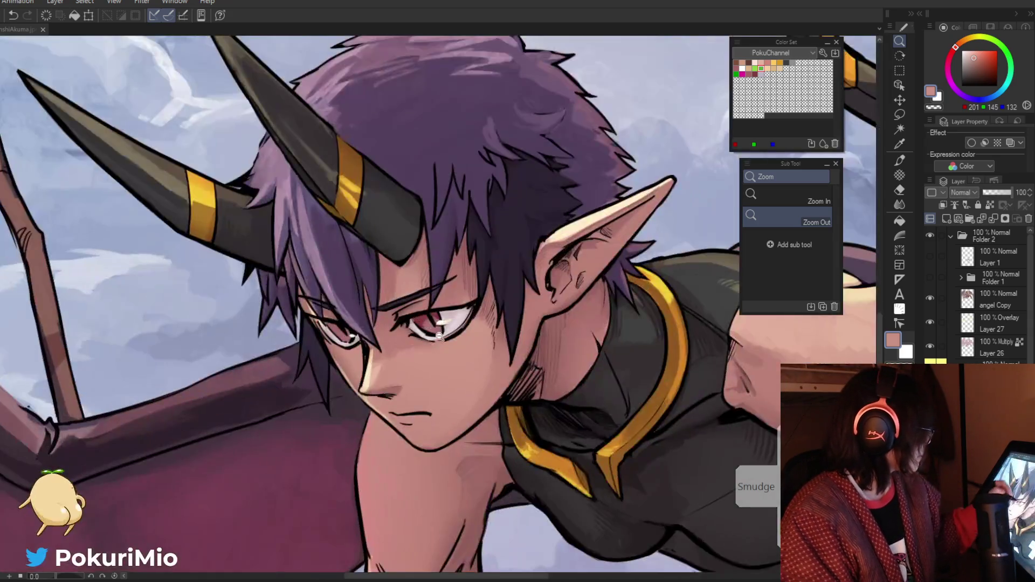
pyautogui.press('p')
# Step: Paint dark shadows with the line colour and skin pink around the upper-arm gold band
pyautogui.keyDown('alt'); pyautogui.click(443, 319); pyautogui.keyUp('alt')
pyautogui.press('/')
pyautogui.moveTo(441, 324)
pyautogui.mouseDown()
pyautogui.moveTo(386, 436)
pyautogui.moveTo(377, 394)
pyautogui.moveTo(291, 351)
pyautogui.moveTo(289, 375)
pyautogui.moveTo(328, 451)
pyautogui.moveTo(398, 351)
pyautogui.mouseUp()
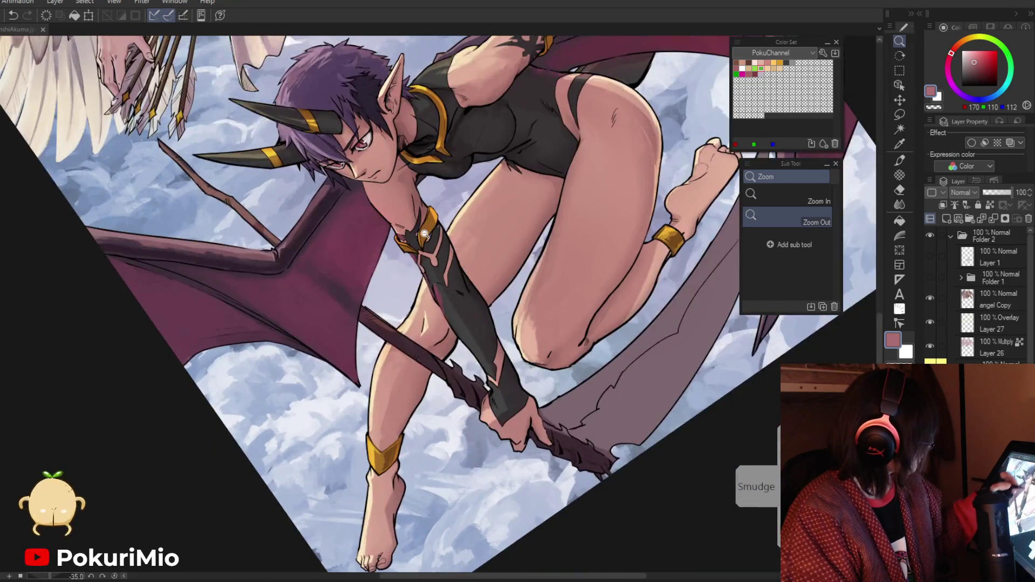
pyautogui.click(425, 234)
pyautogui.press('p')
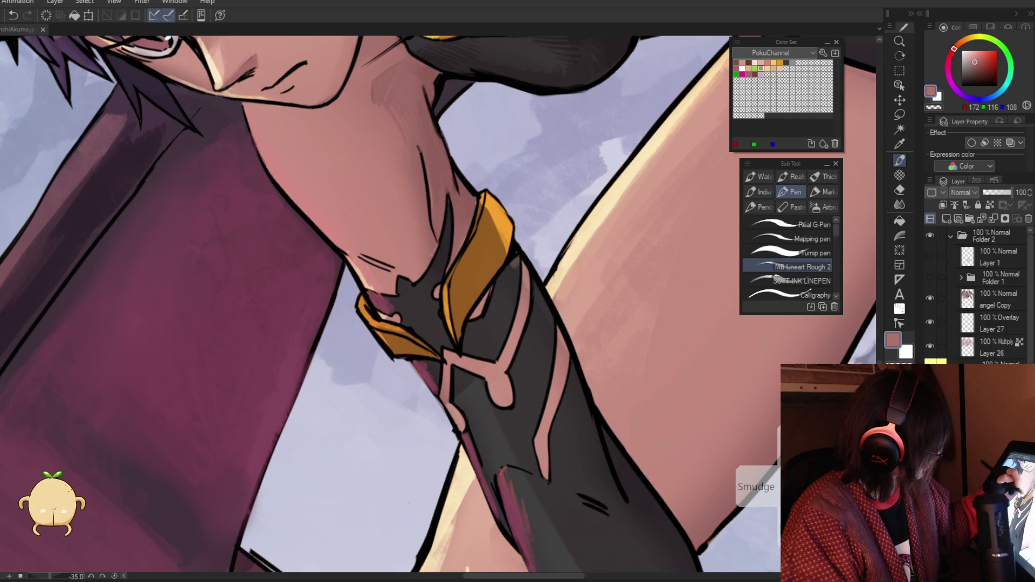
pyautogui.keyDown('alt'); pyautogui.click(447, 213); pyautogui.keyUp('alt')
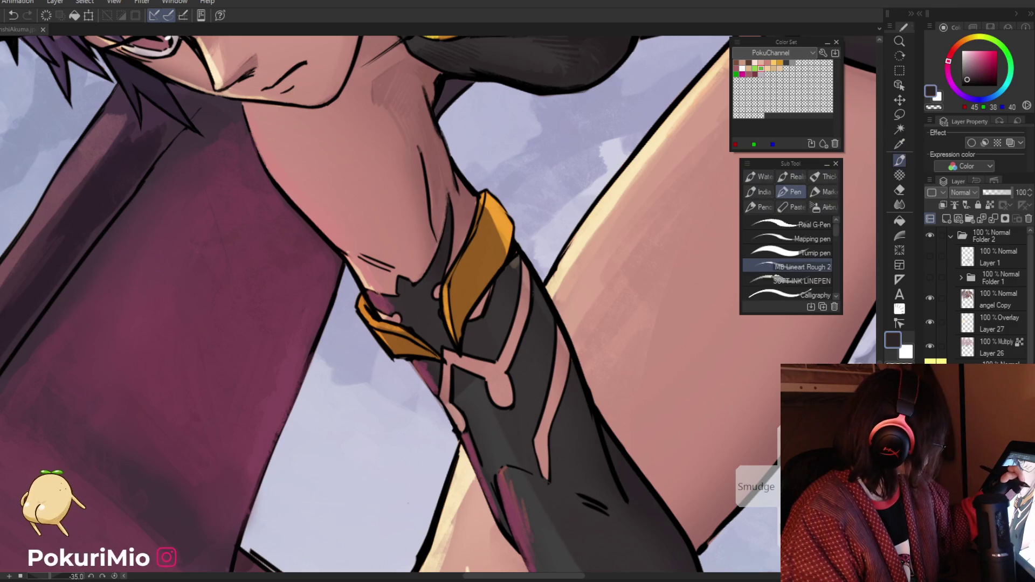
pyautogui.moveTo(415, 288)
pyautogui.mouseDown()
pyautogui.moveTo(425, 306)
pyautogui.moveTo(374, 238)
pyautogui.moveTo(423, 241)
pyautogui.moveTo(475, 348)
pyautogui.mouseUp()
pyautogui.press('p')
pyautogui.keyDown('alt'); pyautogui.click(424, 309); pyautogui.keyUp('alt')
pyautogui.keyDown('alt'); pyautogui.click(416, 302); pyautogui.keyUp('alt')
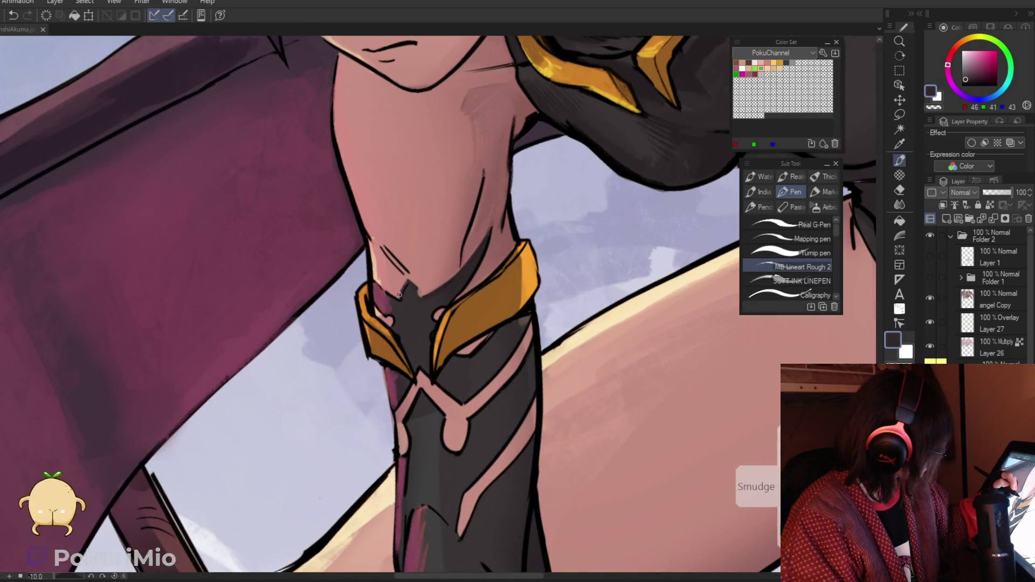
pyautogui.keyDown('alt'); pyautogui.click(400, 296); pyautogui.keyUp('alt')
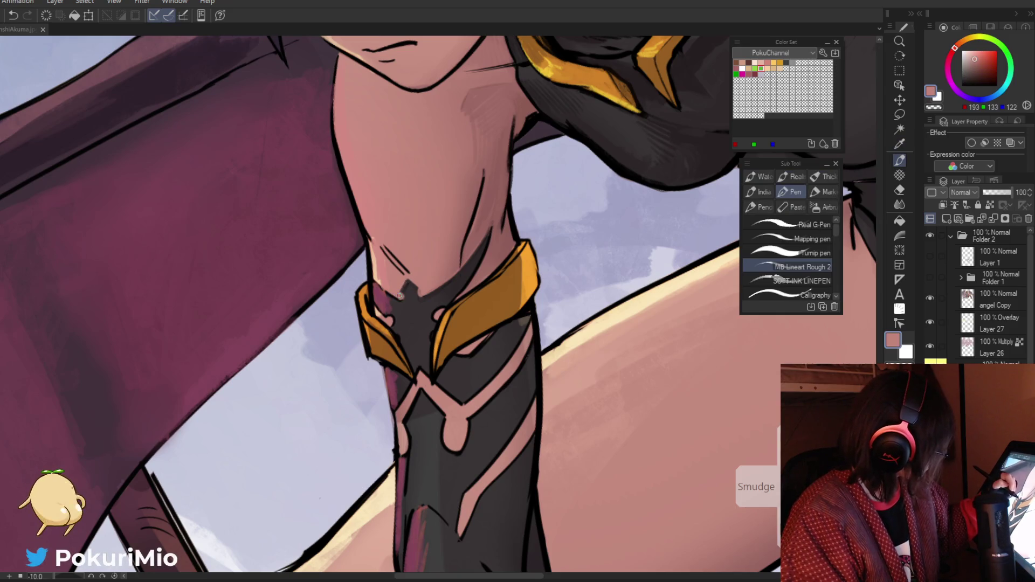
pyautogui.keyDown('alt'); pyautogui.click(403, 301); pyautogui.keyUp('alt')
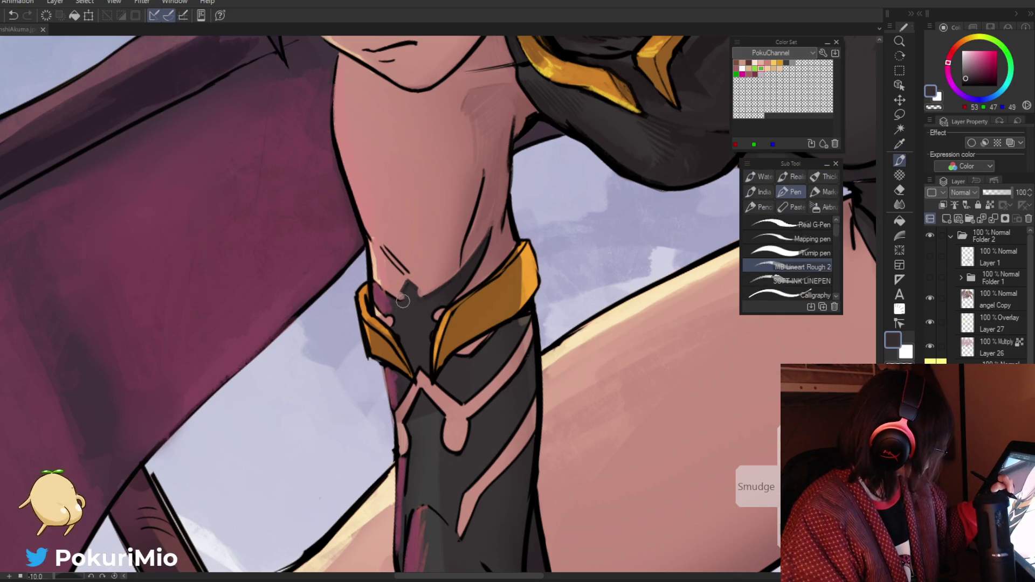
# Step: Add mauve wing-colour shading alongside the dark shadows at the gold band
pyautogui.press('^')
pyautogui.press('^')
pyautogui.press('^')
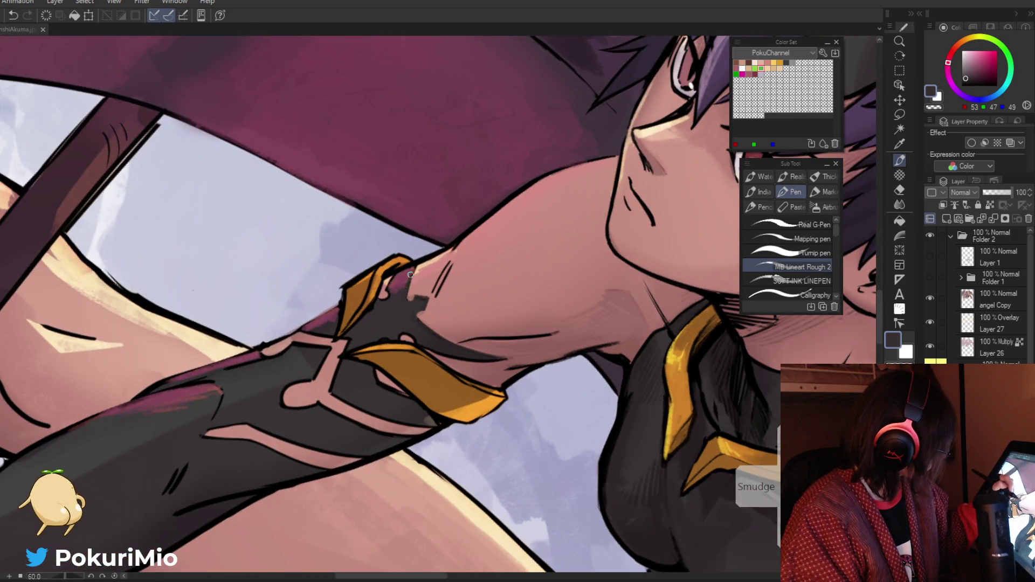
pyautogui.keyDown('alt'); pyautogui.click(379, 298); pyautogui.keyUp('alt')
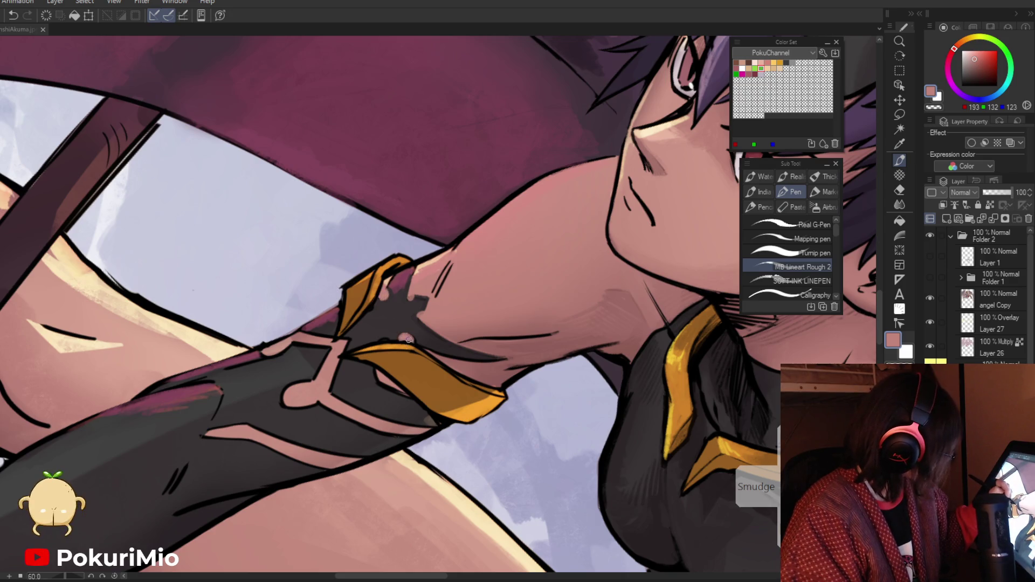
pyautogui.keyDown('alt'); pyautogui.click(389, 292); pyautogui.keyUp('alt')
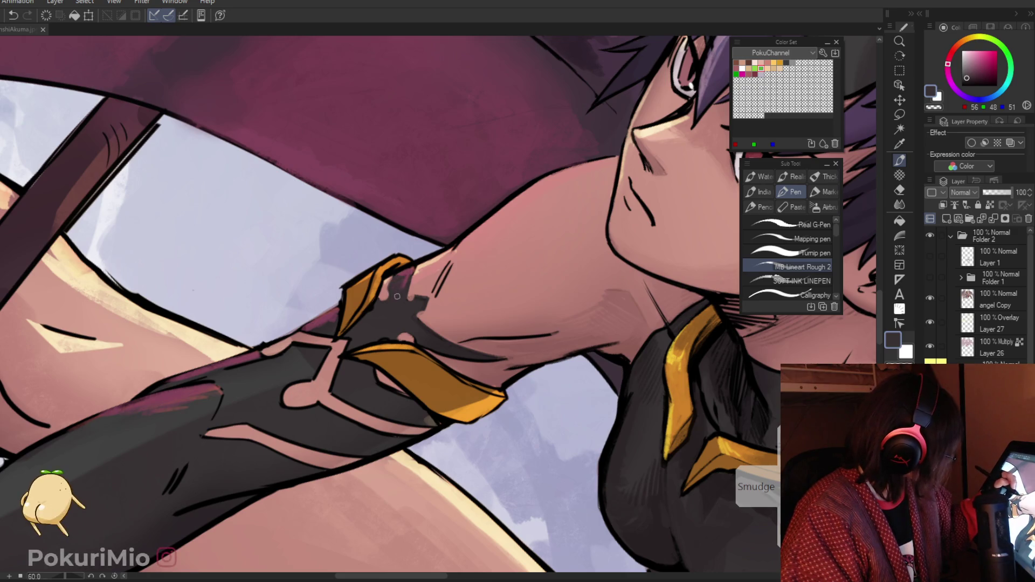
pyautogui.keyDown('alt'); pyautogui.click(405, 272); pyautogui.keyUp('alt')
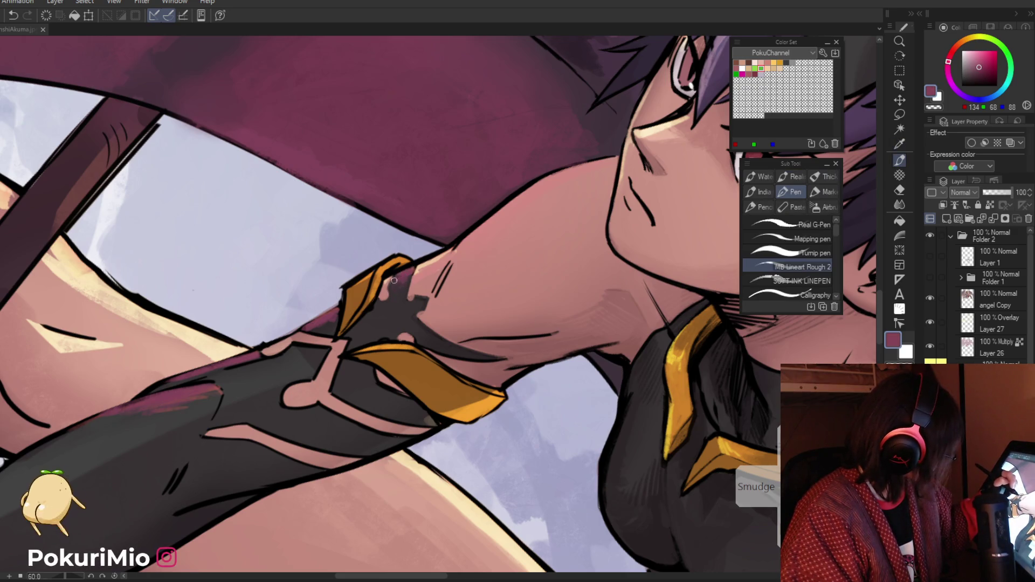
pyautogui.keyDown('alt'); pyautogui.click(412, 273); pyautogui.keyUp('alt')
pyautogui.keyDown('alt'); pyautogui.click(413, 270); pyautogui.keyUp('alt')
pyautogui.moveTo(412, 277)
pyautogui.mouseDown()
pyautogui.moveTo(392, 304)
pyautogui.moveTo(412, 280)
pyautogui.mouseUp()
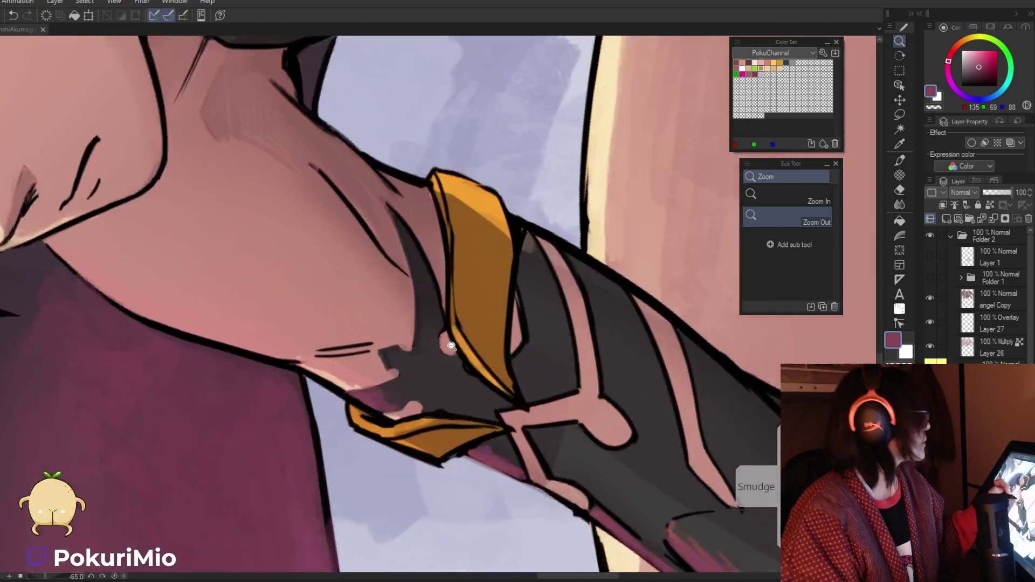
# Step: Paint a dark shadow along the band's inner edge, then soften it with pink skin tone
pyautogui.keyDown('alt'); pyautogui.click(426, 260); pyautogui.keyUp('alt')
pyautogui.moveTo(386, 187); pyautogui.dragTo(446, 324)
pyautogui.moveTo(419, 219); pyautogui.dragTo(451, 330)
pyautogui.moveTo(383, 181)
pyautogui.mouseDown()
pyautogui.moveTo(426, 242)
pyautogui.moveTo(363, 158)
pyautogui.mouseUp()
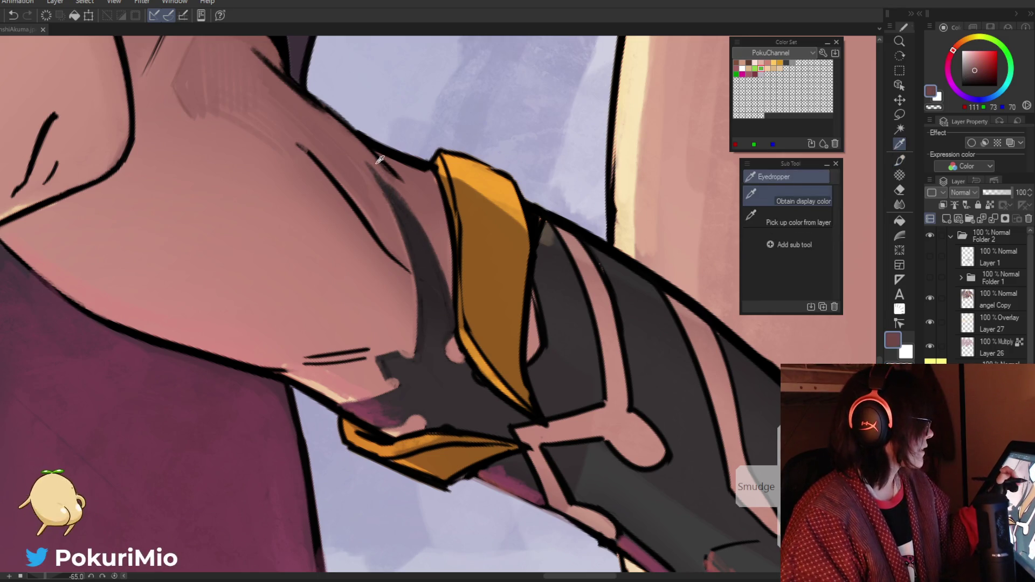
pyautogui.keyDown('alt'); pyautogui.click(417, 194); pyautogui.keyUp('alt')
pyautogui.moveTo(409, 203); pyautogui.dragTo(384, 175)
pyautogui.moveTo(428, 242); pyautogui.dragTo(410, 214)
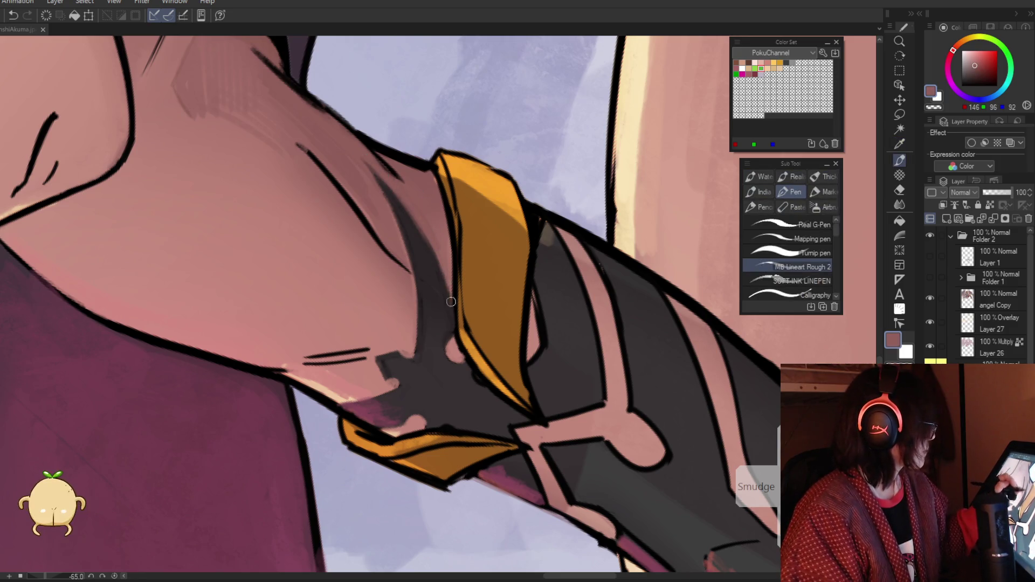
# Step: Check the figure from several zoom levels and pick a slightly lighter skin colour for the forearm
pyautogui.hotkey('ctrl', 'space')
pyautogui.moveTo(451, 302); pyautogui.dragTo(395, 296)
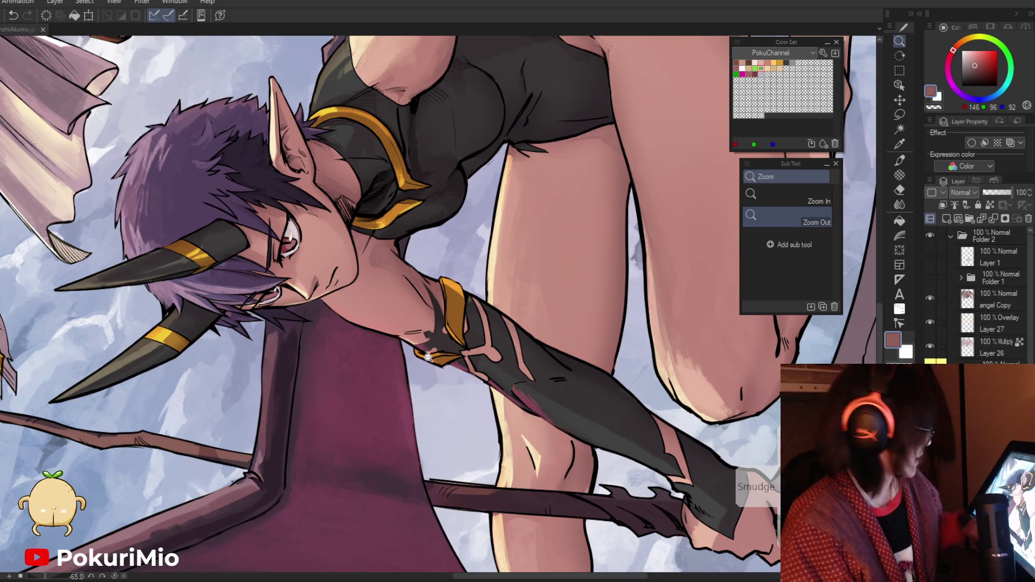
pyautogui.click(401, 277)
pyautogui.press('i')
pyautogui.hotkey('ctrl', 'space')
pyautogui.moveTo(368, 199); pyautogui.dragTo(399, 428)
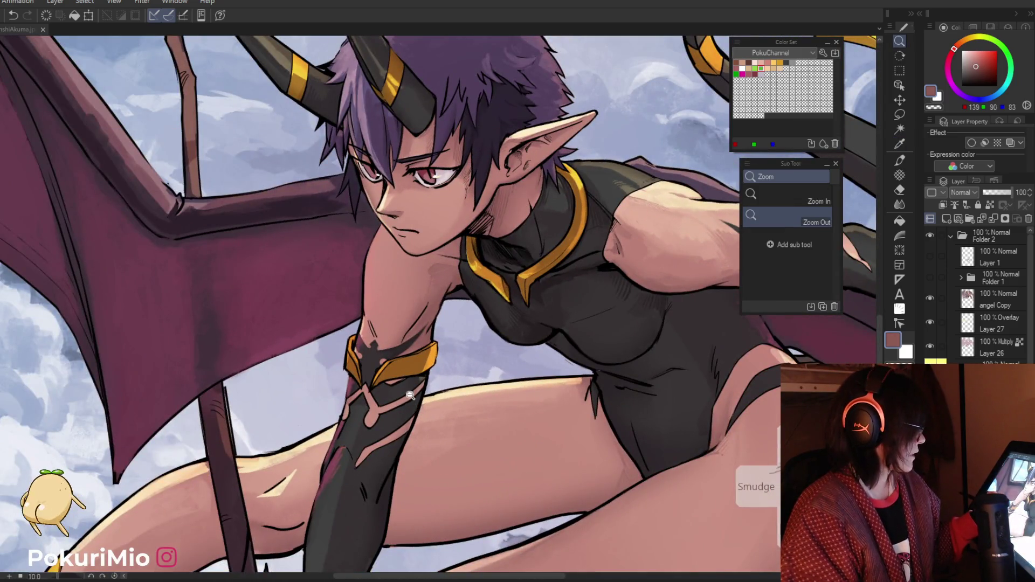
pyautogui.keyDown('alt'); pyautogui.click(410, 395); pyautogui.keyUp('alt')
pyautogui.moveTo(608, 320); pyautogui.dragTo(662, 391)
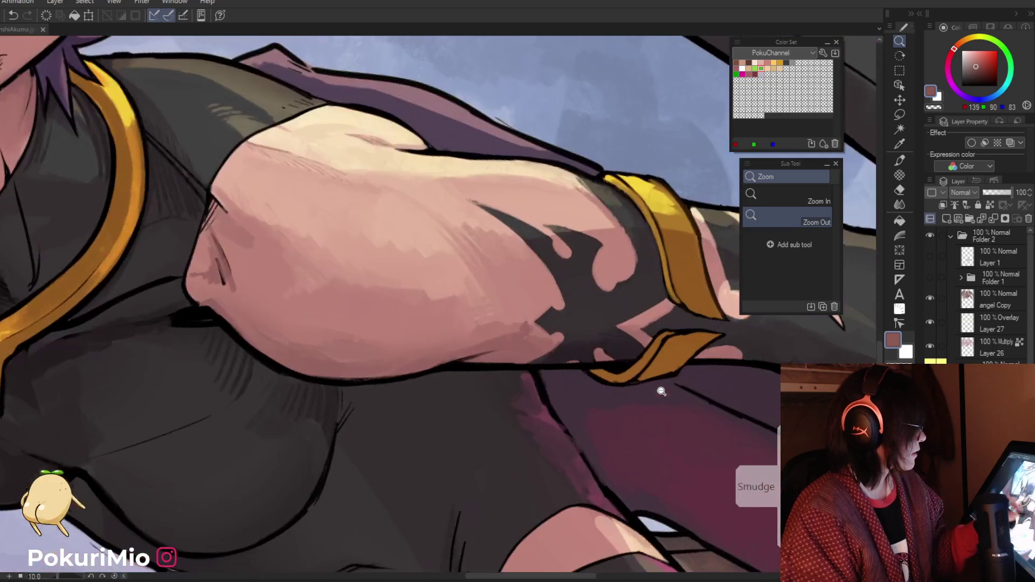
pyautogui.press('p')
pyautogui.keyDown('alt'); pyautogui.click(475, 261); pyautogui.keyUp('alt')
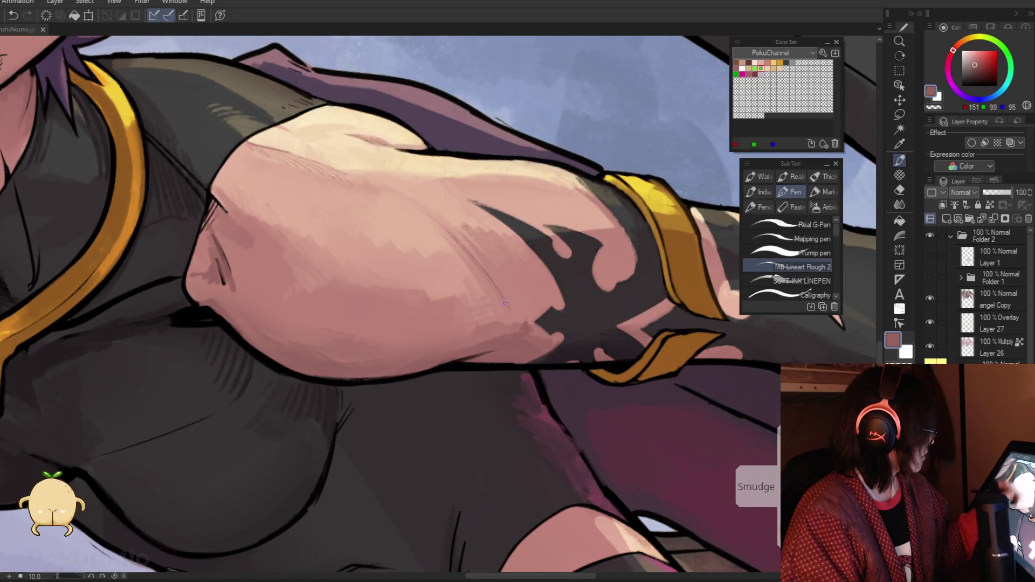
pyautogui.moveTo(432, 331); pyautogui.dragTo(344, 300)
pyautogui.click(387, 408)
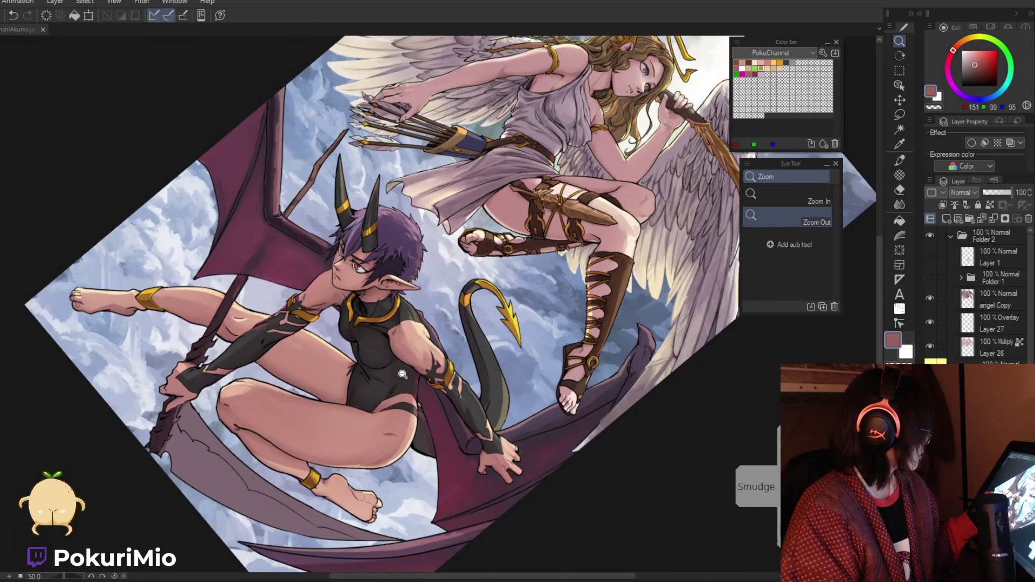
# Step: Zoom in on the arm and sample the wing's dark magenta and the arm's skin colour
pyautogui.click(405, 376)
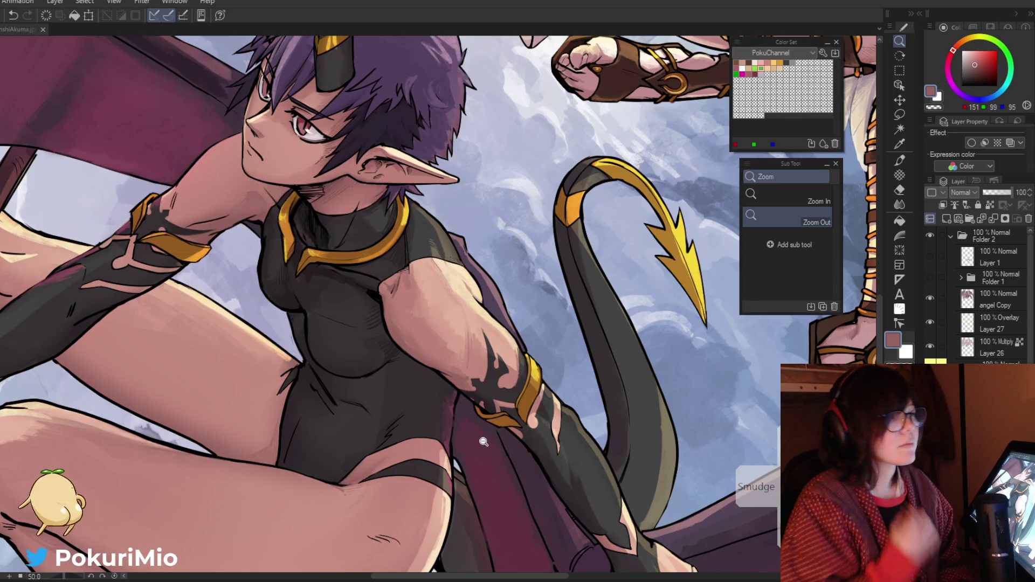
pyautogui.moveTo(484, 441)
pyautogui.mouseDown()
pyautogui.moveTo(422, 375)
pyautogui.moveTo(469, 381)
pyautogui.mouseUp()
pyautogui.moveTo(347, 229); pyautogui.dragTo(354, 243)
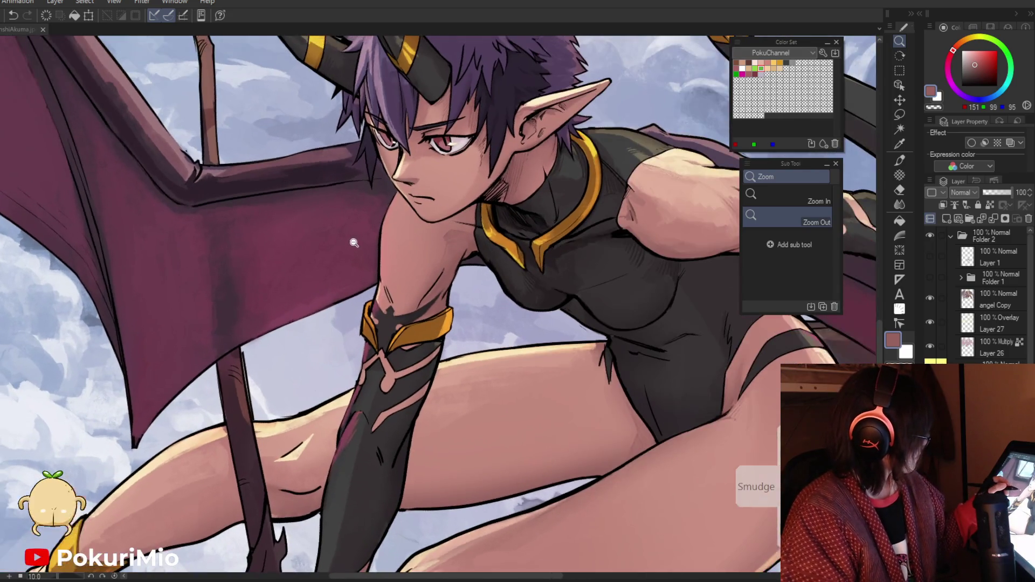
pyautogui.click(361, 245)
pyautogui.press('i')
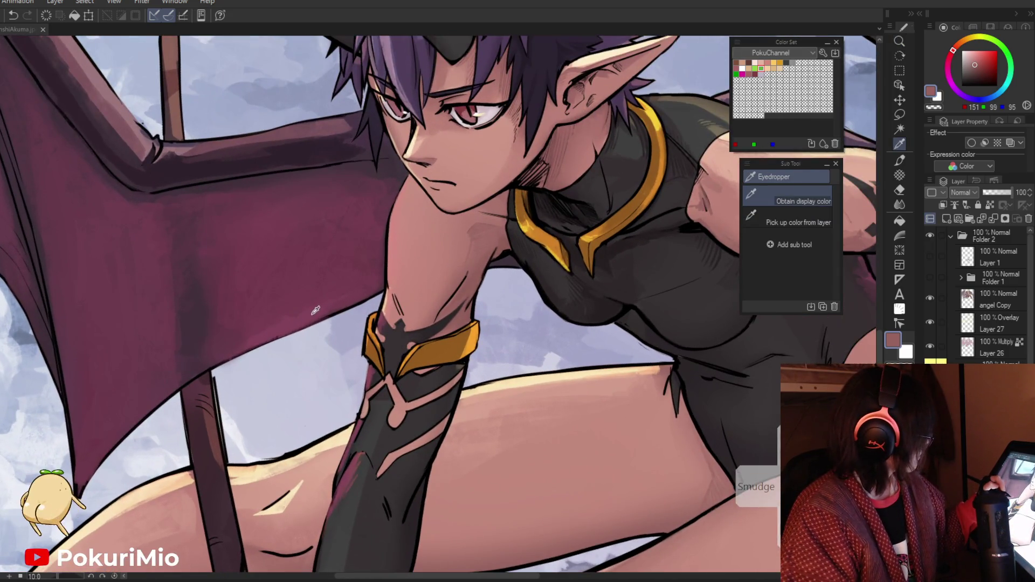
pyautogui.click(316, 311)
pyautogui.press('p')
pyautogui.press('i')
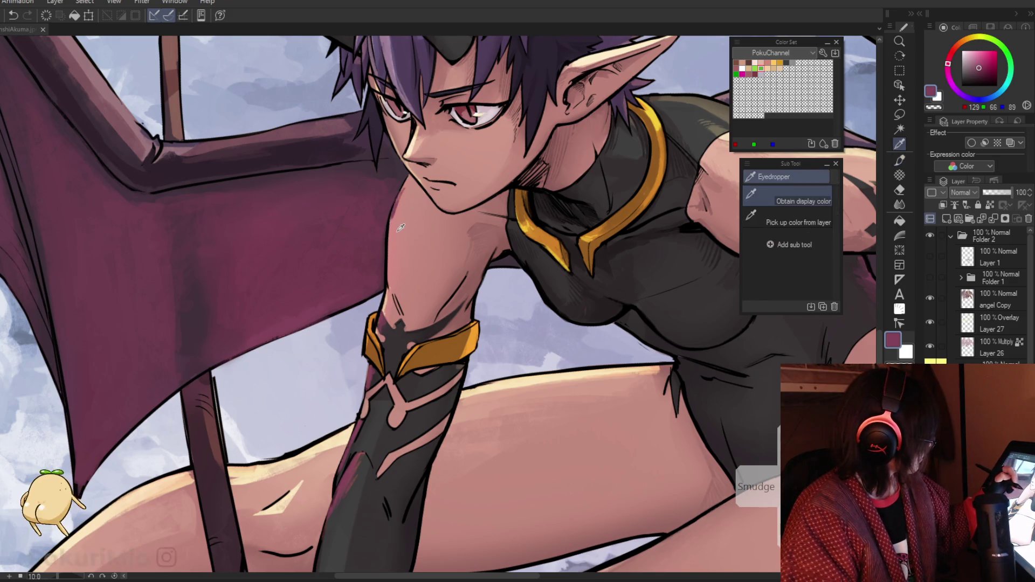
pyautogui.click(394, 227)
pyautogui.press('p')
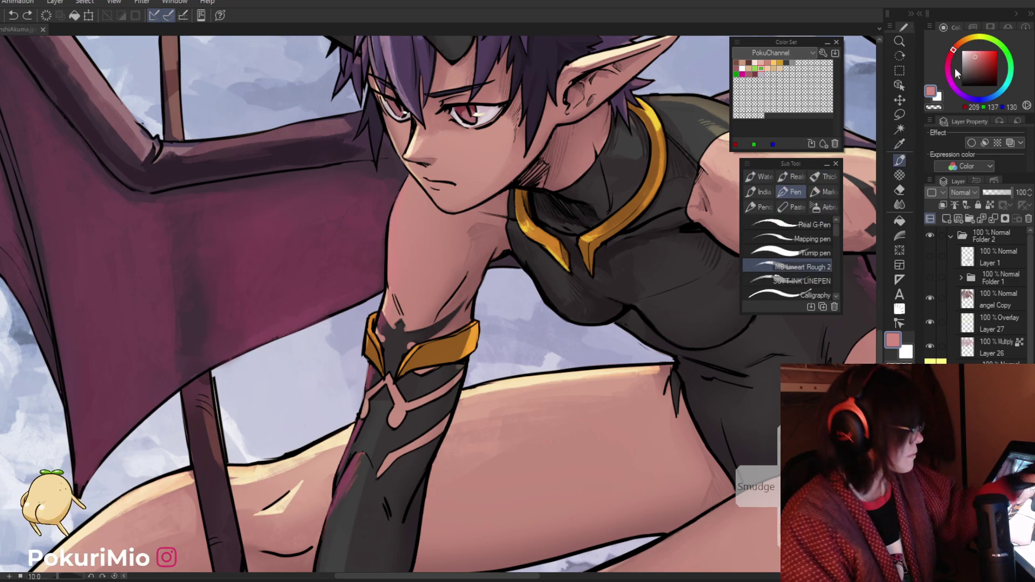
# Step: Paint brighter and light pink highlights on the shoulder and upper arm
pyautogui.click(975, 53)
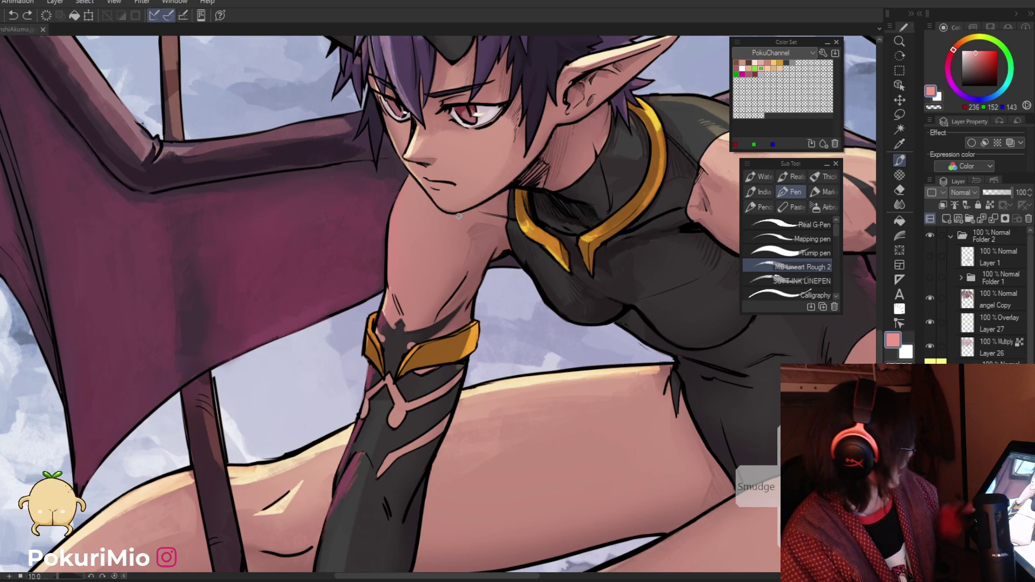
pyautogui.scroll(2, 458, 215)
pyautogui.keyDown('alt'); pyautogui.click(393, 218); pyautogui.keyUp('alt')
pyautogui.click(394, 218)
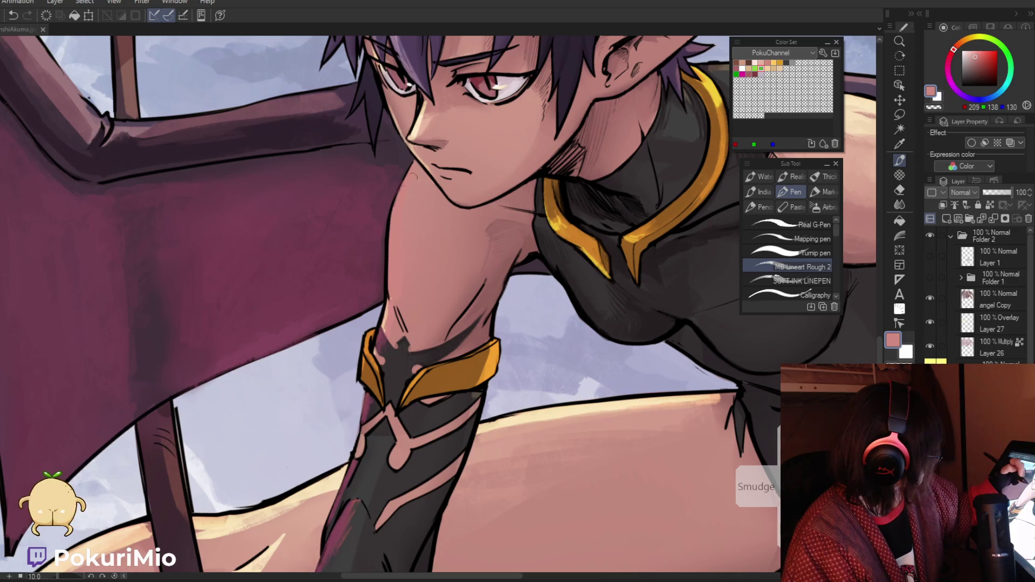
pyautogui.click(976, 54)
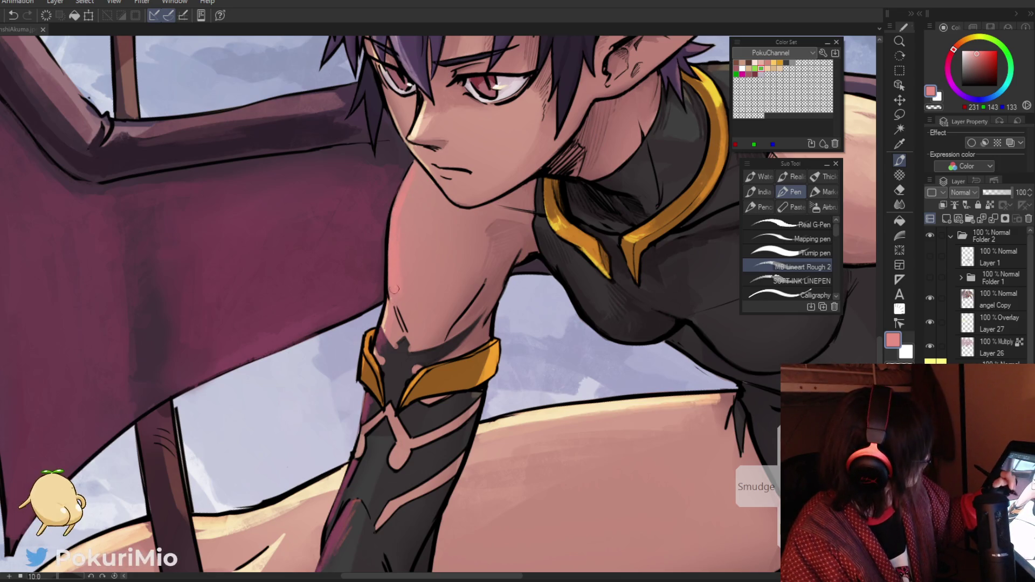
pyautogui.press('^')
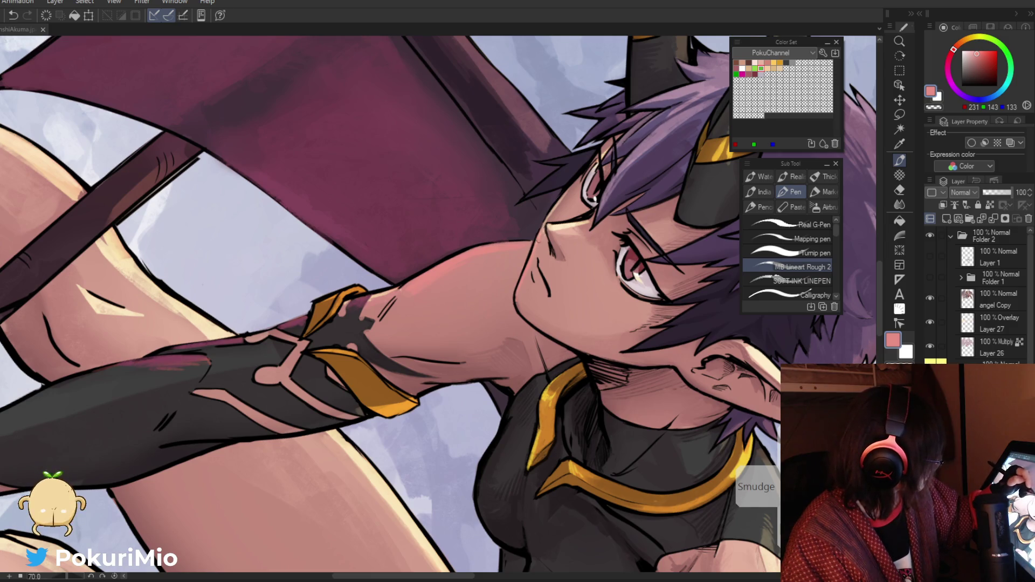
pyautogui.hotkey('ctrl', 'space')
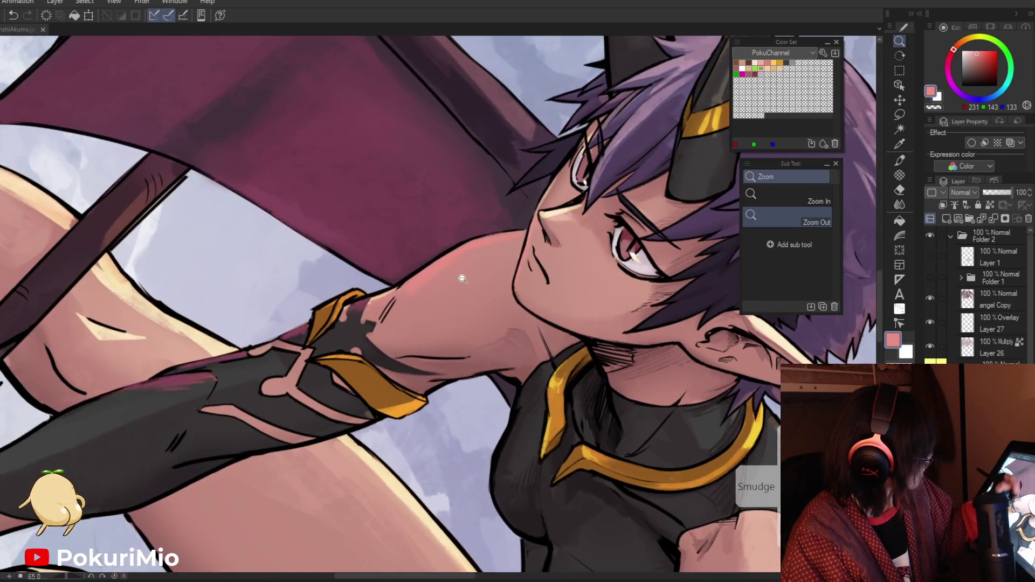
pyautogui.keyDown('alt'); pyautogui.click(463, 279); pyautogui.keyUp('alt')
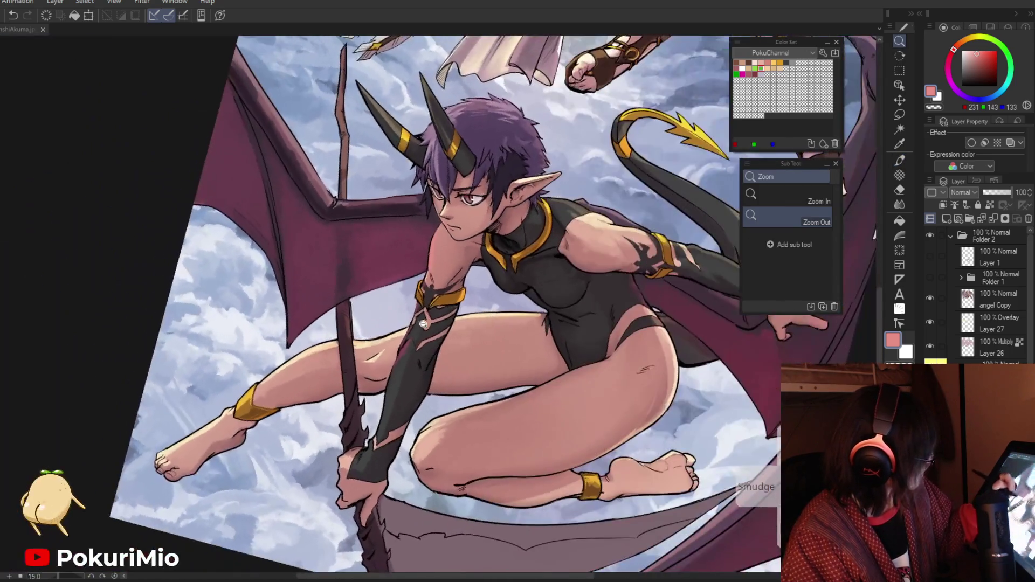
# Step: Zoom in on the arm and sample line-art black and the arm's pink skin colour
pyautogui.click(445, 325)
pyautogui.click(424, 265)
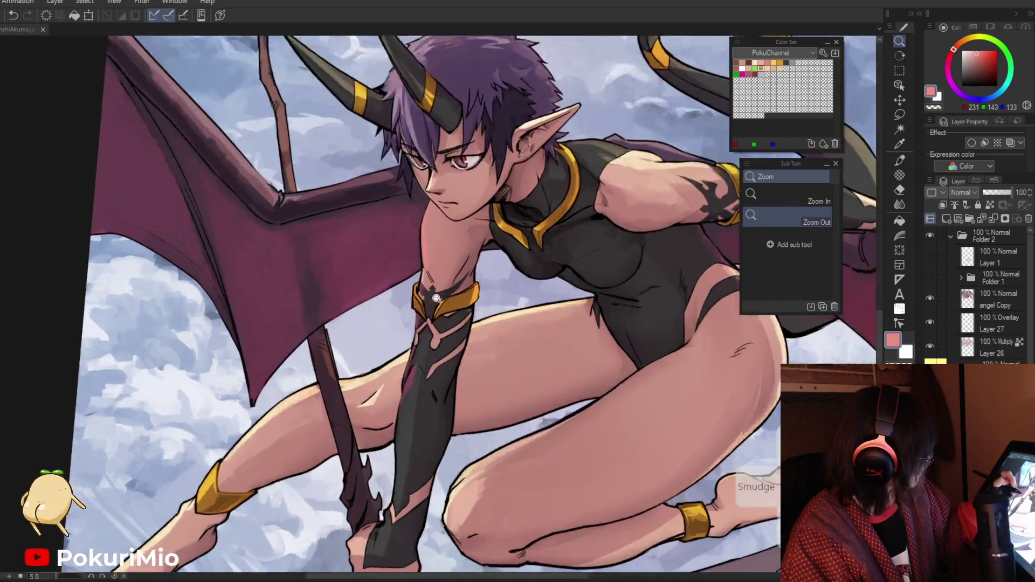
pyautogui.click(427, 292)
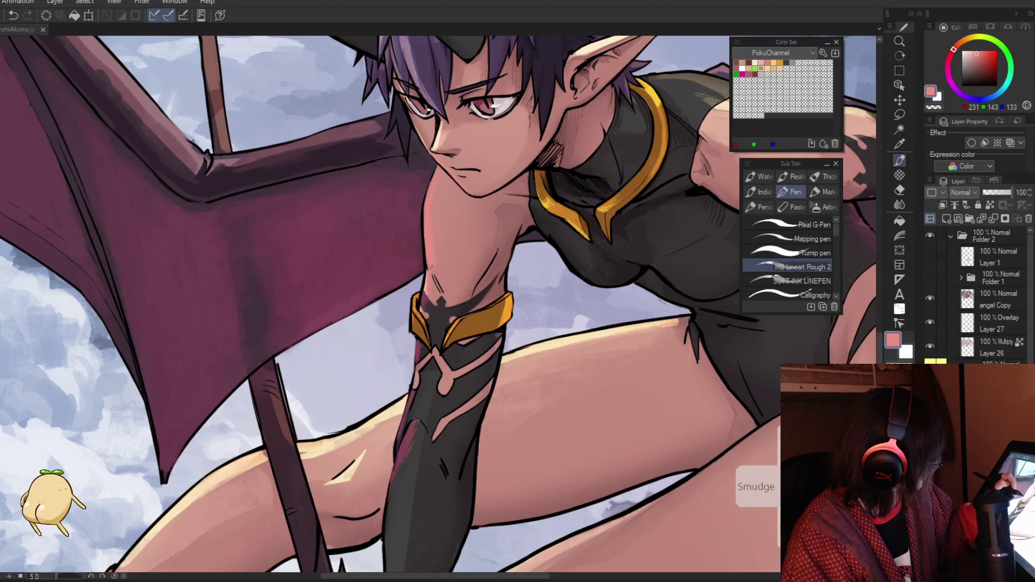
pyautogui.scroll(-5, 426, 266)
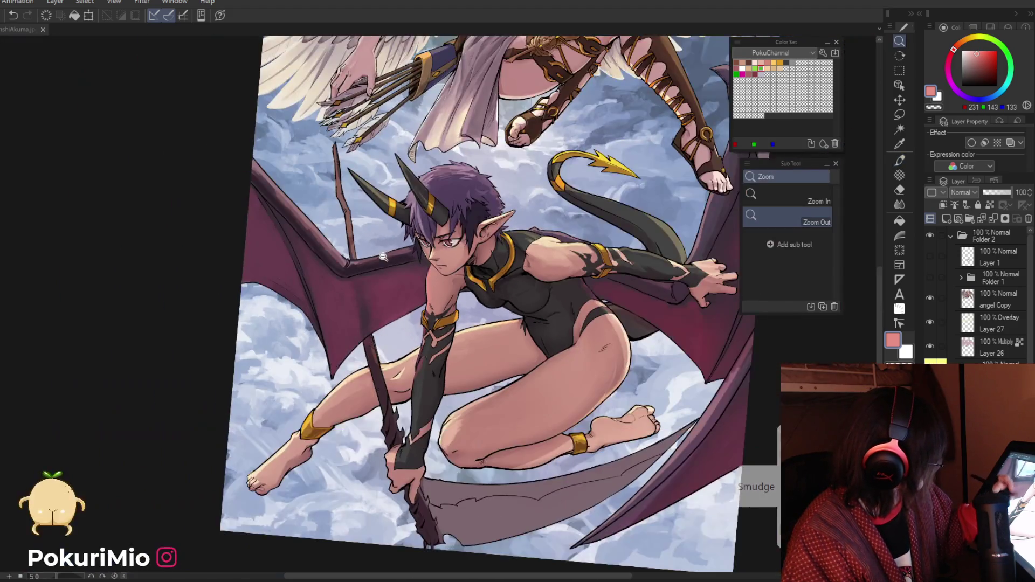
pyautogui.scroll(5, 430, 303)
pyautogui.keyDown('alt'); pyautogui.click(429, 303); pyautogui.keyUp('alt')
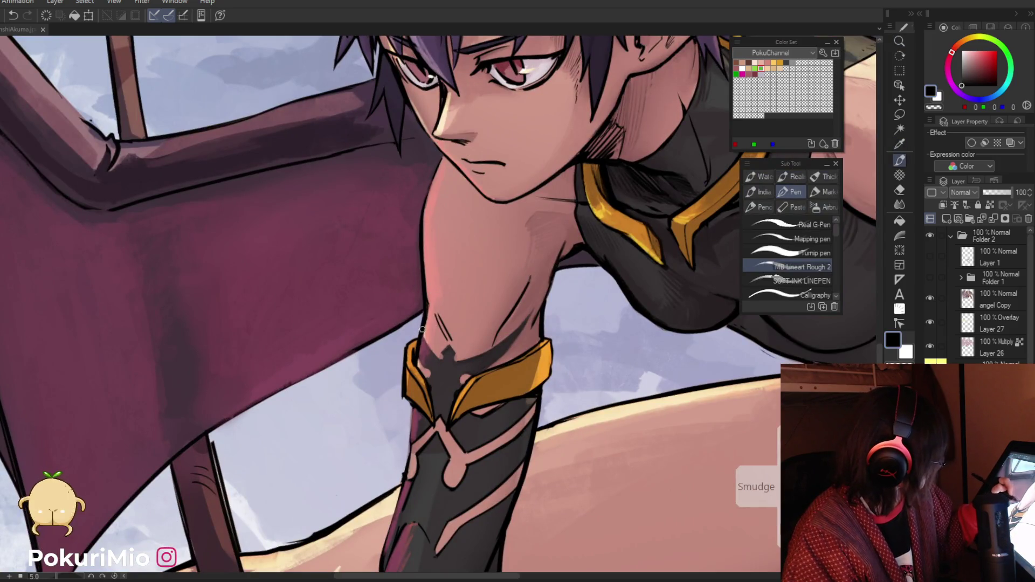
pyautogui.scroll(-5, 429, 313)
pyautogui.scroll(4, 448, 318)
pyautogui.keyDown('alt'); pyautogui.click(448, 318); pyautogui.keyUp('alt')
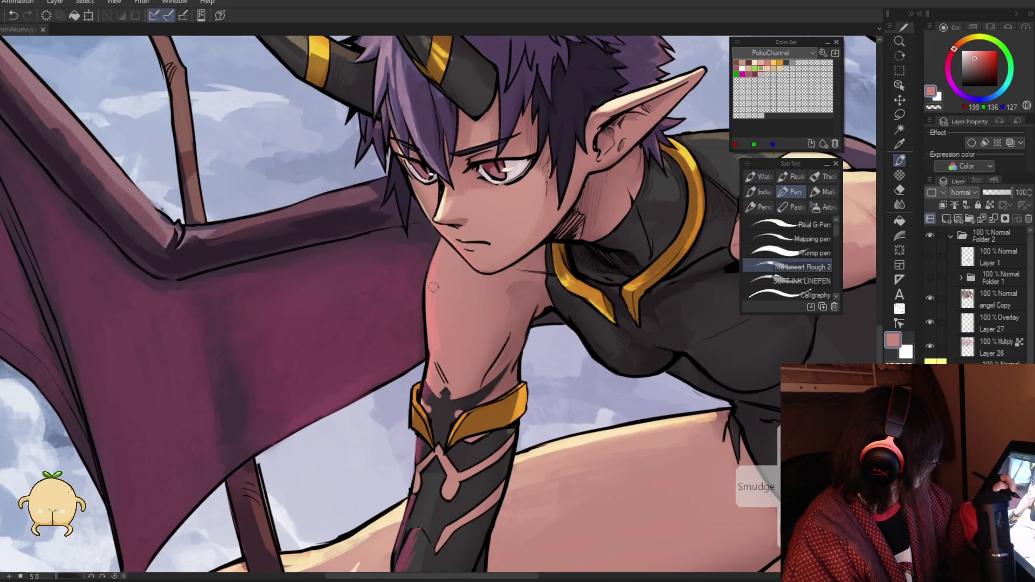
# Step: Paint darker shadow and light pink tones on the upper arm beside the gold cuff
pyautogui.keyDown('alt'); pyautogui.click(521, 328); pyautogui.keyUp('alt')
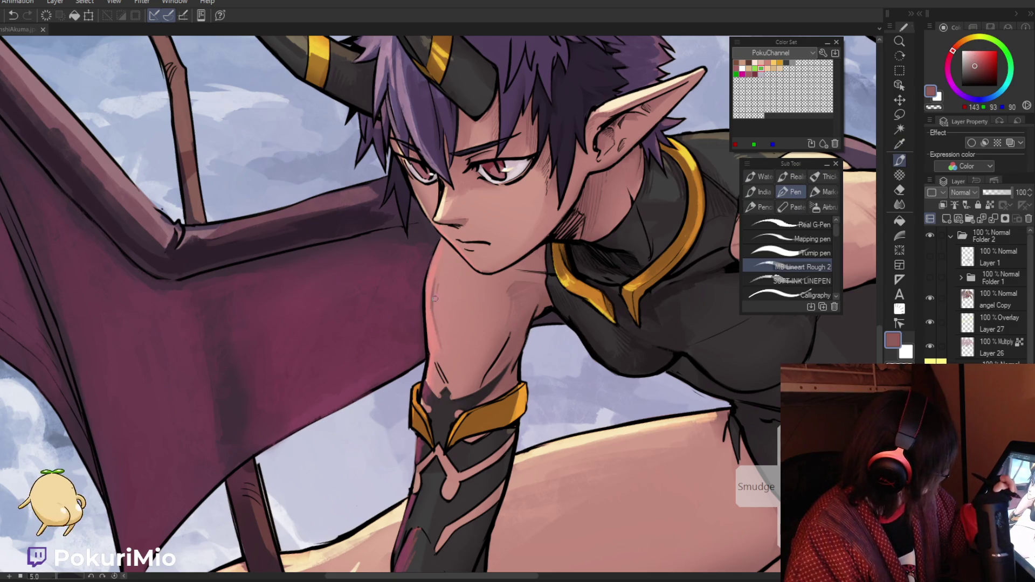
pyautogui.keyDown('alt'); pyautogui.click(437, 342); pyautogui.keyUp('alt')
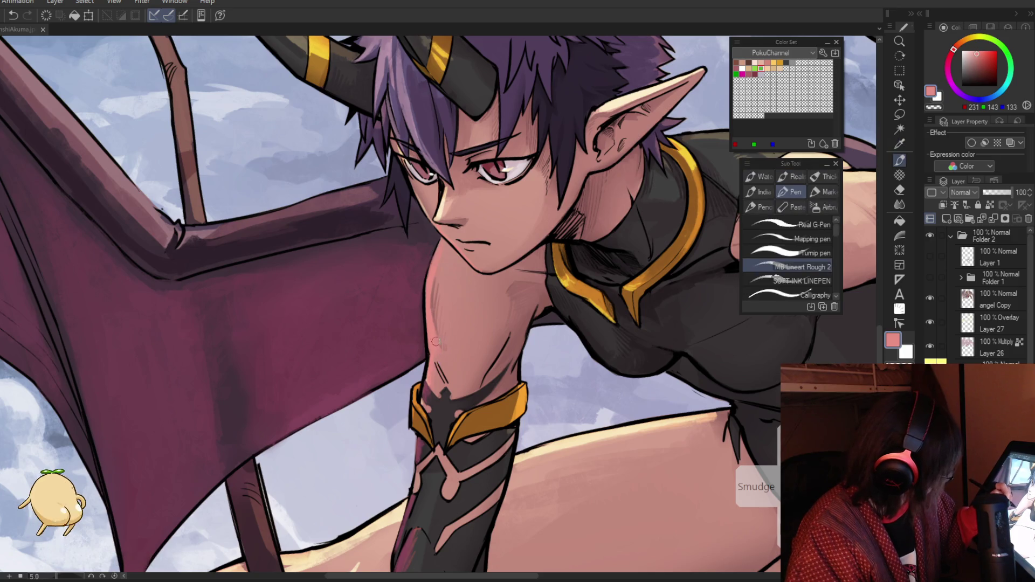
pyautogui.keyDown('alt'); pyautogui.click(445, 376); pyautogui.keyUp('alt')
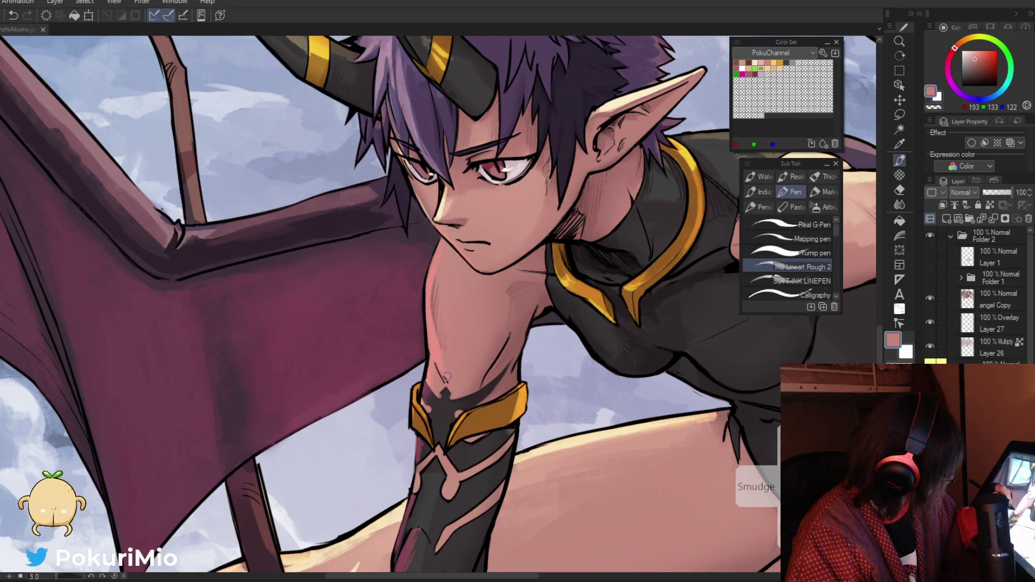
pyautogui.keyDown('alt'); pyautogui.click(439, 367); pyautogui.keyUp('alt')
pyautogui.keyDown('alt'); pyautogui.click(435, 366); pyautogui.keyUp('alt')
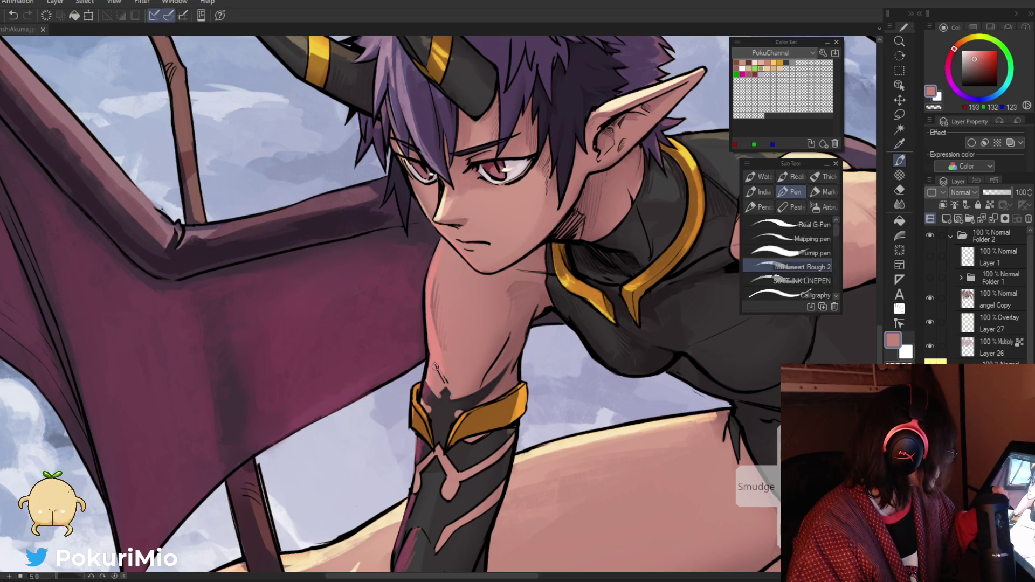
pyautogui.keyDown('alt'); pyautogui.click(652, 166); pyautogui.keyUp('alt')
pyautogui.keyDown('alt'); pyautogui.click(439, 372); pyautogui.keyUp('alt')
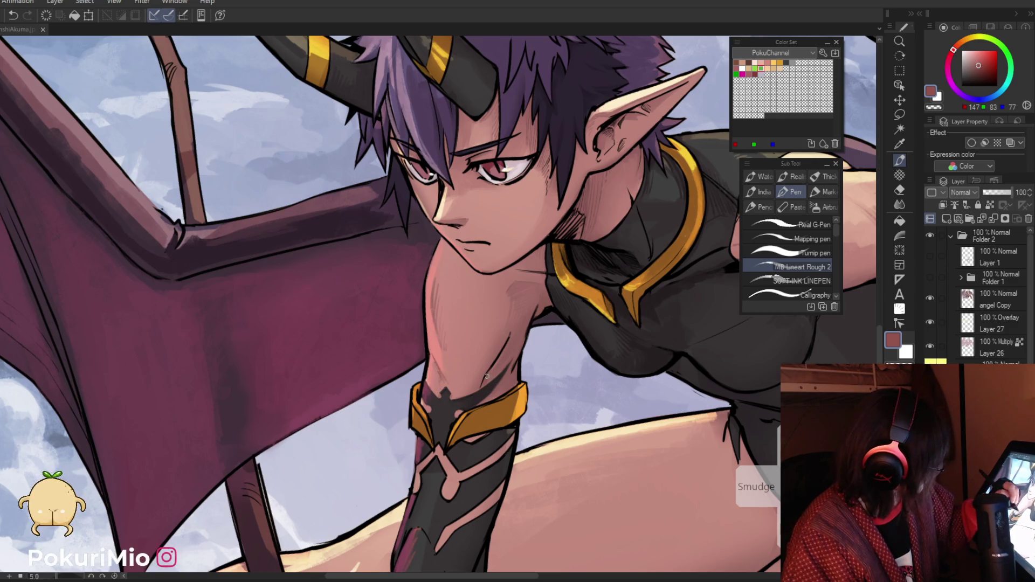
pyautogui.press('alt')
pyautogui.keyDown('alt'); pyautogui.click(530, 330); pyautogui.keyUp('alt')
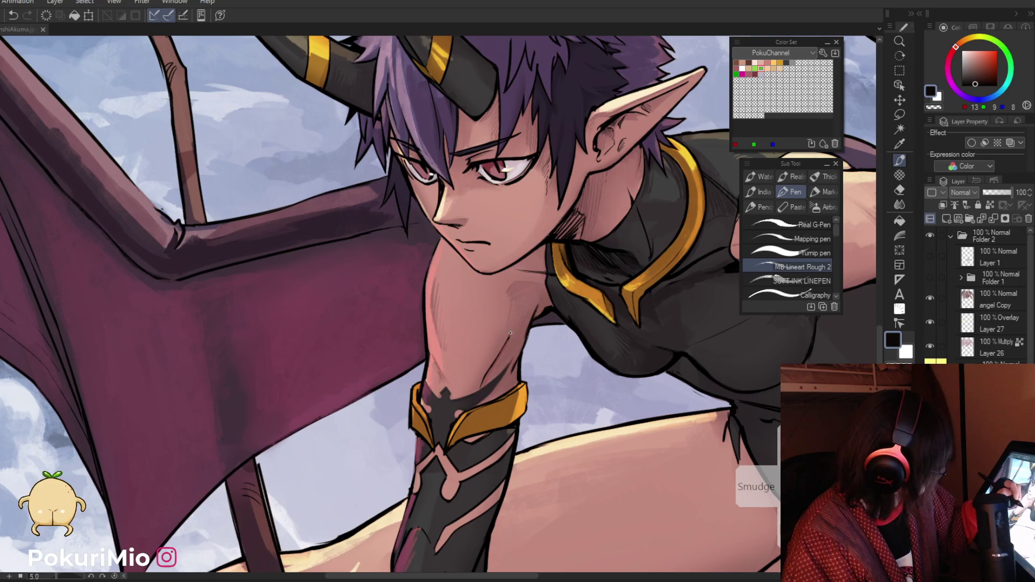
pyautogui.scroll(-5, 490, 368)
# Step: Deepen the neck and underarm shadows with reddish and darker skin tones
pyautogui.moveTo(489, 369); pyautogui.dragTo(471, 339)
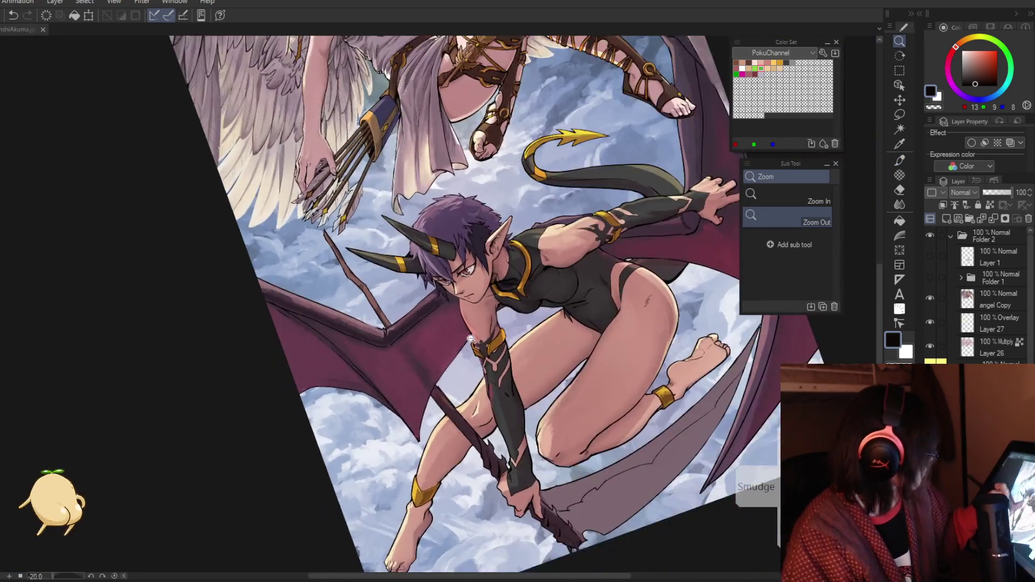
pyautogui.click(470, 339)
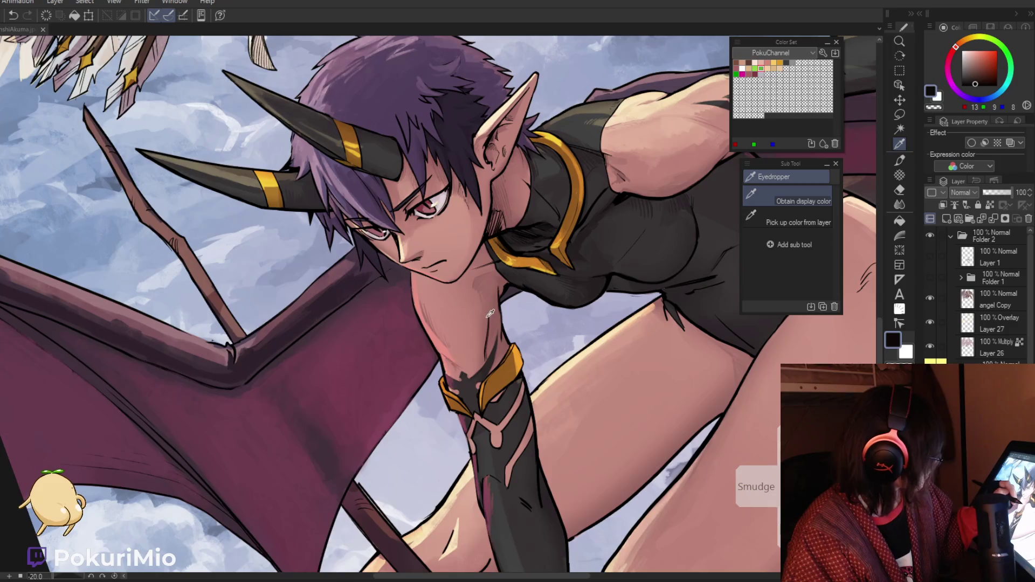
pyautogui.keyDown('alt'); pyautogui.click(487, 324); pyautogui.keyUp('alt')
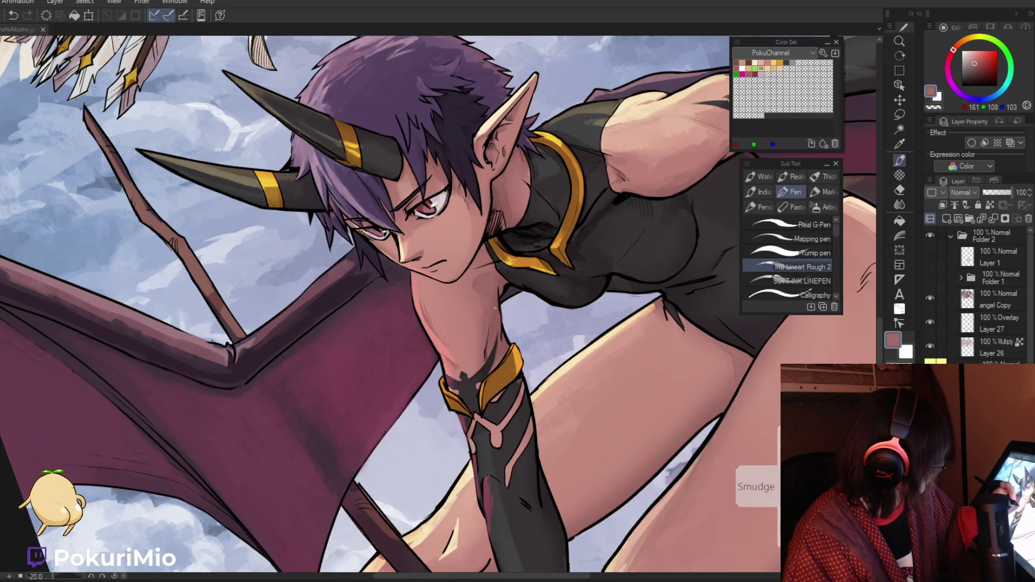
pyautogui.keyDown('alt'); pyautogui.click(624, 176); pyautogui.keyUp('alt')
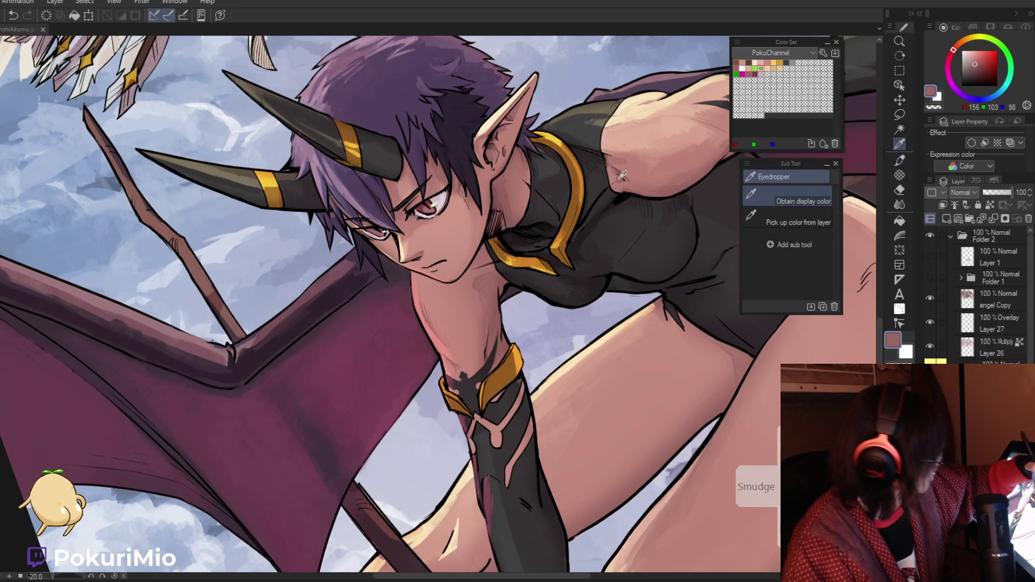
pyautogui.keyDown('alt'); pyautogui.click(624, 175); pyautogui.keyUp('alt')
pyautogui.click(978, 70)
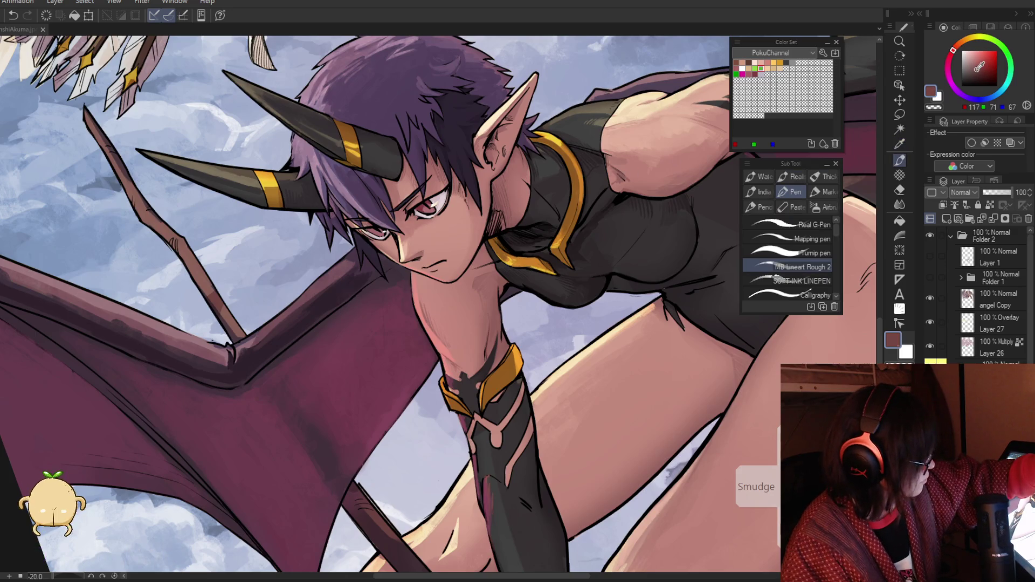
pyautogui.keyDown('alt'); pyautogui.click(486, 351); pyautogui.keyUp('alt')
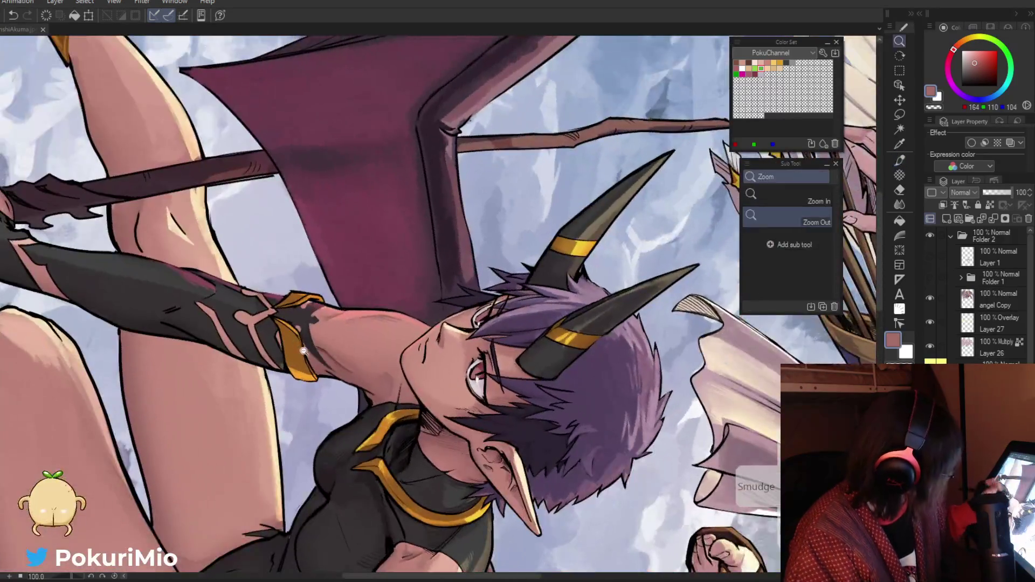
pyautogui.keyDown('alt'); pyautogui.click(347, 355); pyautogui.keyUp('alt')
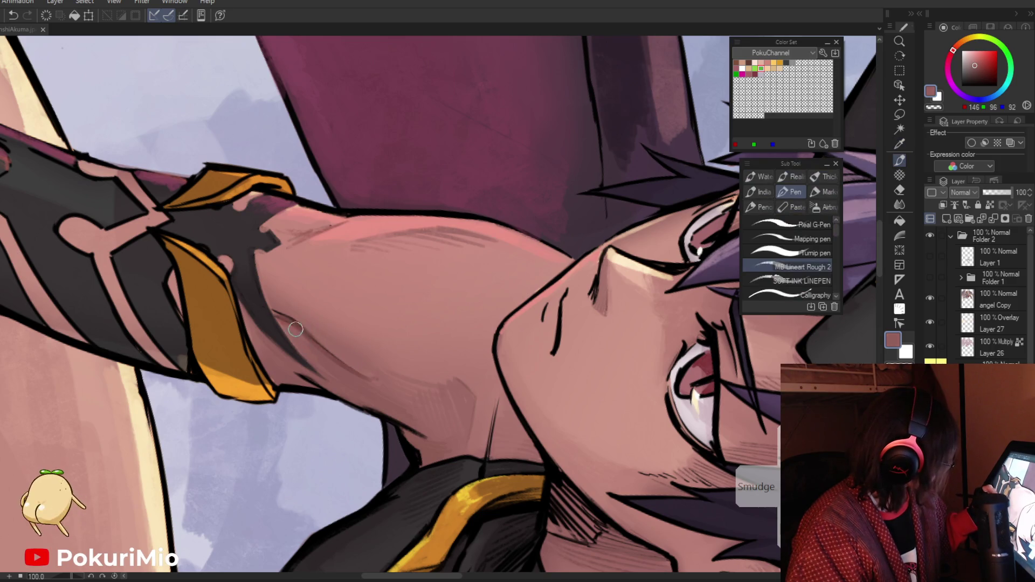
pyautogui.keyDown('alt'); pyautogui.click(301, 323); pyautogui.keyUp('alt')
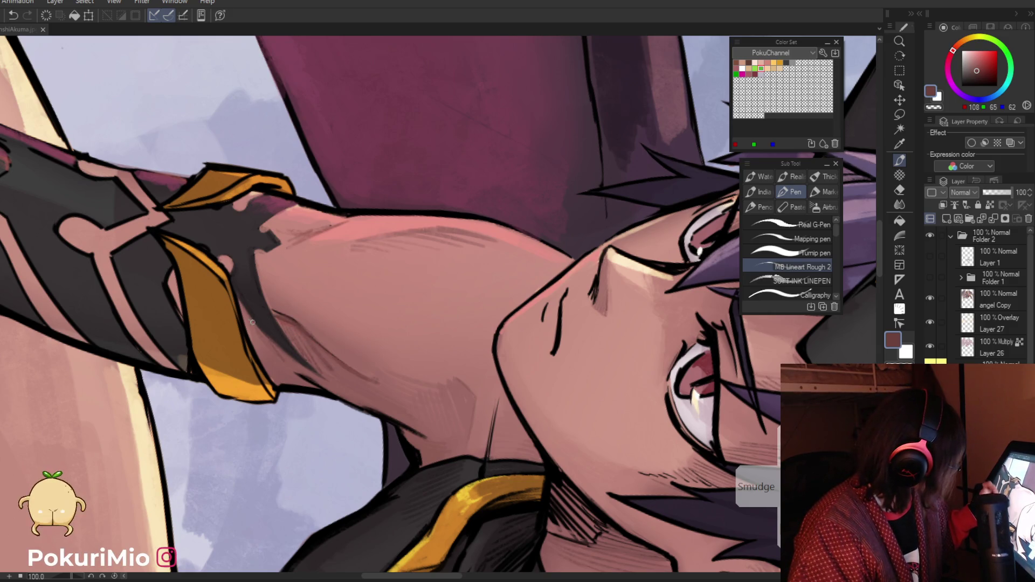
# Step: Zoom out around the demon's neck to review the shading
pyautogui.hotkey('alt', 'space')
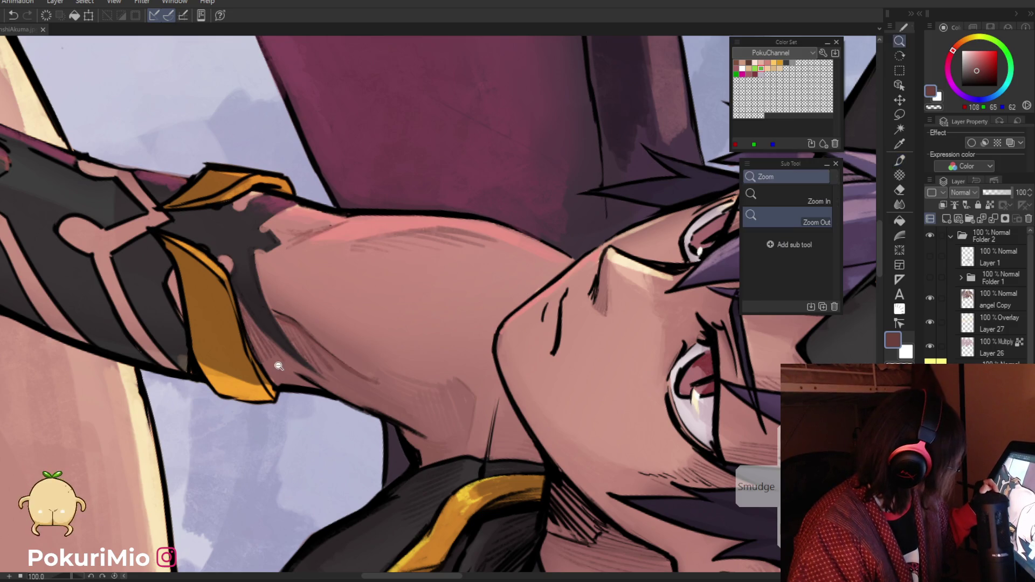
pyautogui.scroll(-5, 279, 366)
pyautogui.scroll(5, 554, 318)
pyautogui.press('alt')
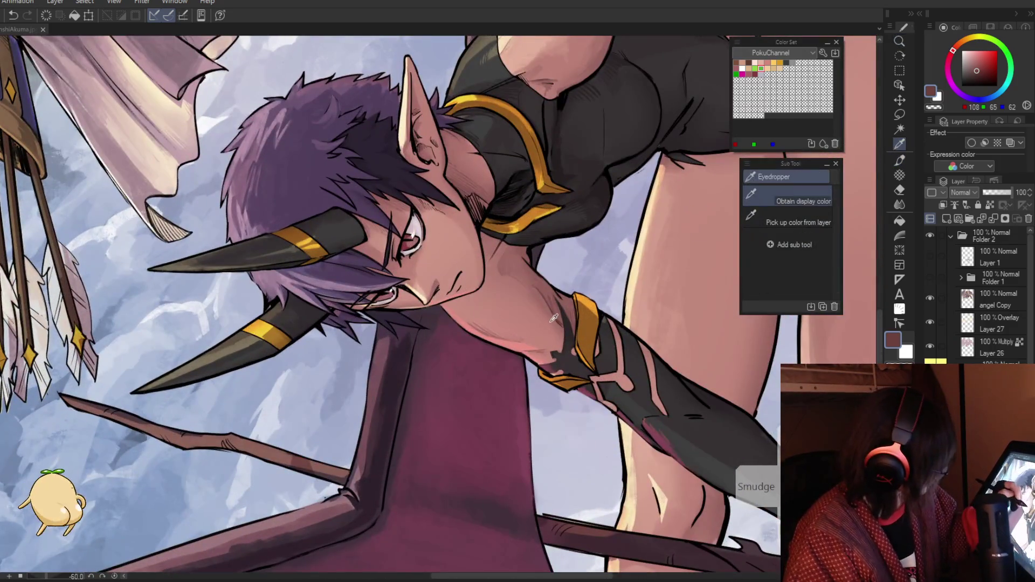
pyautogui.hotkey('alt', 'space')
pyautogui.click(550, 350)
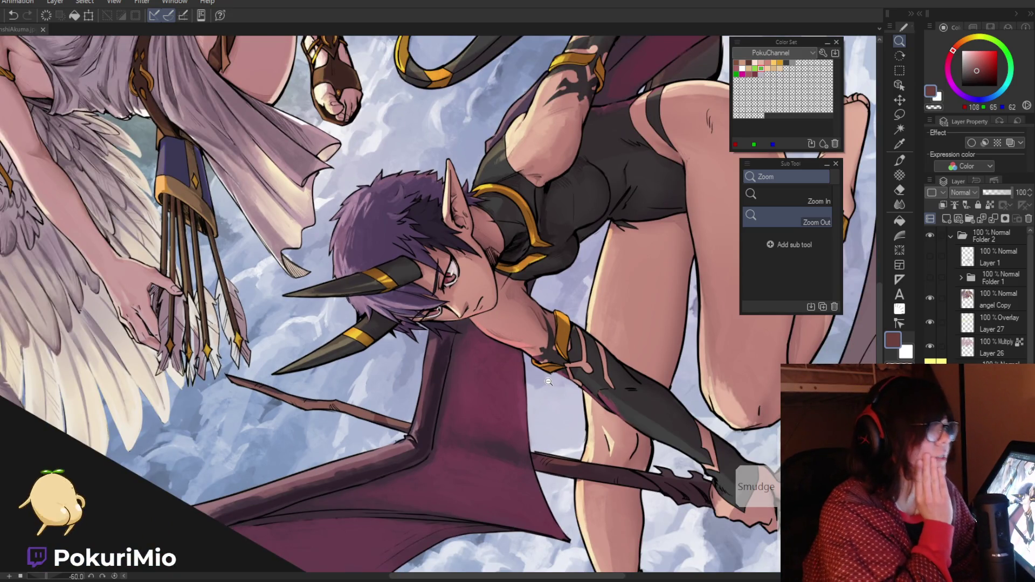
pyautogui.hotkey('ctrl', '0')
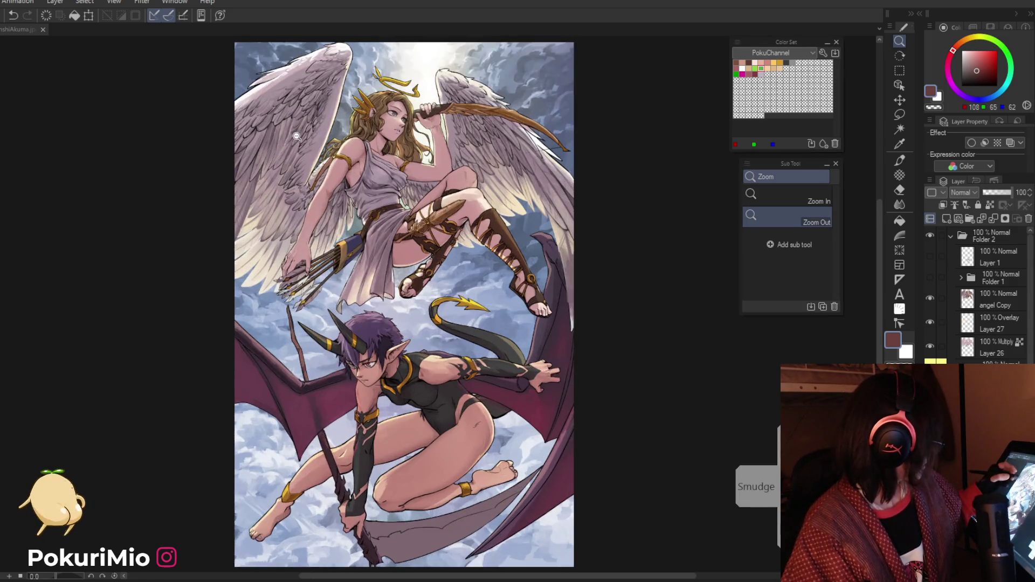
pyautogui.scroll(1, 365, 192)
pyautogui.scroll(1, 365, 192)
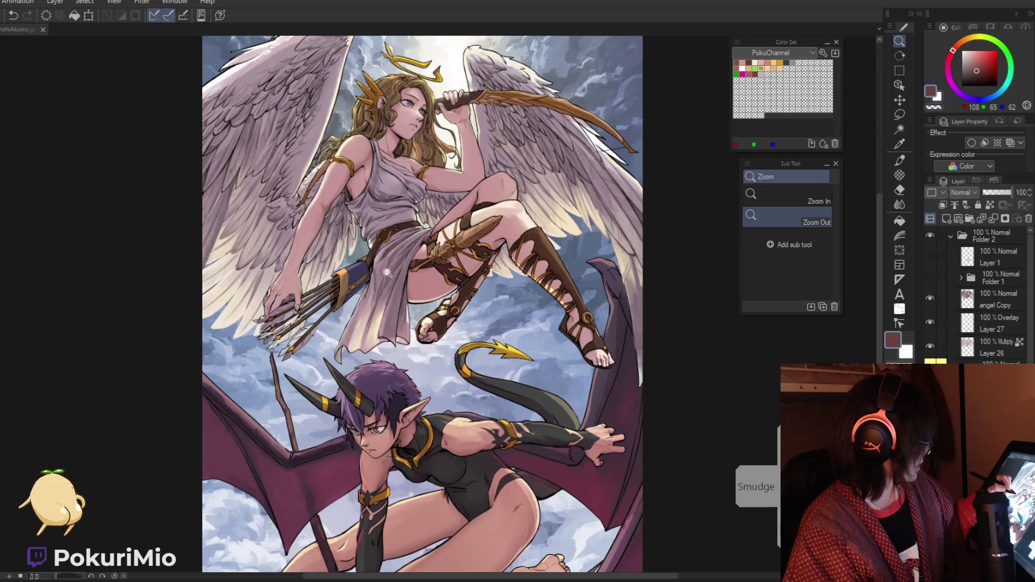
pyautogui.moveTo(397, 275)
pyautogui.mouseDown()
pyautogui.moveTo(395, 290)
pyautogui.moveTo(445, 94)
pyautogui.mouseUp()
pyautogui.scroll(3, 440, 353)
pyautogui.press('i')
# Step: Paint a pale skin highlight on the demon's neck using progressively lighter sampled tones
pyautogui.keyDown('alt'); pyautogui.click(440, 353); pyautogui.keyUp('alt')
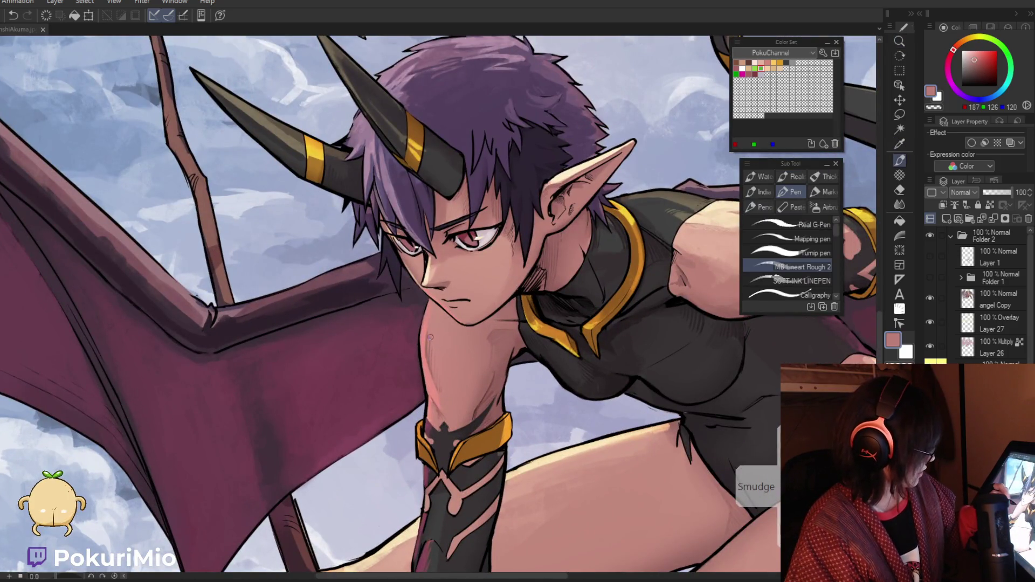
pyautogui.keyDown('alt'); pyautogui.click(430, 354); pyautogui.keyUp('alt')
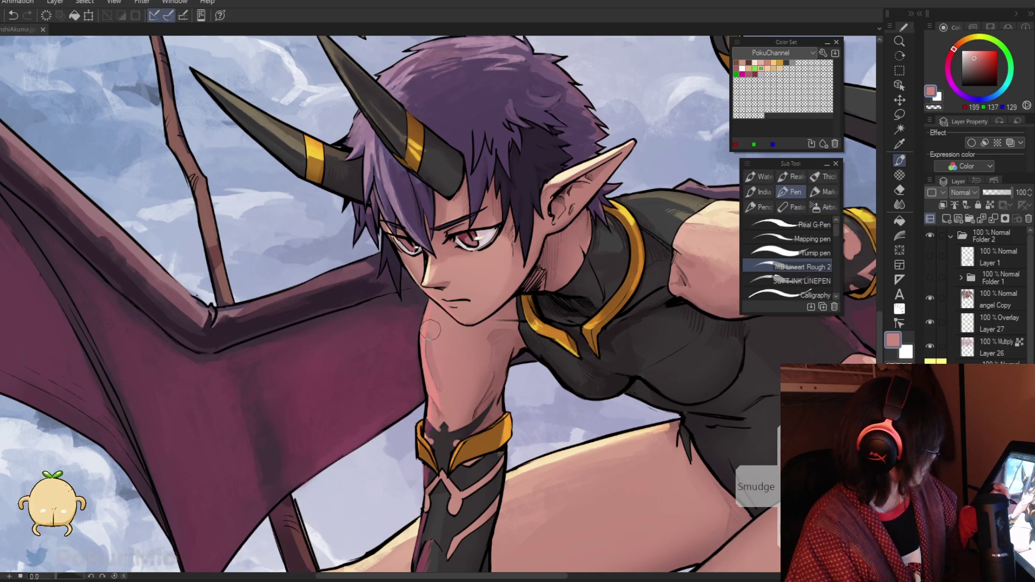
pyautogui.keyDown('alt'); pyautogui.click(449, 304); pyautogui.keyUp('alt')
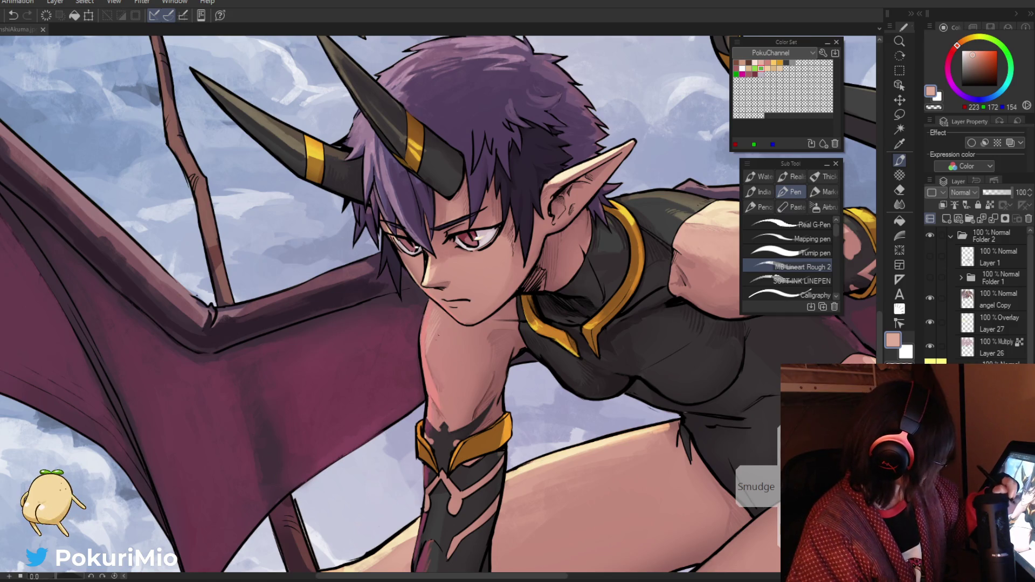
pyautogui.moveTo(430, 358); pyautogui.dragTo(440, 340)
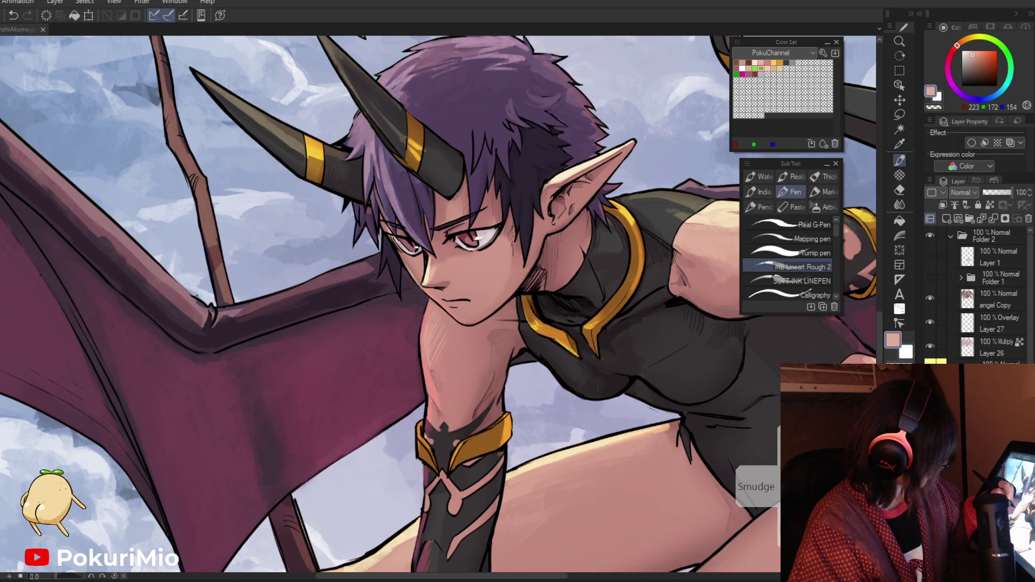
pyautogui.hotkey('ctrl', '-')
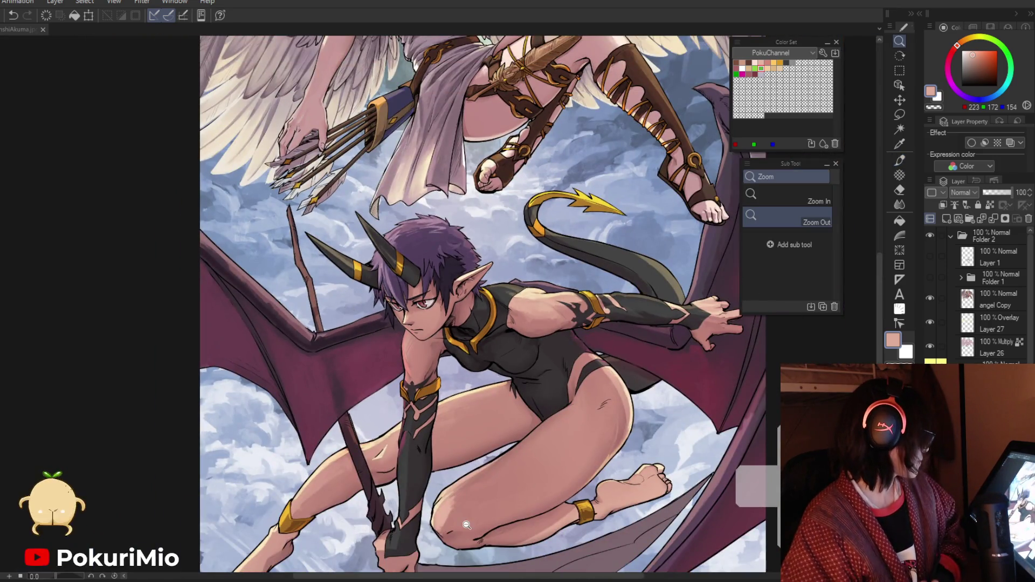
pyautogui.press('j')
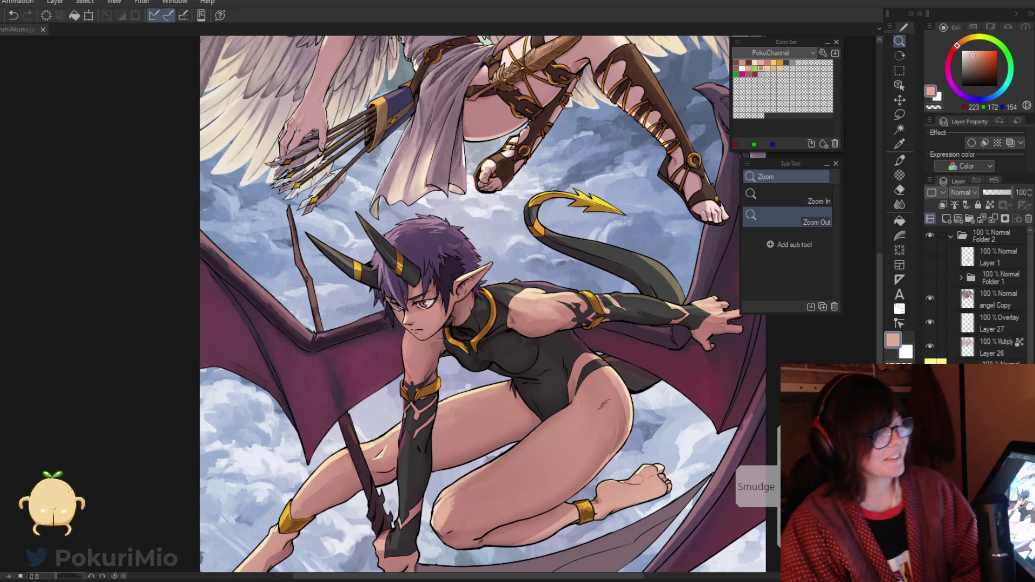
pyautogui.scroll(-1, 245, 339)
pyautogui.moveTo(245, 338); pyautogui.dragTo(550, 267)
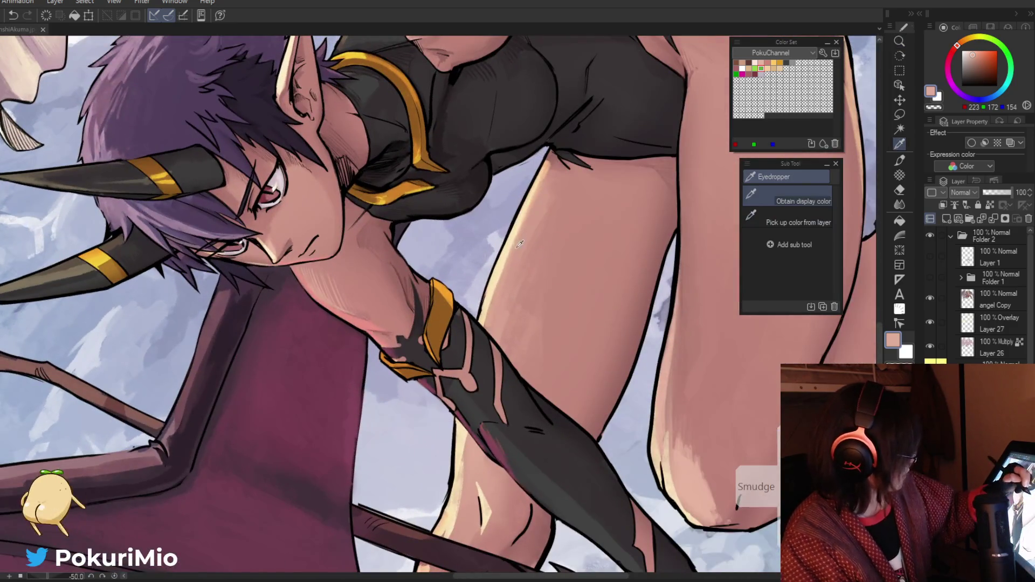
# Step: Paint cream highlights on the skin and along the leg's edge
pyautogui.press('p')
pyautogui.keyDown('alt'); pyautogui.click(557, 177); pyautogui.keyUp('alt')
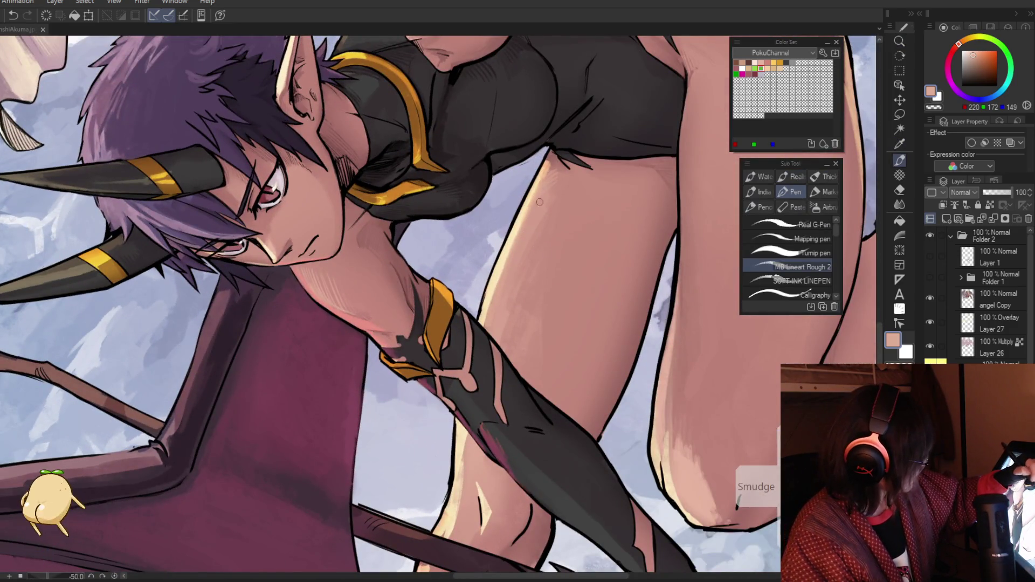
pyautogui.keyDown('alt'); pyautogui.click(523, 222); pyautogui.keyUp('alt')
pyautogui.moveTo(549, 208); pyautogui.dragTo(535, 223)
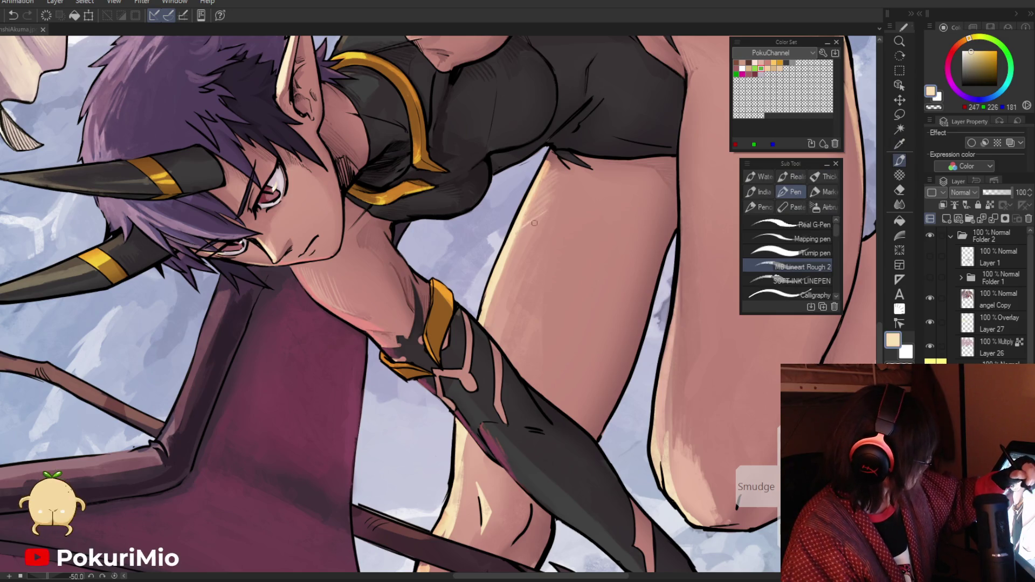
pyautogui.moveTo(504, 271); pyautogui.dragTo(488, 299)
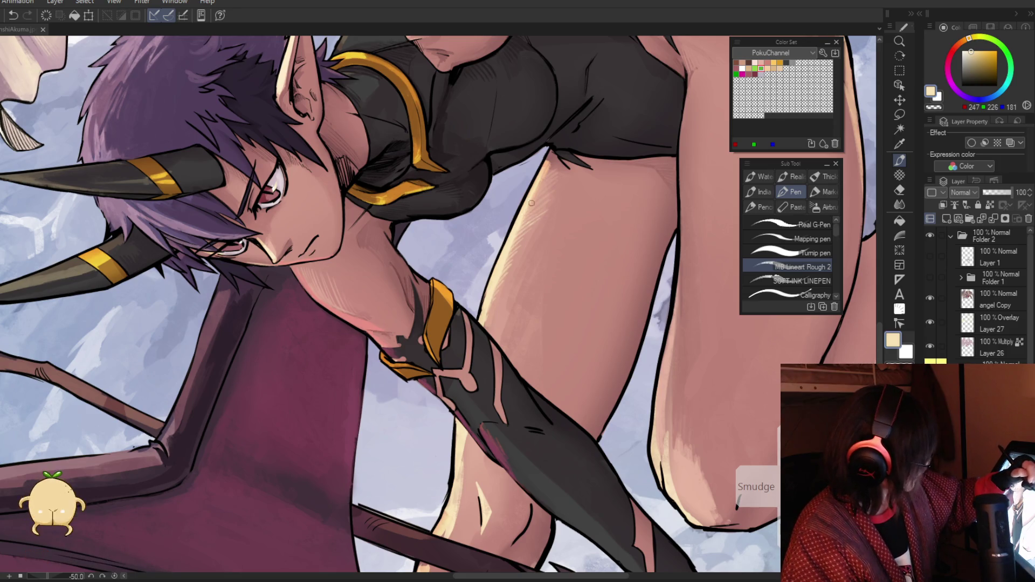
# Step: Rotate the demon upright, zoom onto the arm and chest, and sample chest and arm shadow tones
pyautogui.hotkey('ctrl', 'space')
pyautogui.keyDown('alt'); pyautogui.click(488, 248); pyautogui.keyUp('alt')
pyautogui.click(485, 270)
pyautogui.moveTo(484, 270)
pyautogui.mouseDown()
pyautogui.moveTo(442, 302)
pyautogui.moveTo(430, 279)
pyautogui.mouseUp()
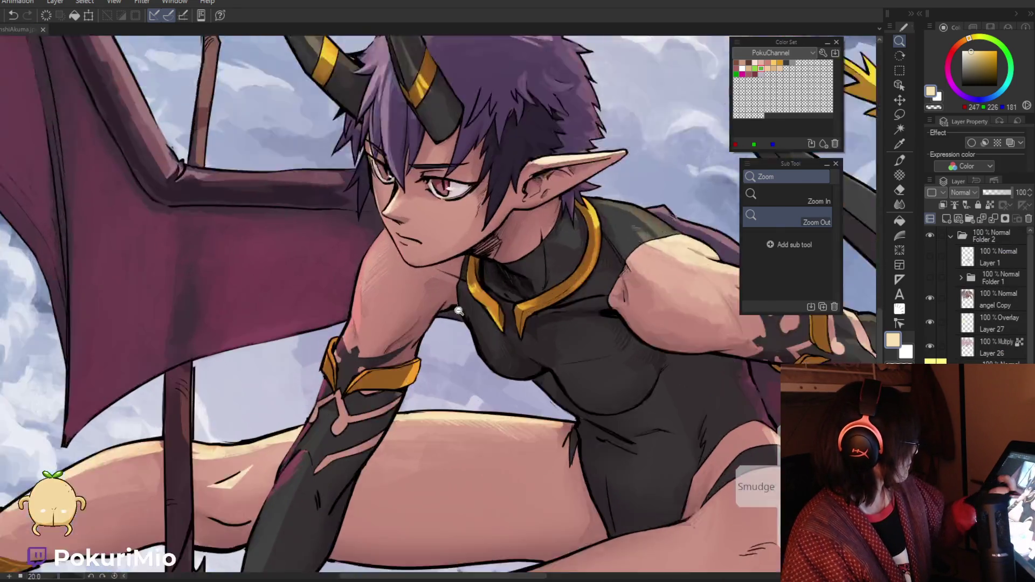
pyautogui.click(458, 312)
pyautogui.press('p')
pyautogui.keyDown('alt'); pyautogui.click(421, 302); pyautogui.keyUp('alt')
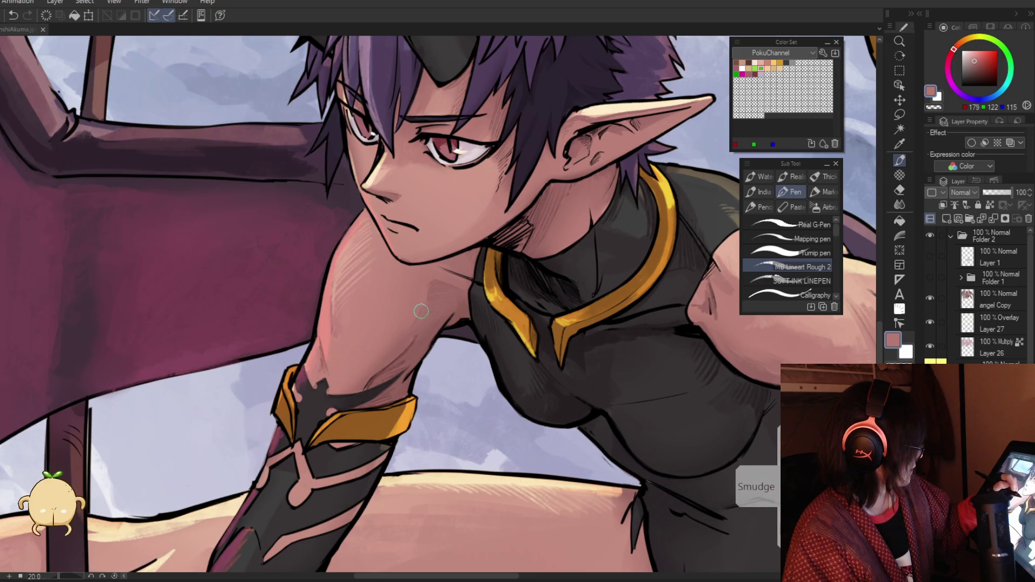
pyautogui.press('i')
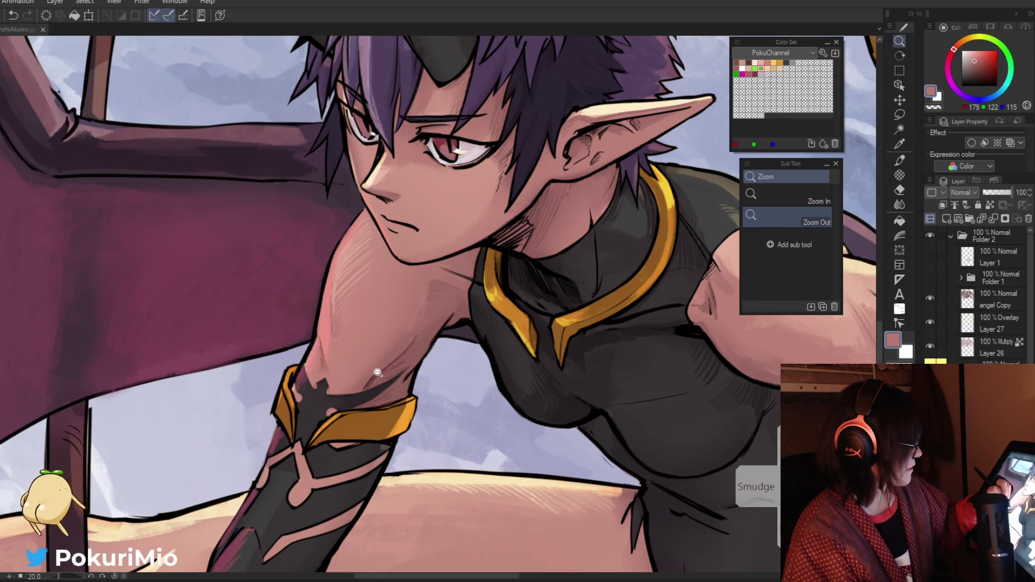
pyautogui.scroll(2, 388, 369)
pyautogui.click(387, 369)
pyautogui.press('p')
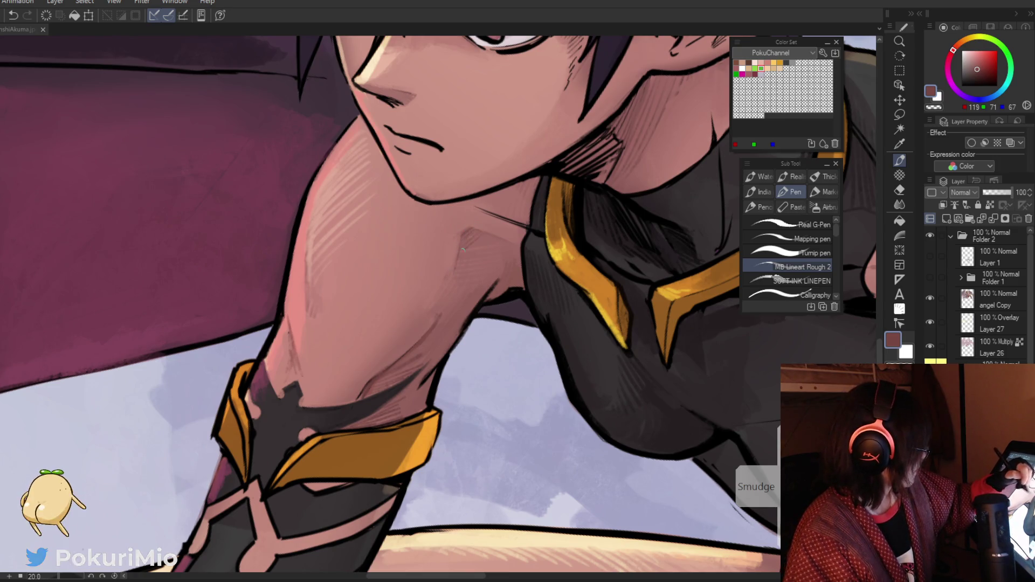
# Step: Resample mid and shoulder skin tones, then reset to the whole upright illustration
pyautogui.keyDown('alt'); pyautogui.click(451, 272); pyautogui.keyUp('alt')
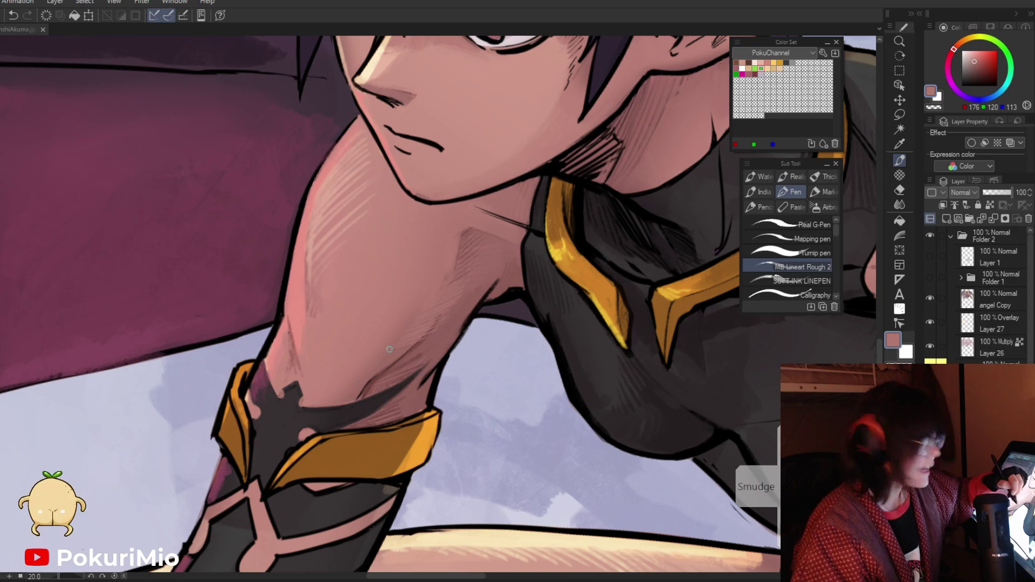
pyautogui.press('i')
pyautogui.scroll(-2, 389, 324)
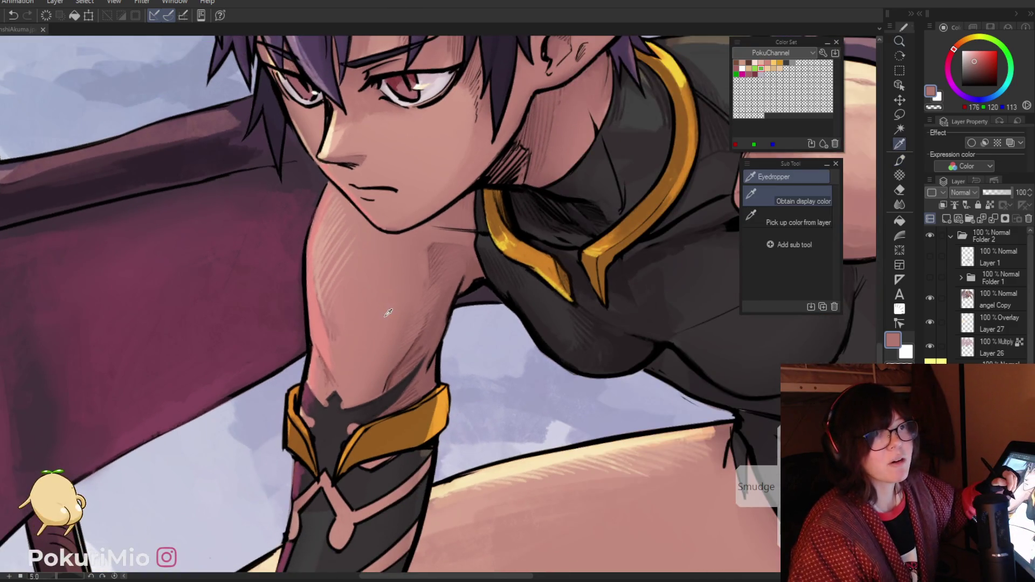
pyautogui.click(389, 313)
pyautogui.press('p')
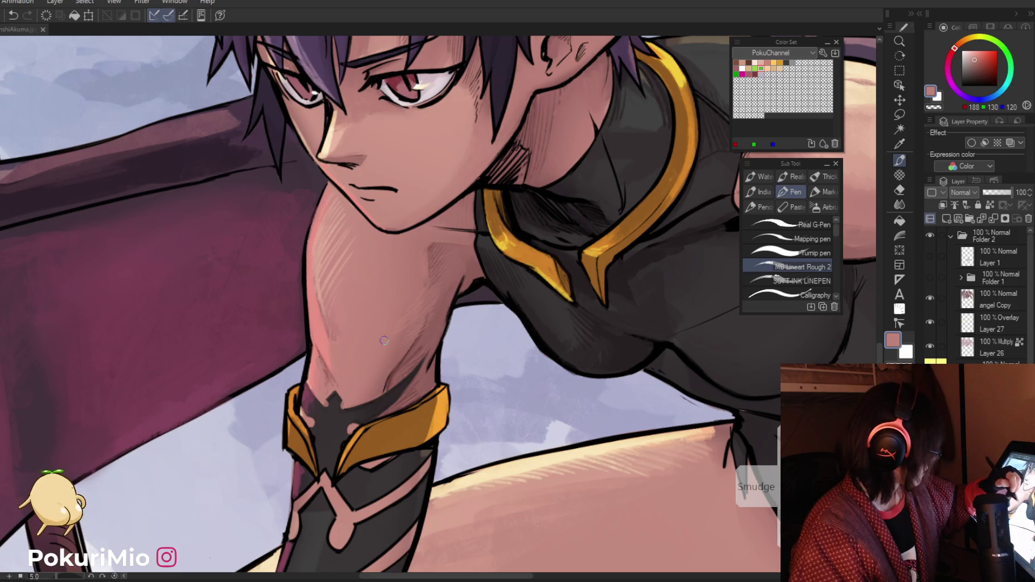
pyautogui.keyDown('alt'); pyautogui.click(387, 349); pyautogui.keyUp('alt')
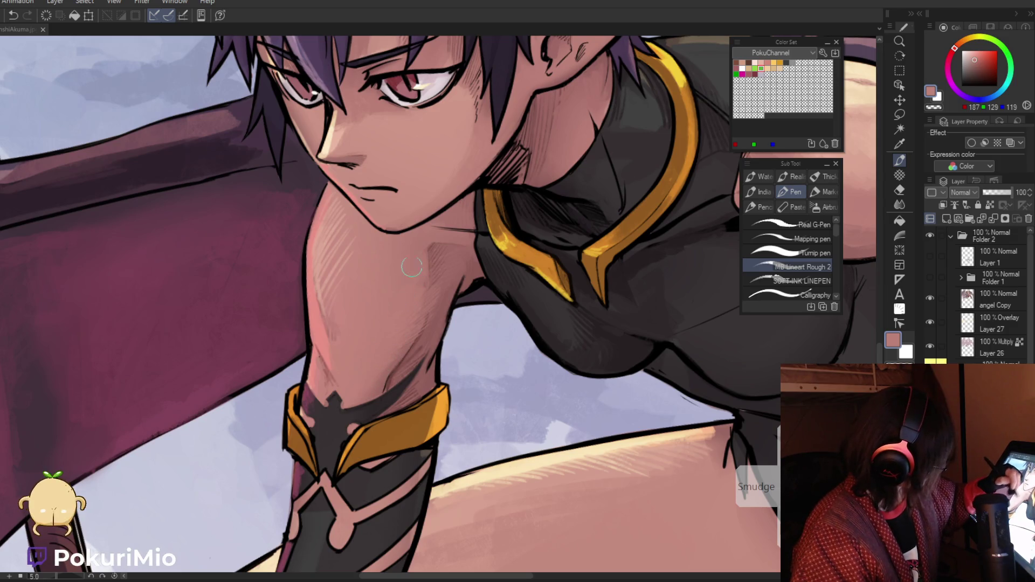
pyautogui.moveTo(401, 261); pyautogui.dragTo(311, 231)
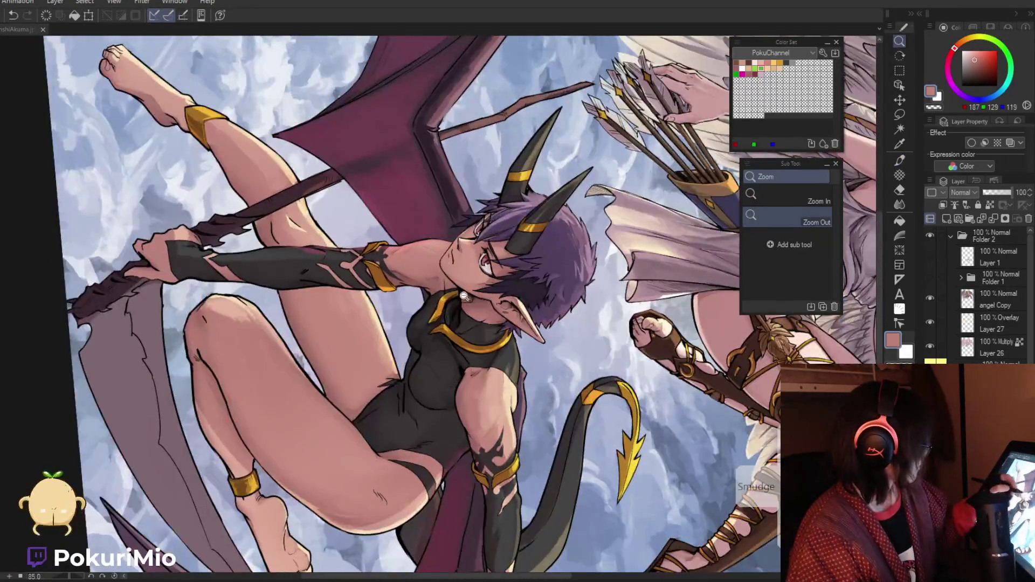
pyautogui.click(446, 263)
pyautogui.press('p')
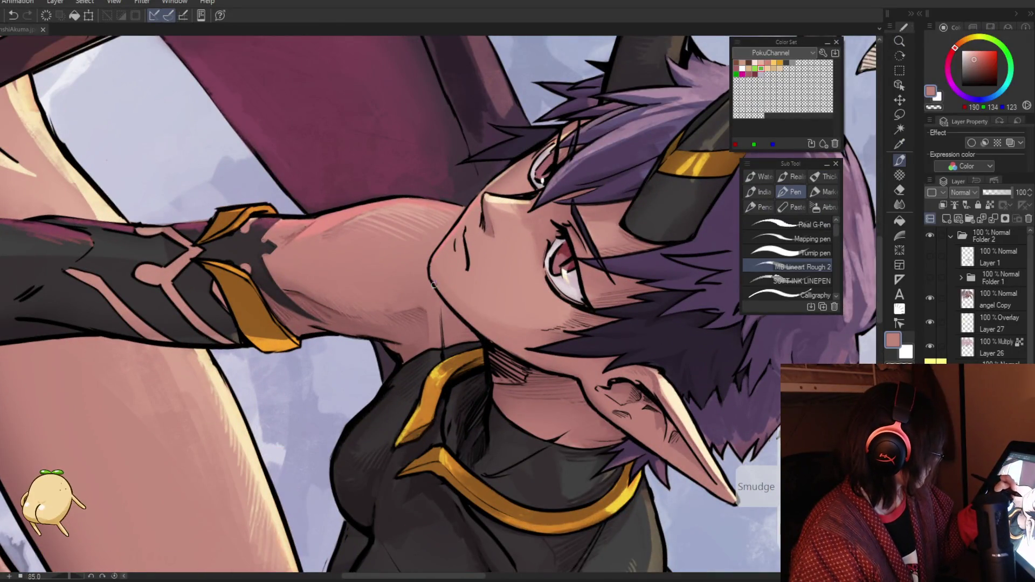
pyautogui.hotkey('ctrl', '0')
pyautogui.press('j')
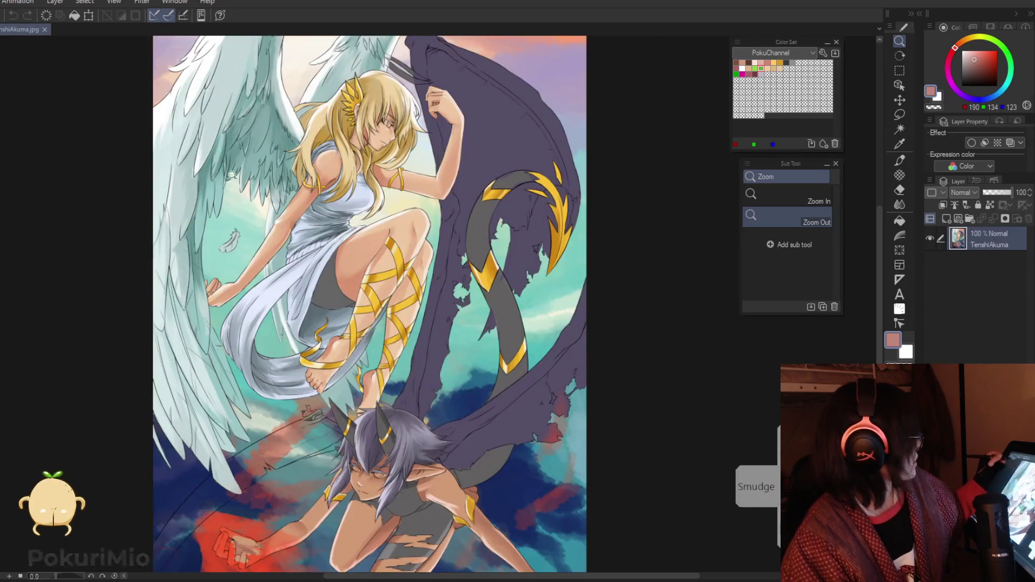
# Step: Zoom and pan around the new illustration to inspect the demon girl, the angel and the demon's wrist
pyautogui.scroll(5, 460, 425)
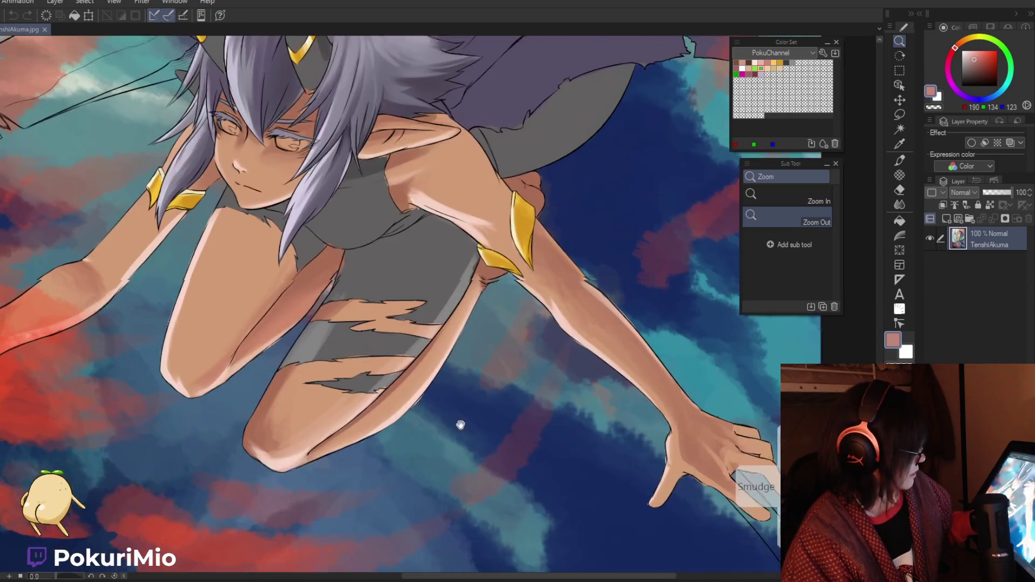
pyautogui.moveTo(461, 425); pyautogui.dragTo(461, 417)
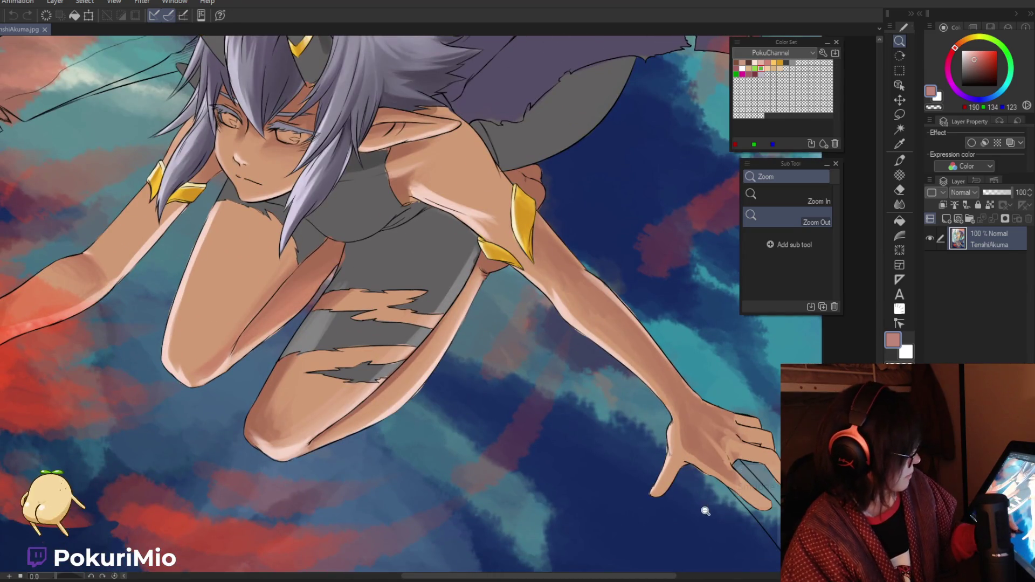
pyautogui.scroll(-3, 411, 378)
pyautogui.moveTo(421, 270); pyautogui.dragTo(464, 425)
pyautogui.scroll(-2, 464, 424)
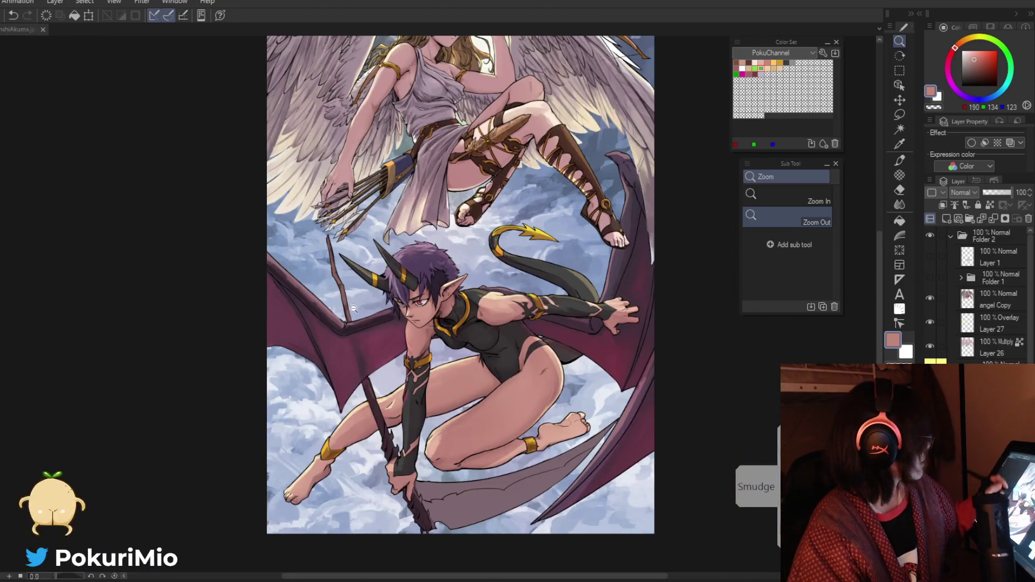
pyautogui.scroll(5, 367, 329)
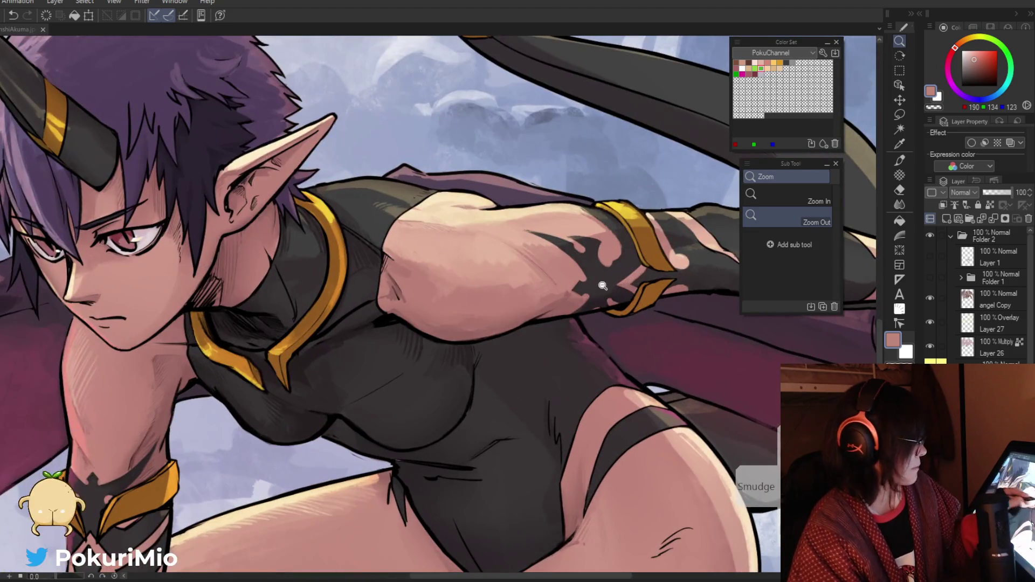
pyautogui.scroll(-3, 550, 312)
pyautogui.scroll(1, 550, 313)
pyautogui.scroll(2, 418, 322)
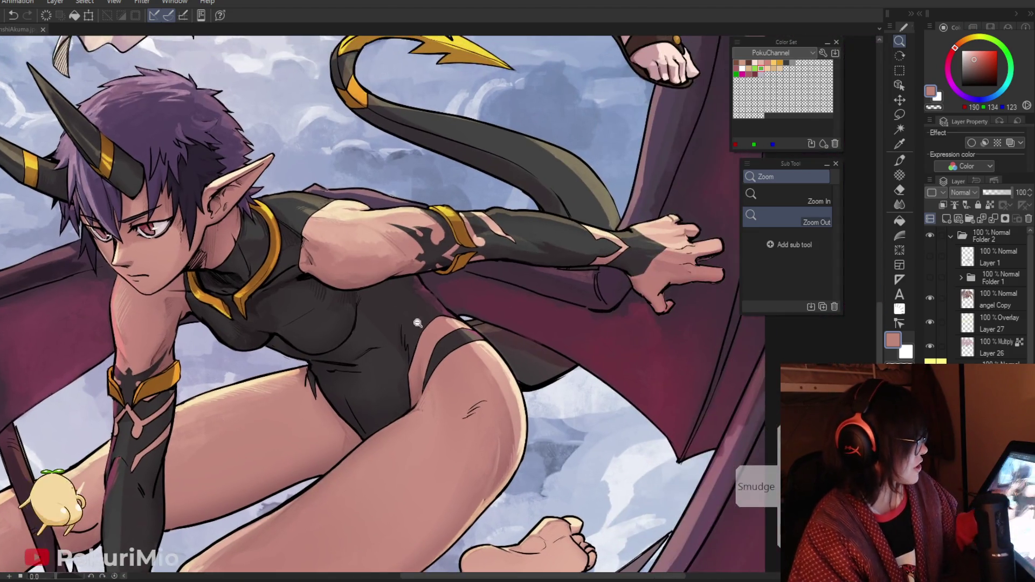
pyautogui.scroll(-2, 378, 316)
pyautogui.scroll(-1, 300, 325)
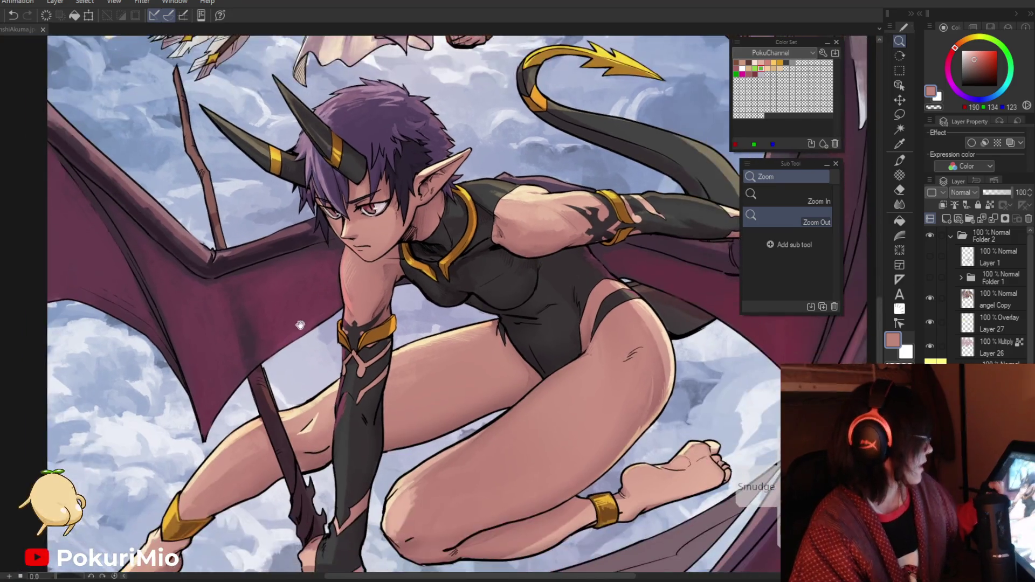
pyautogui.scroll(-4, 301, 326)
pyautogui.moveTo(360, 410)
pyautogui.mouseDown()
pyautogui.moveTo(362, 435)
pyautogui.moveTo(363, 424)
pyautogui.mouseUp()
pyautogui.scroll(2, 362, 435)
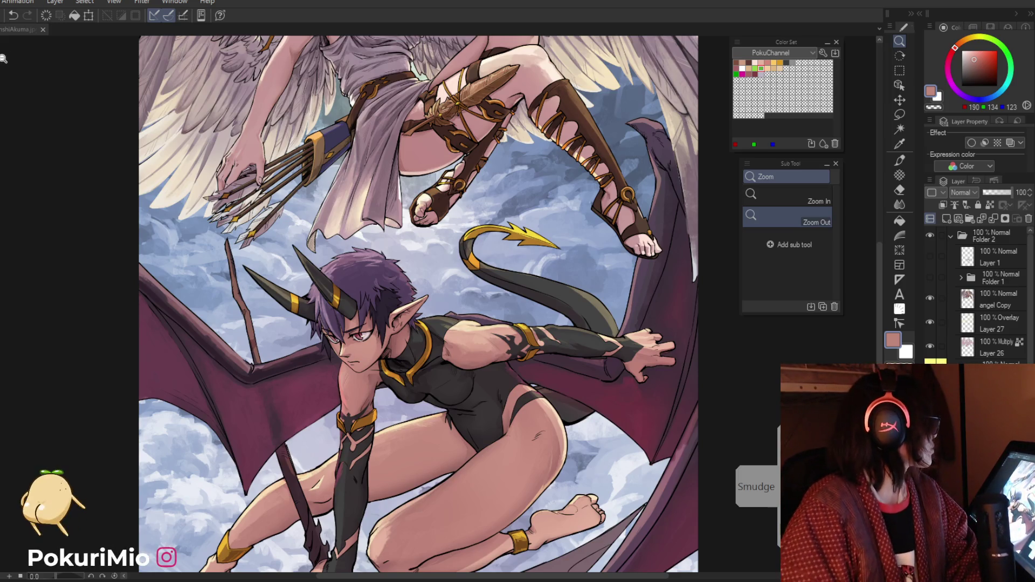
# Step: Review the old TenshiAkuma drawing, return to the new illustration, and add blank Layer 13
pyautogui.click(9, 28)
pyautogui.scroll(-2, 300, 207)
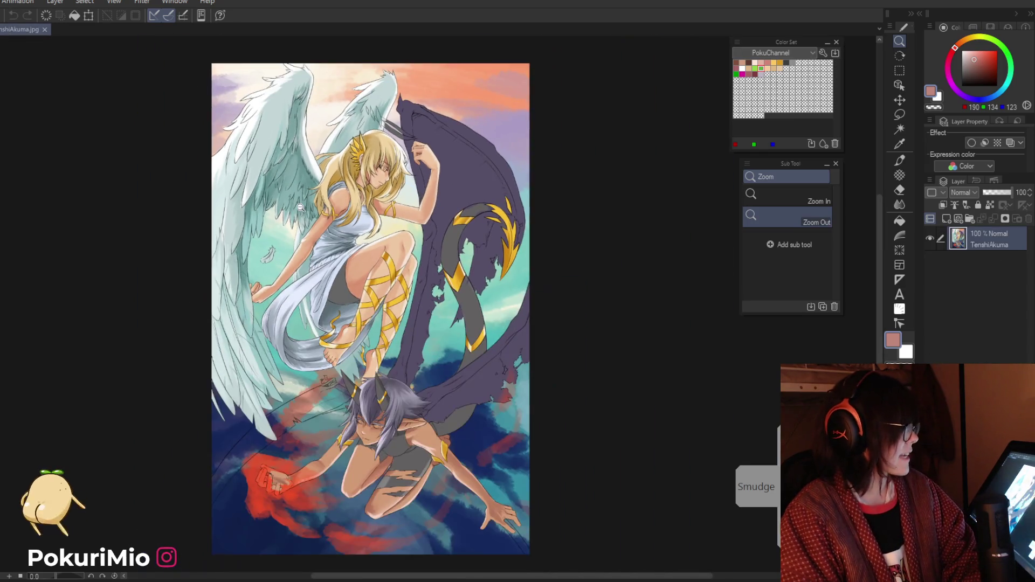
pyautogui.scroll(3, 300, 207)
pyautogui.scroll(-3, 377, 216)
pyautogui.scroll(1, 456, 222)
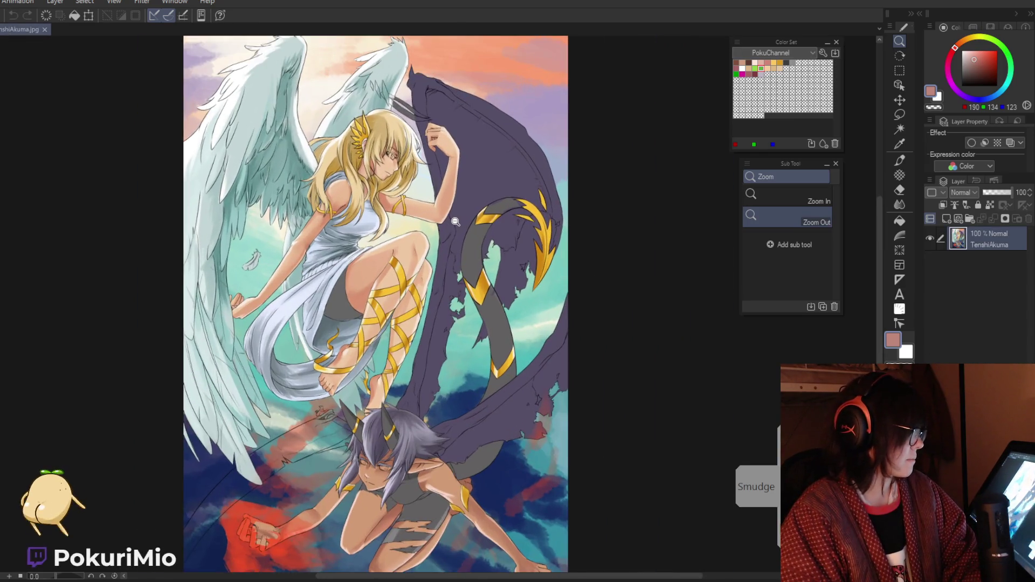
pyautogui.scroll(-1, 426, 219)
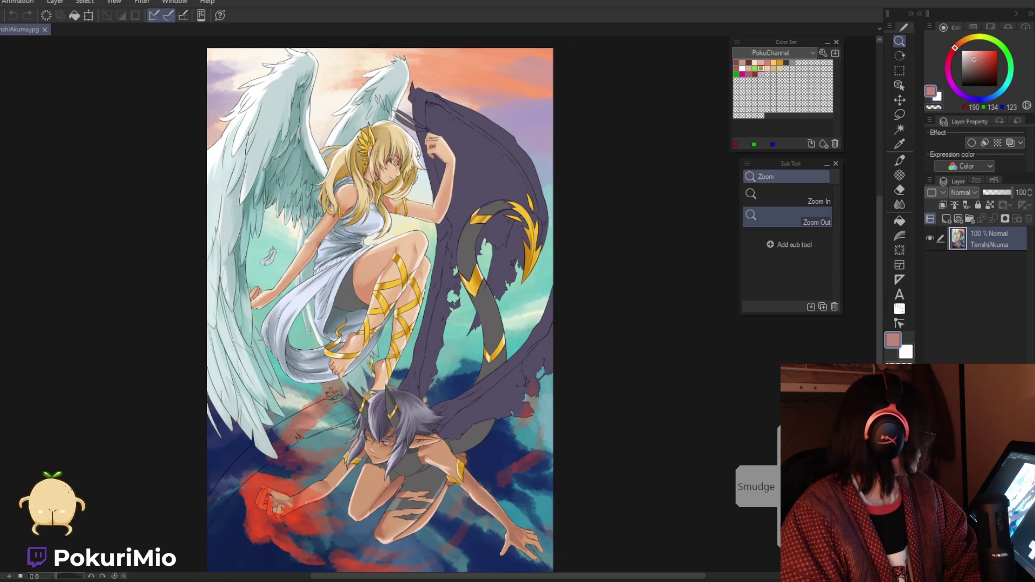
pyautogui.hotkey('ctrl', 'Tab')
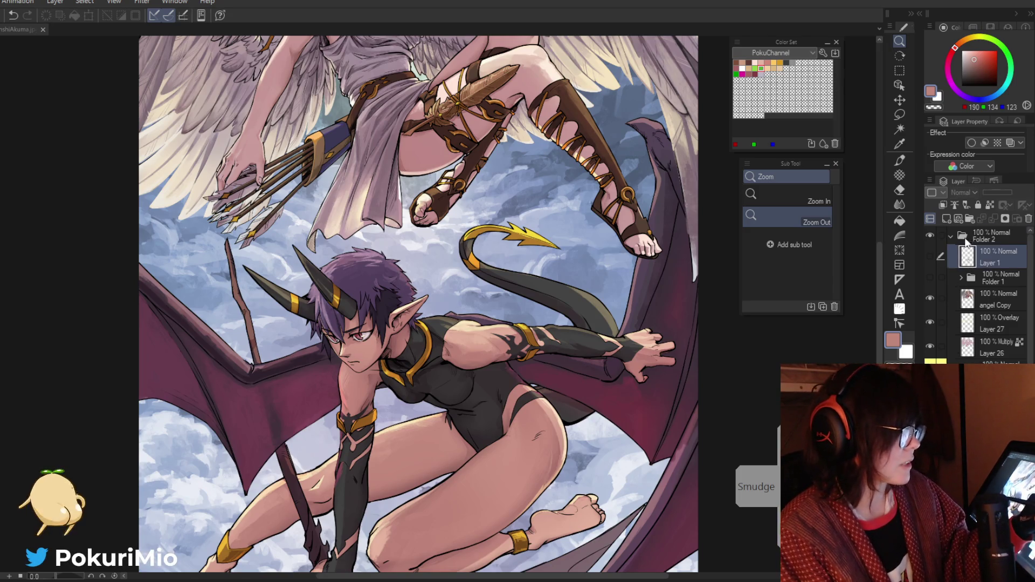
pyautogui.click(946, 220)
# Step: Move Layer 13 to the top and pen the frog's head, ears, eyes and mouth in the clouds
pyautogui.moveTo(966, 253)
pyautogui.mouseDown()
pyautogui.moveTo(965, 231)
pyautogui.moveTo(966, 246)
pyautogui.mouseUp()
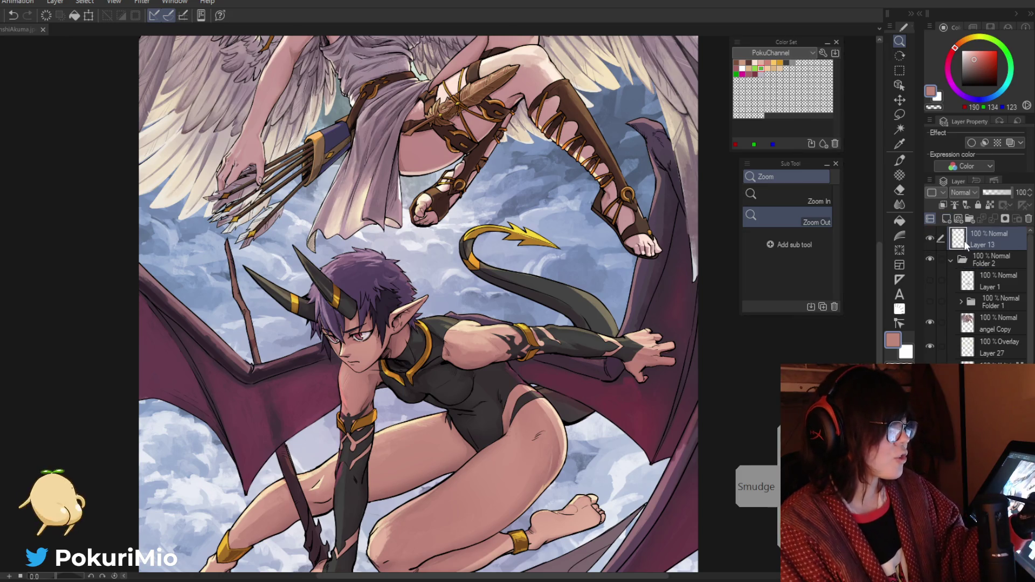
pyautogui.moveTo(193, 351)
pyautogui.mouseDown()
pyautogui.moveTo(294, 293)
pyautogui.moveTo(370, 293)
pyautogui.mouseUp()
pyautogui.press('p')
pyautogui.moveTo(340, 258); pyautogui.dragTo(311, 335)
pyautogui.moveTo(370, 281)
pyautogui.mouseDown()
pyautogui.moveTo(413, 271)
pyautogui.moveTo(446, 307)
pyautogui.moveTo(345, 281)
pyautogui.mouseUp()
pyautogui.moveTo(424, 270)
pyautogui.mouseDown()
pyautogui.moveTo(435, 293)
pyautogui.moveTo(429, 275)
pyautogui.mouseUp()
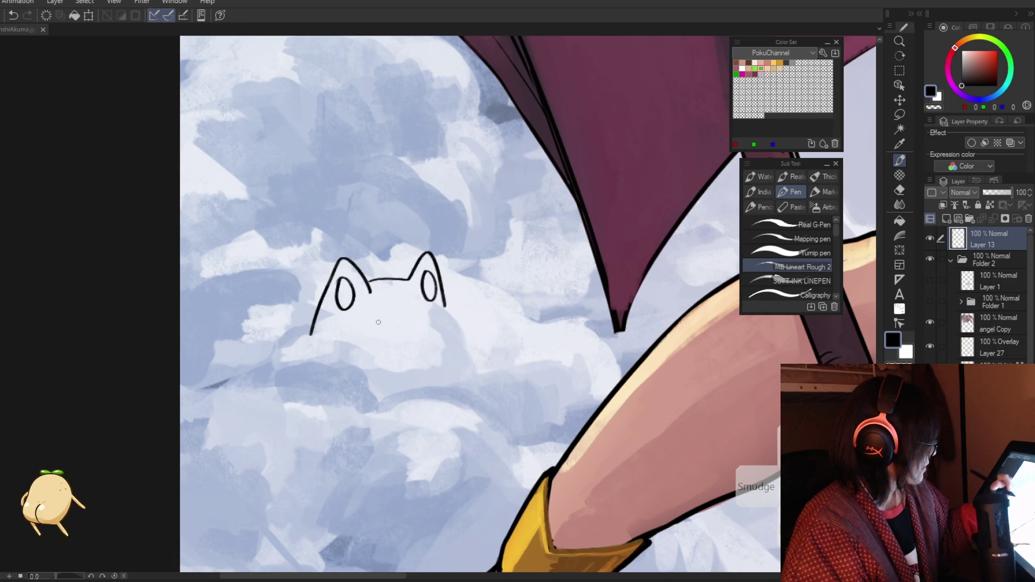
pyautogui.moveTo(355, 318)
pyautogui.mouseDown()
pyautogui.moveTo(439, 316)
pyautogui.moveTo(346, 324)
pyautogui.mouseUp()
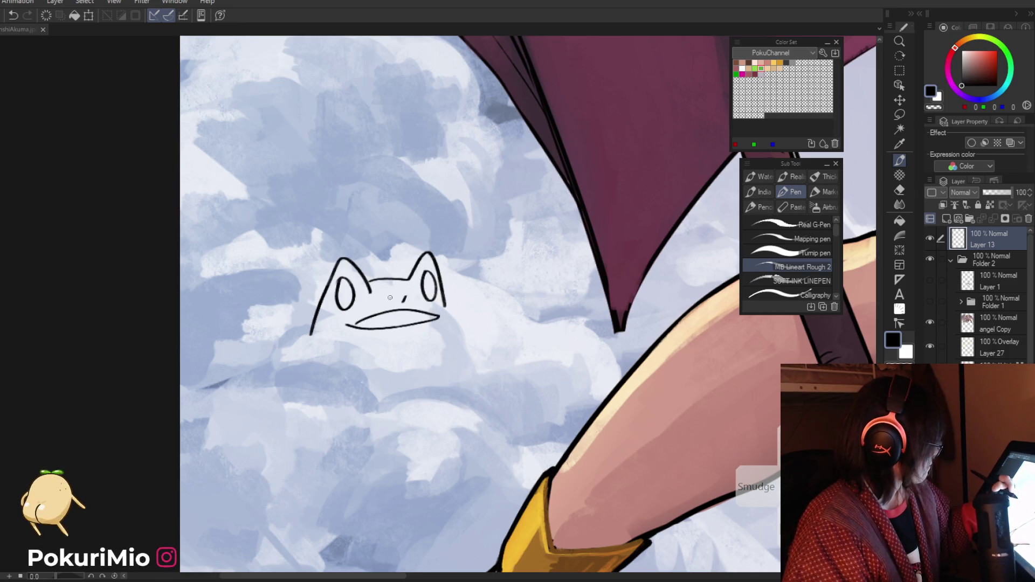
# Step: Draw the frog's front legs, left haunch and back leg, with toes on both feet
pyautogui.moveTo(447, 324)
pyautogui.mouseDown()
pyautogui.moveTo(429, 428)
pyautogui.moveTo(412, 445)
pyautogui.mouseUp()
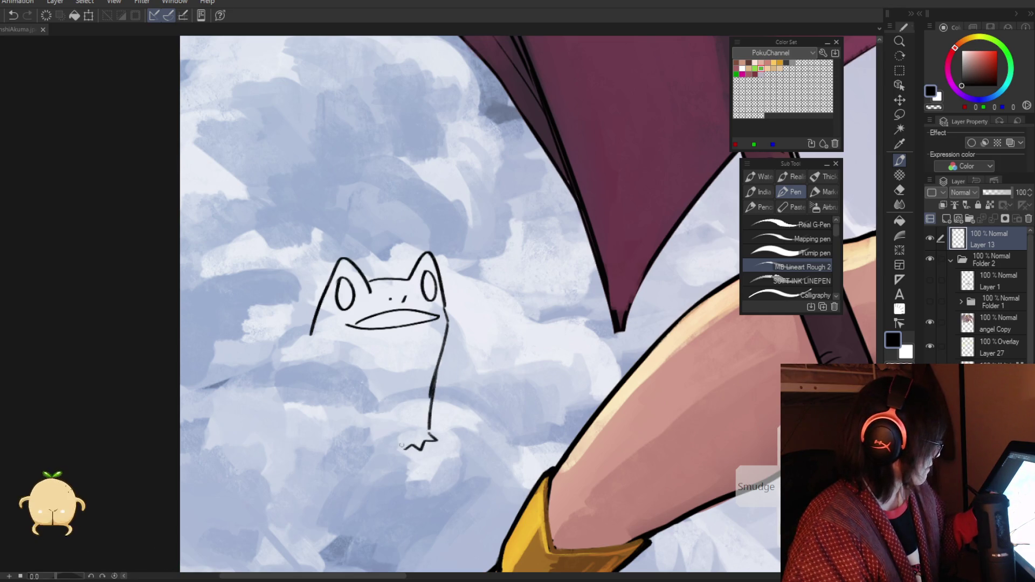
pyautogui.moveTo(427, 377)
pyautogui.mouseDown()
pyautogui.moveTo(398, 434)
pyautogui.moveTo(453, 421)
pyautogui.moveTo(468, 458)
pyautogui.mouseUp()
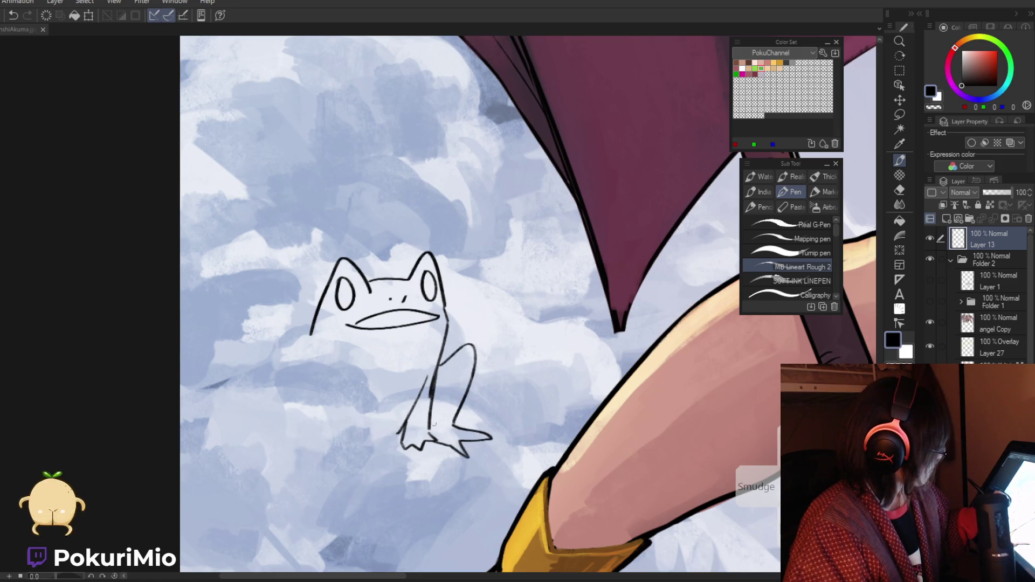
pyautogui.moveTo(444, 378); pyautogui.dragTo(431, 427)
pyautogui.moveTo(261, 316)
pyautogui.mouseDown()
pyautogui.moveTo(326, 376)
pyautogui.moveTo(281, 414)
pyautogui.mouseUp()
pyautogui.moveTo(336, 372); pyautogui.dragTo(379, 458)
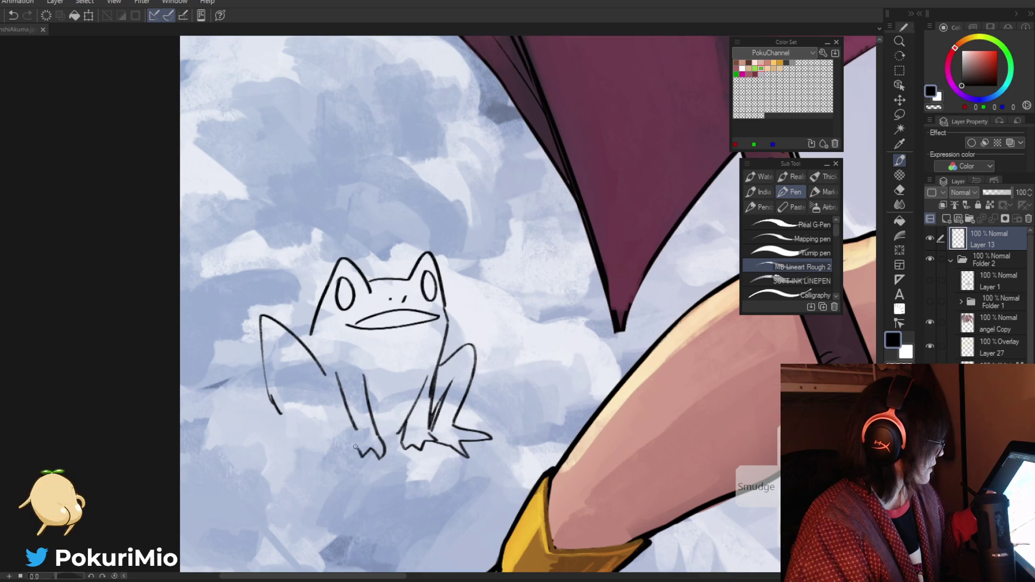
pyautogui.moveTo(323, 434); pyautogui.dragTo(353, 438)
pyautogui.moveTo(281, 358)
pyautogui.mouseDown()
pyautogui.moveTo(316, 441)
pyautogui.moveTo(299, 434)
pyautogui.mouseUp()
pyautogui.moveTo(270, 398); pyautogui.dragTo(299, 434)
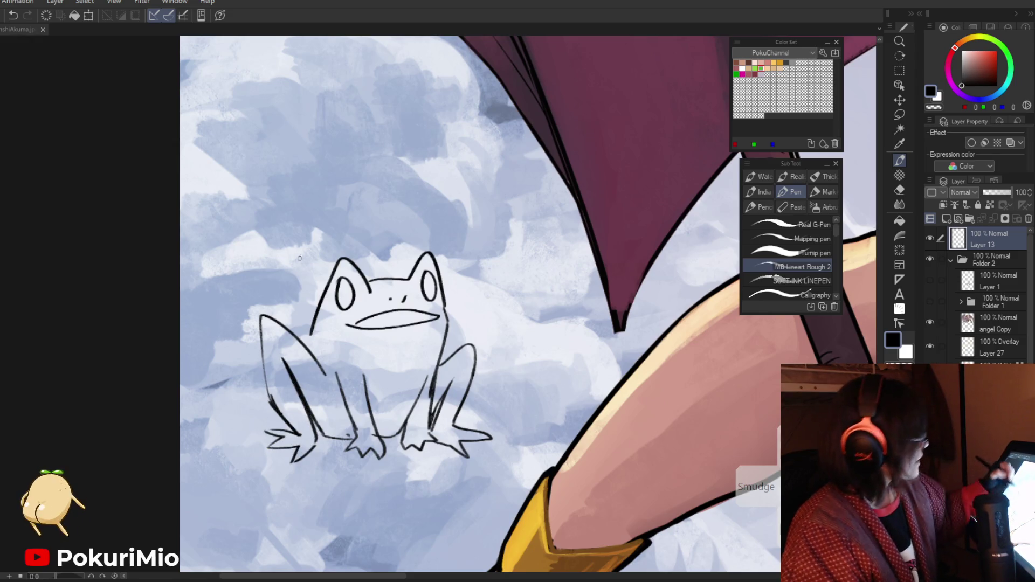
# Step: Erase and redraw both frog eyes with pupils and a thicker outline, then zoom out
pyautogui.scroll(2, 344, 266)
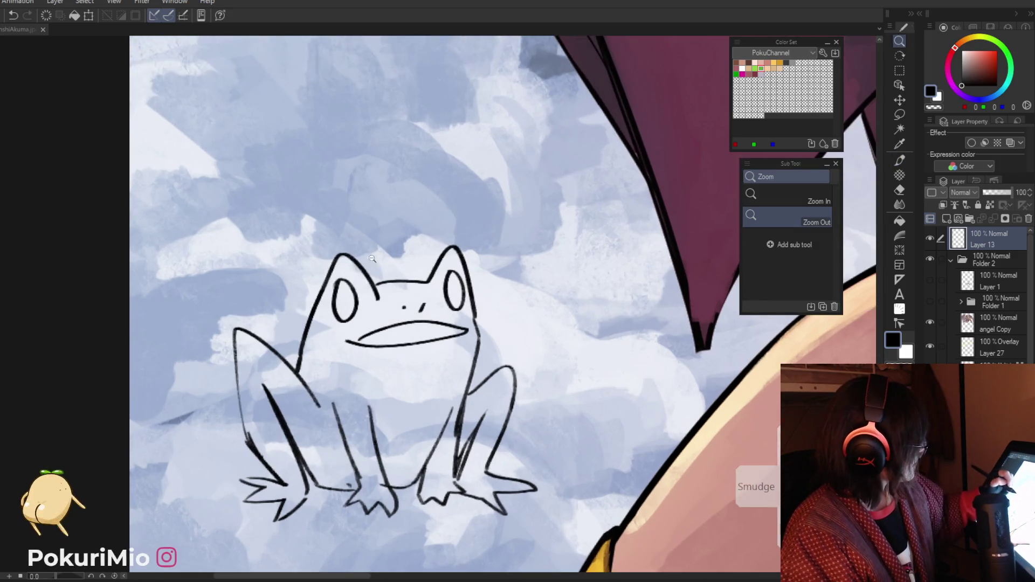
pyautogui.moveTo(348, 299); pyautogui.dragTo(334, 319)
pyautogui.press('e')
pyautogui.press('p')
pyautogui.moveTo(345, 273)
pyautogui.mouseDown()
pyautogui.moveTo(329, 311)
pyautogui.moveTo(348, 297)
pyautogui.mouseUp()
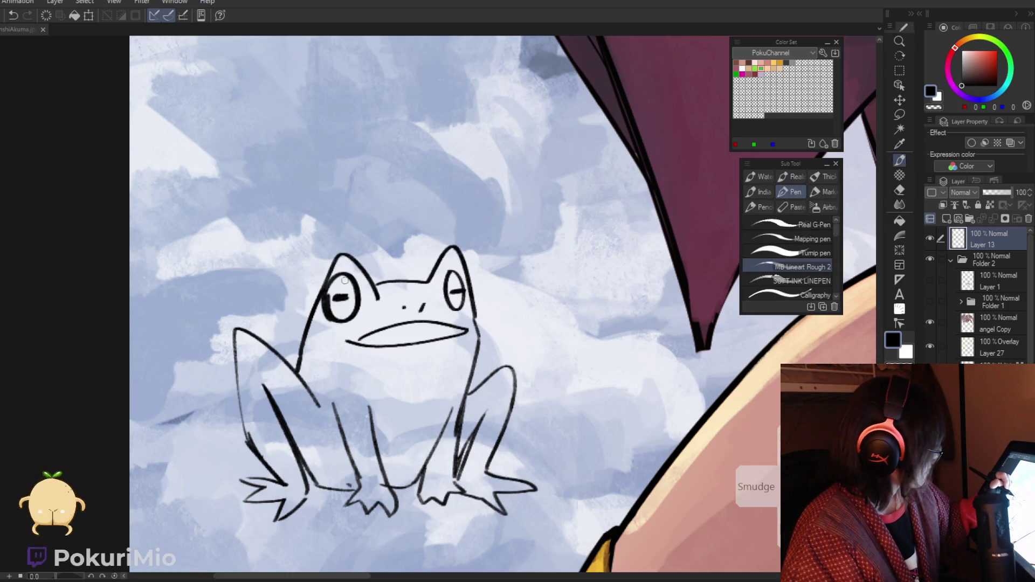
pyautogui.press('e')
pyautogui.moveTo(452, 289); pyautogui.dragTo(456, 307)
pyautogui.press('p')
pyautogui.moveTo(455, 269)
pyautogui.mouseDown()
pyautogui.moveTo(458, 316)
pyautogui.moveTo(465, 291)
pyautogui.mouseUp()
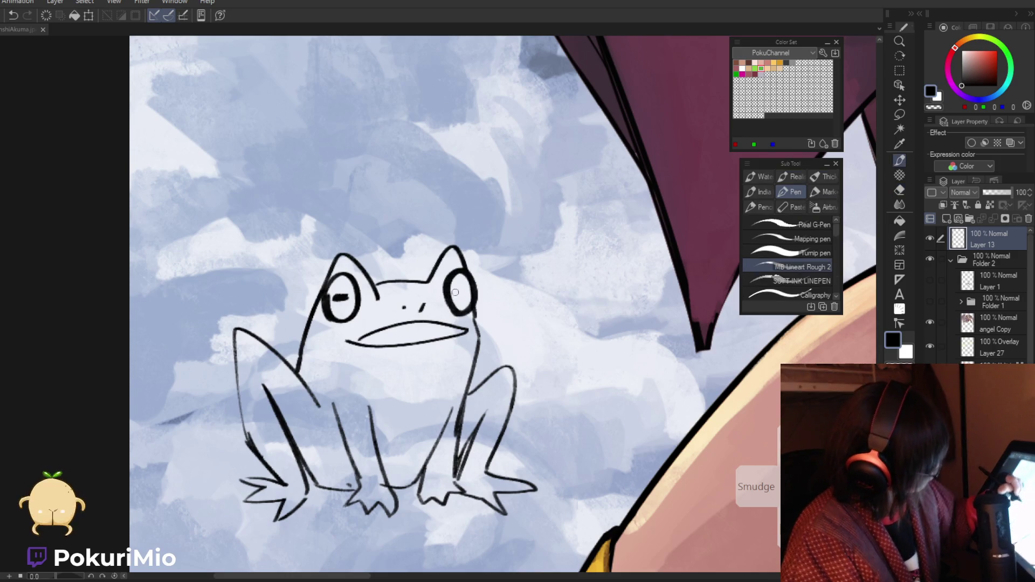
pyautogui.keyDown('ctrl'); pyautogui.keyDown('alt'); pyautogui.click(464, 291); pyautogui.keyUp('alt'); pyautogui.keyUp('ctrl')
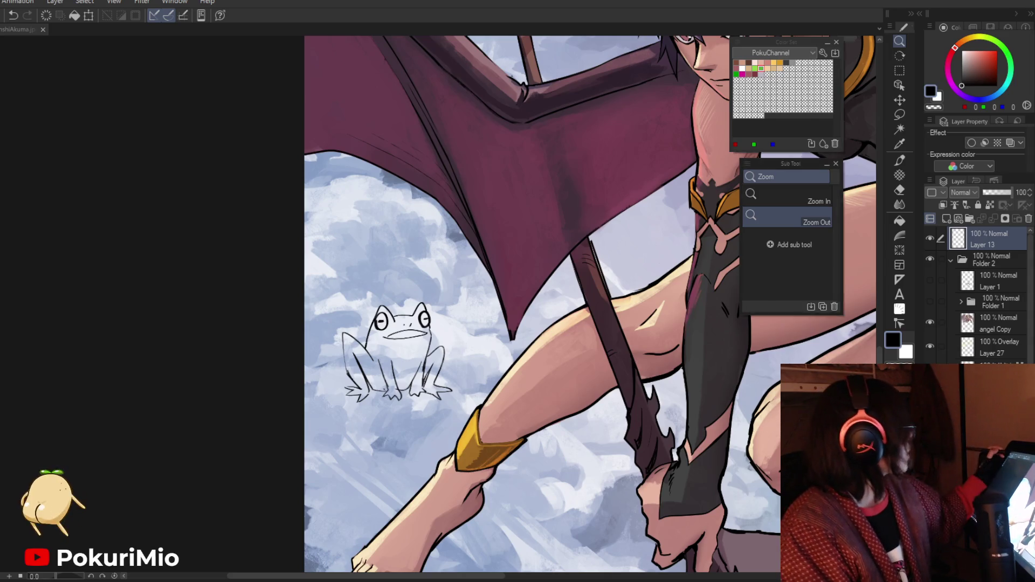
# Step: Open AllisonThumbnail3.clip from recent files and toggle folder visibility to view Folder 3 and Folder 5 artworks
pyautogui.hotkey('alt', 'f')
pyautogui.moveTo(86, 57)
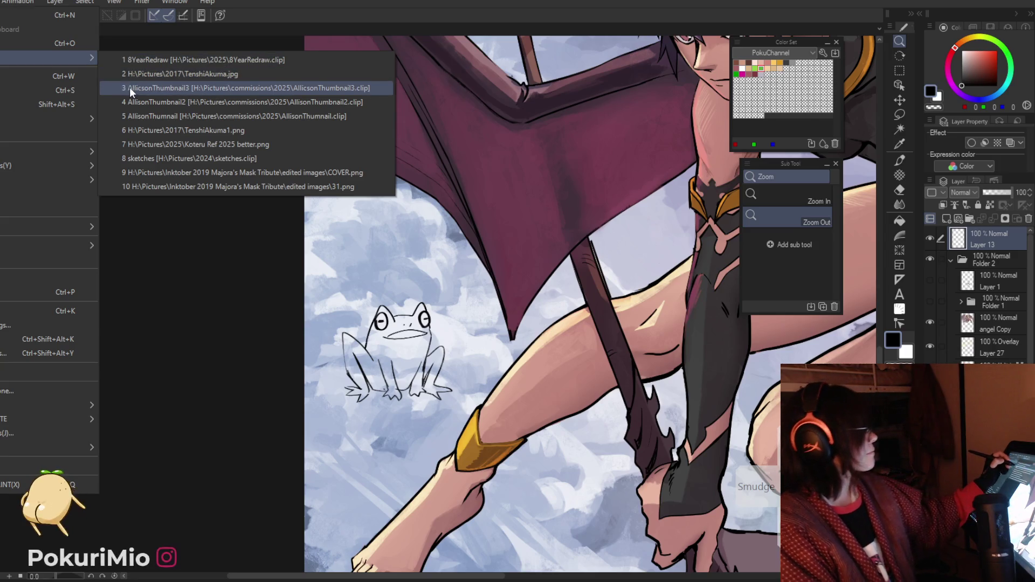
pyautogui.click(129, 88)
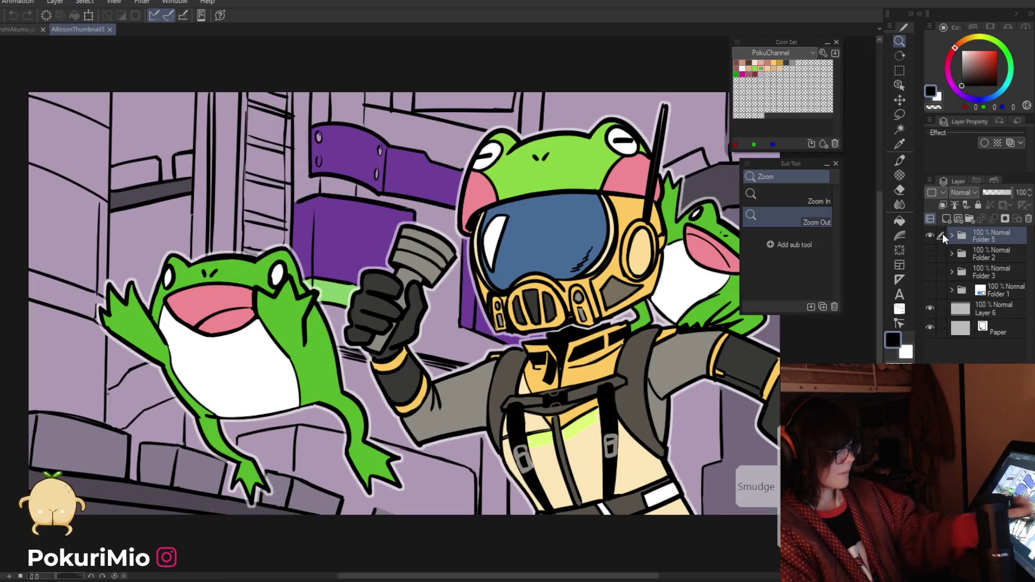
pyautogui.click(930, 235)
pyautogui.click(969, 255)
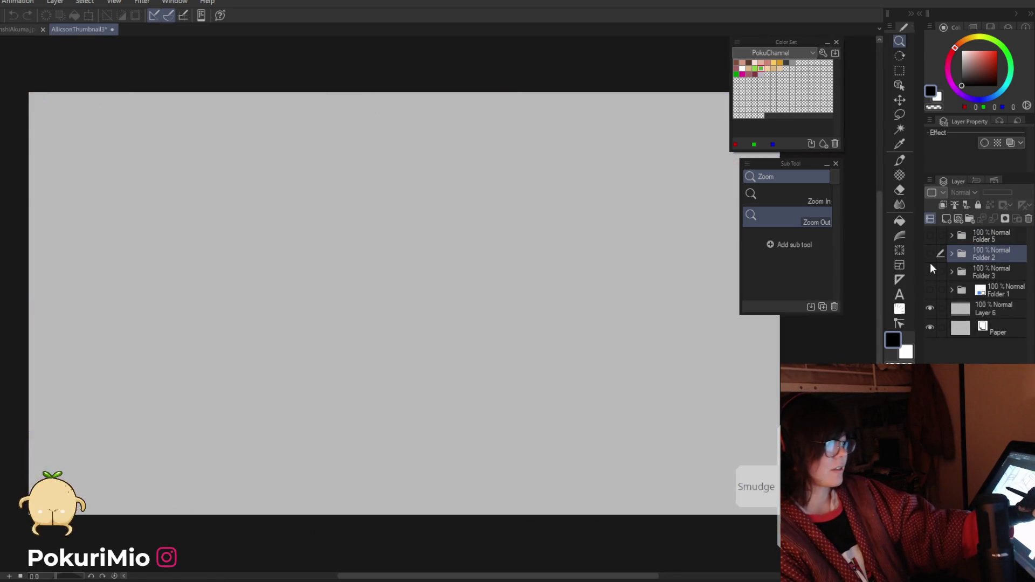
pyautogui.click(930, 272)
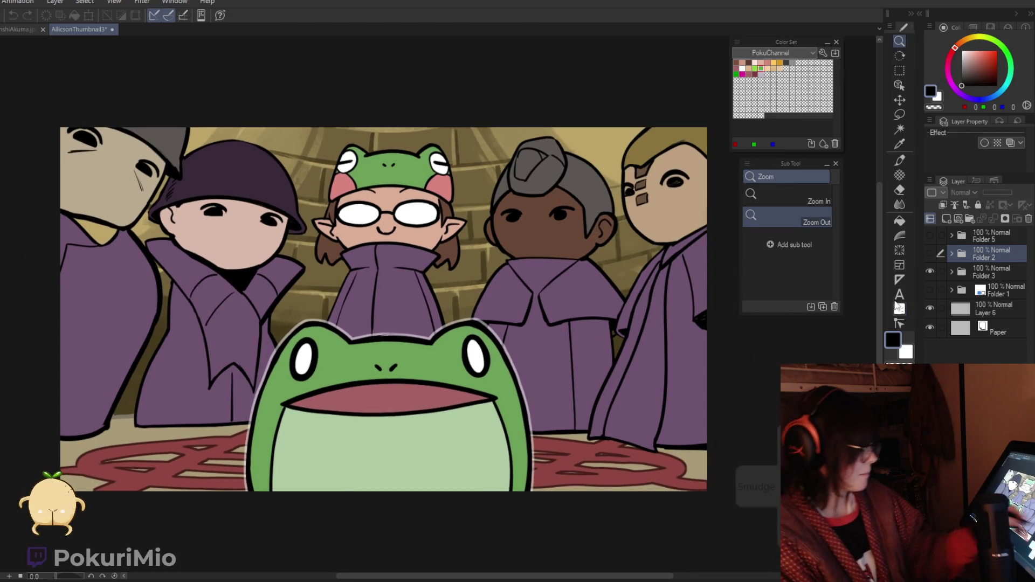
pyautogui.click(930, 271)
pyautogui.click(930, 235)
pyautogui.click(971, 241)
# Step: Save and close the thumbnail file, then erase the frog sketch from the demon illustration's clouds
pyautogui.hotkey('ctrl', 's')
pyautogui.hotkey('ctrl', 'w')
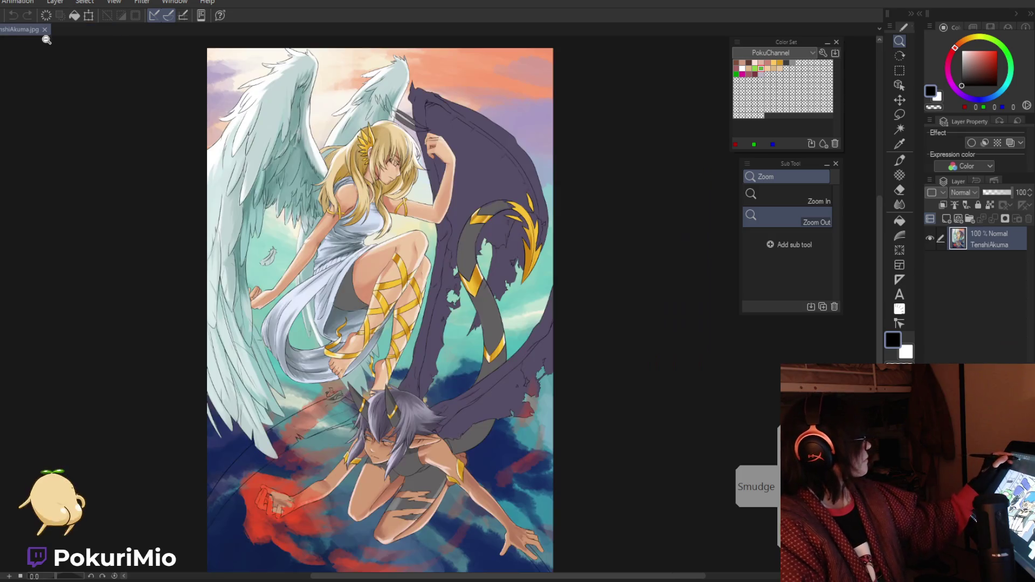
pyautogui.hotkey('ctrl', 'Tab')
pyautogui.press('e')
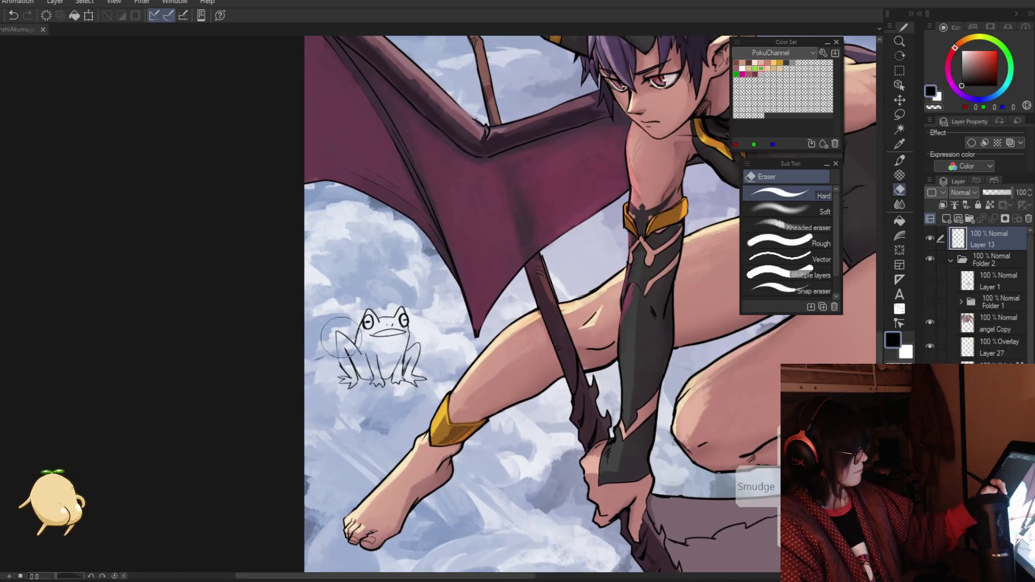
pyautogui.moveTo(362, 350); pyautogui.dragTo(418, 315)
# Step: Zoom out to the whole demon-and-angel artwork and save it with Ctrl+S
pyautogui.moveTo(317, 413)
pyautogui.mouseDown()
pyautogui.moveTo(243, 415)
pyautogui.moveTo(259, 432)
pyautogui.moveTo(556, 522)
pyautogui.mouseUp()
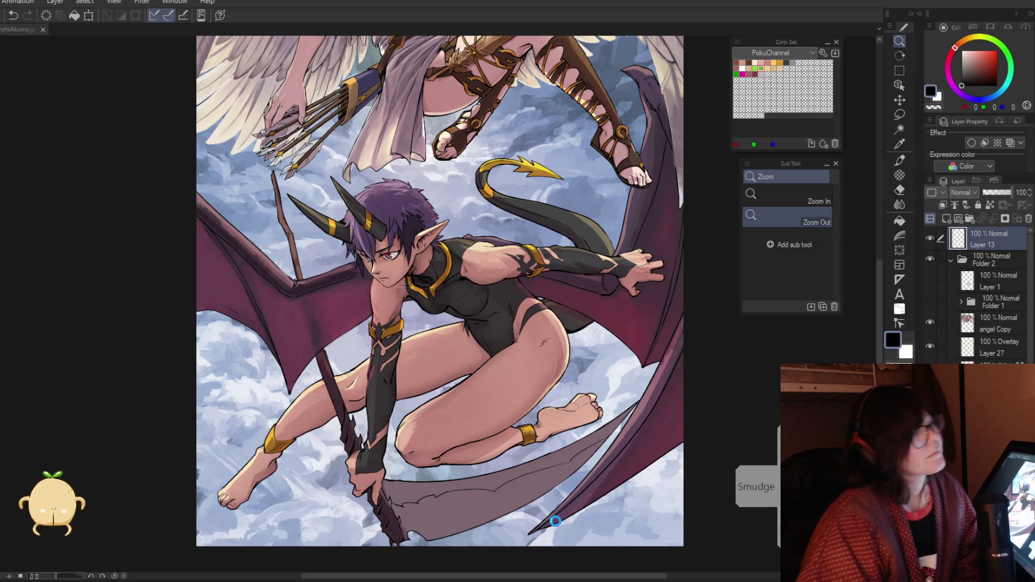
pyautogui.hotkey('ctrl', 's')
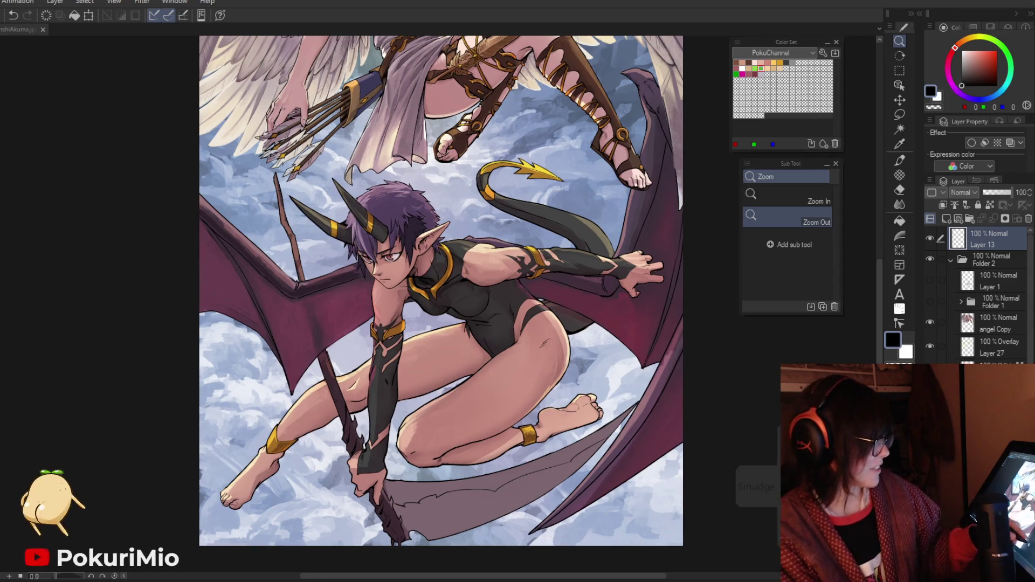
pyautogui.click(929, 322)
pyautogui.click(929, 322)
pyautogui.keyDown('alt'); pyautogui.click(626, 328); pyautogui.keyUp('alt')
pyautogui.moveTo(625, 329); pyautogui.dragTo(511, 296)
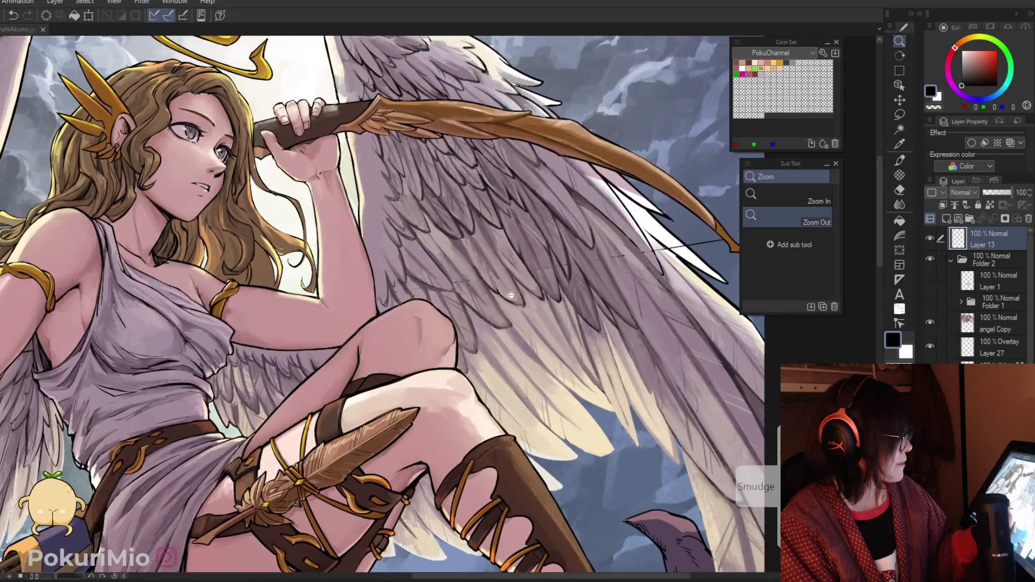
pyautogui.keyDown('alt'); pyautogui.click(511, 295); pyautogui.keyUp('alt')
pyautogui.click(931, 322)
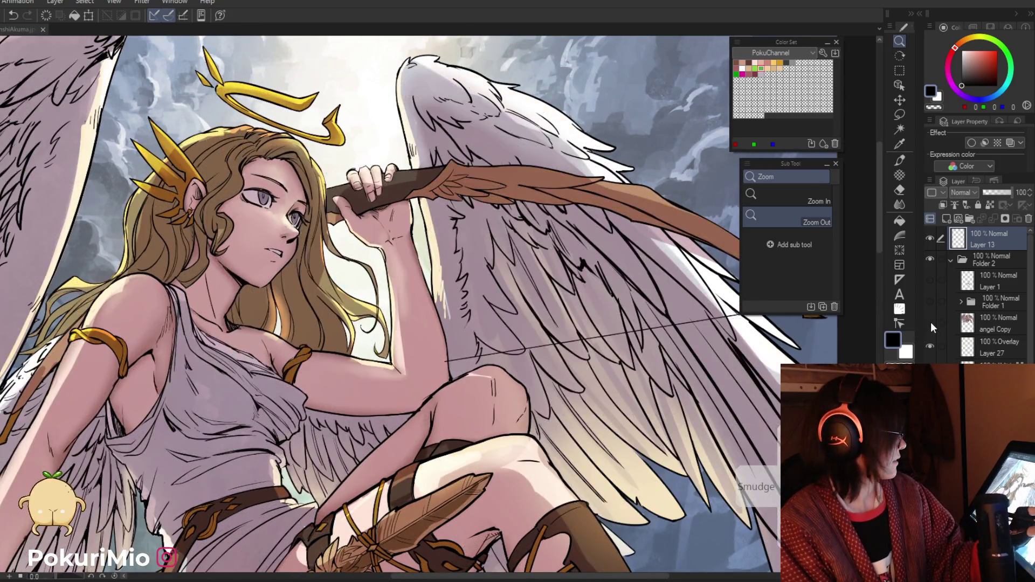
pyautogui.click(931, 322)
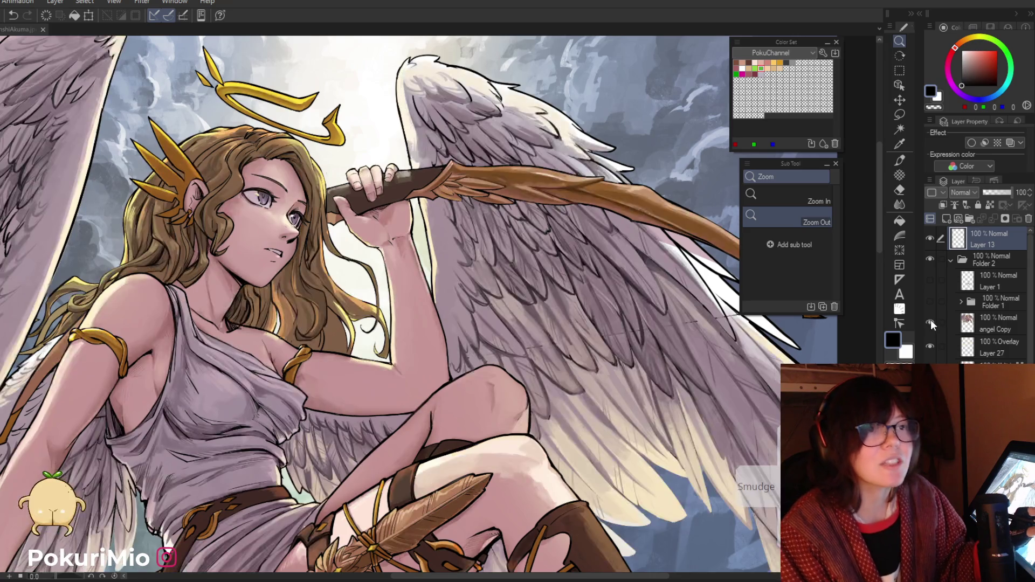
pyautogui.click(718, 370)
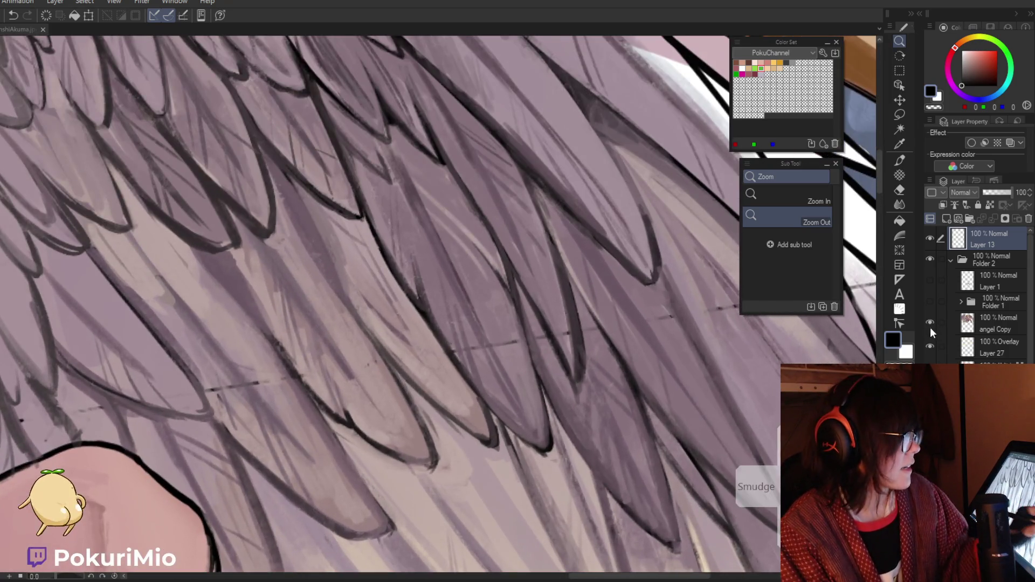
pyautogui.click(931, 322)
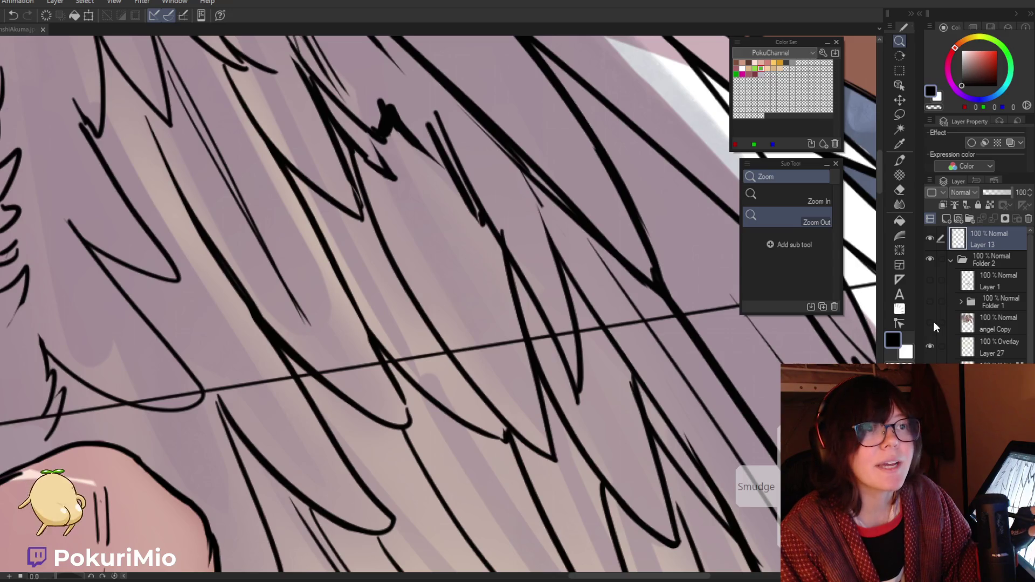
pyautogui.click(931, 322)
pyautogui.click(931, 322)
pyautogui.click(931, 322)
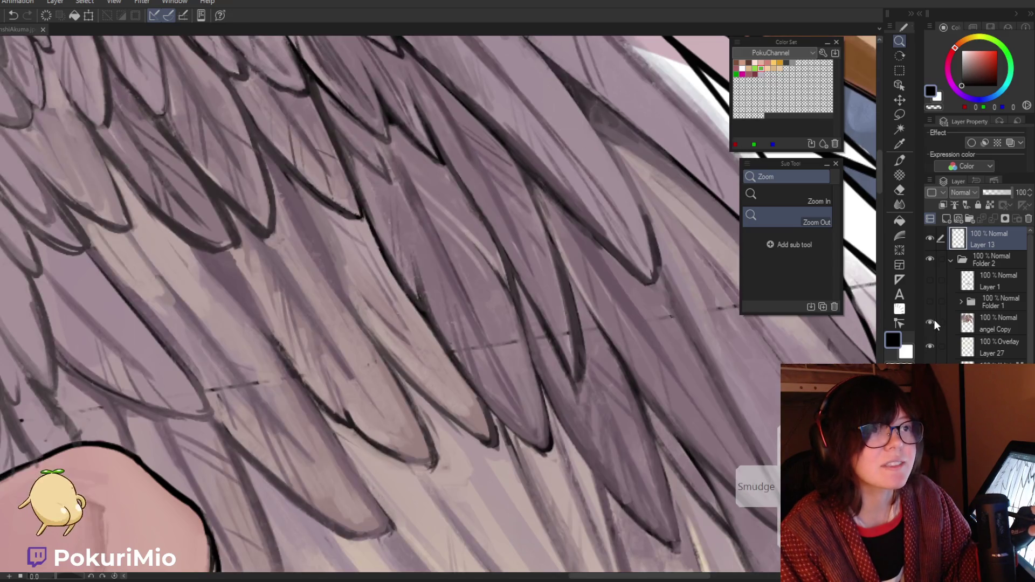
pyautogui.hotkey('ctrl', '0')
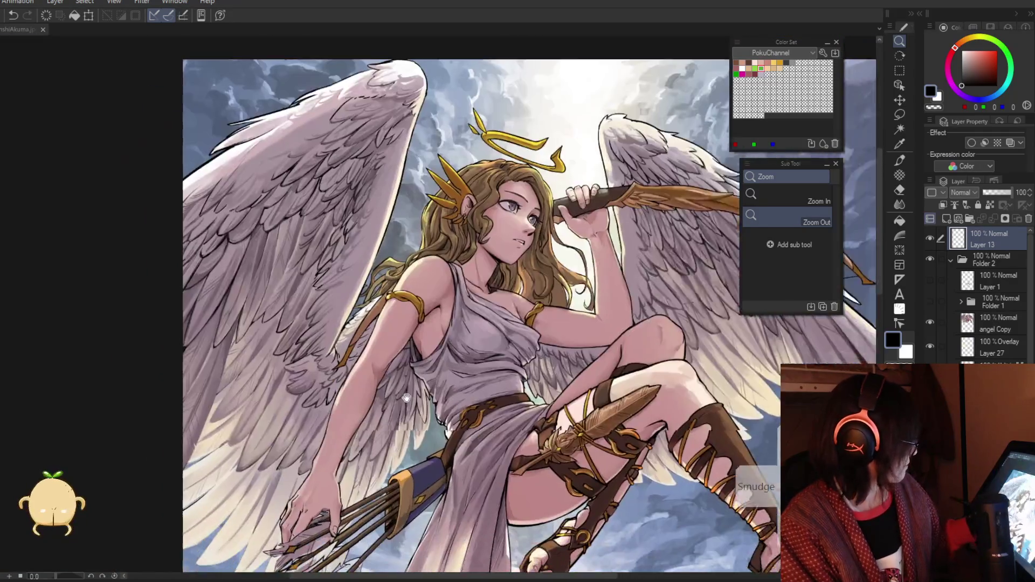
pyautogui.scroll(5, 406, 397)
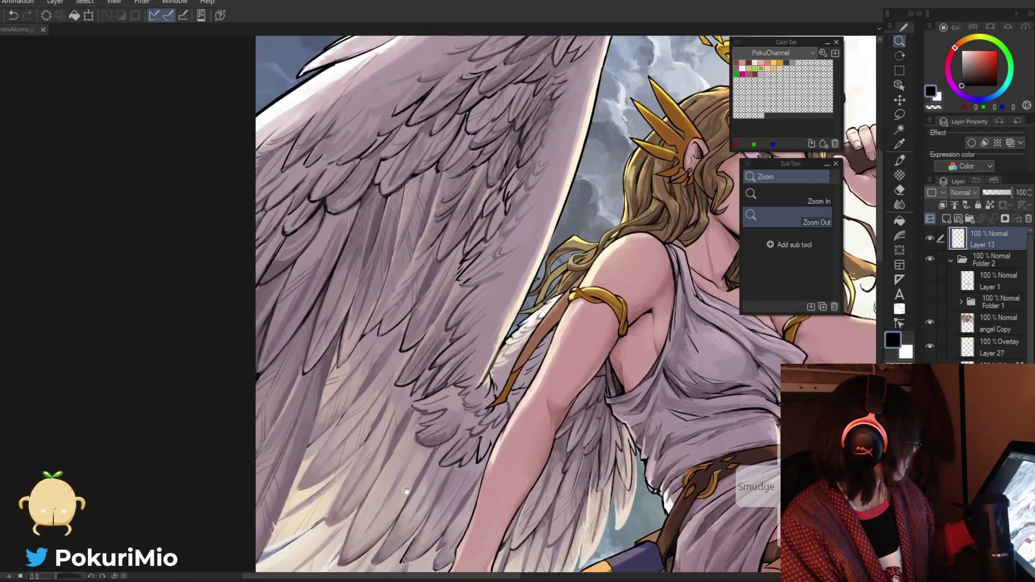
pyautogui.click(472, 211)
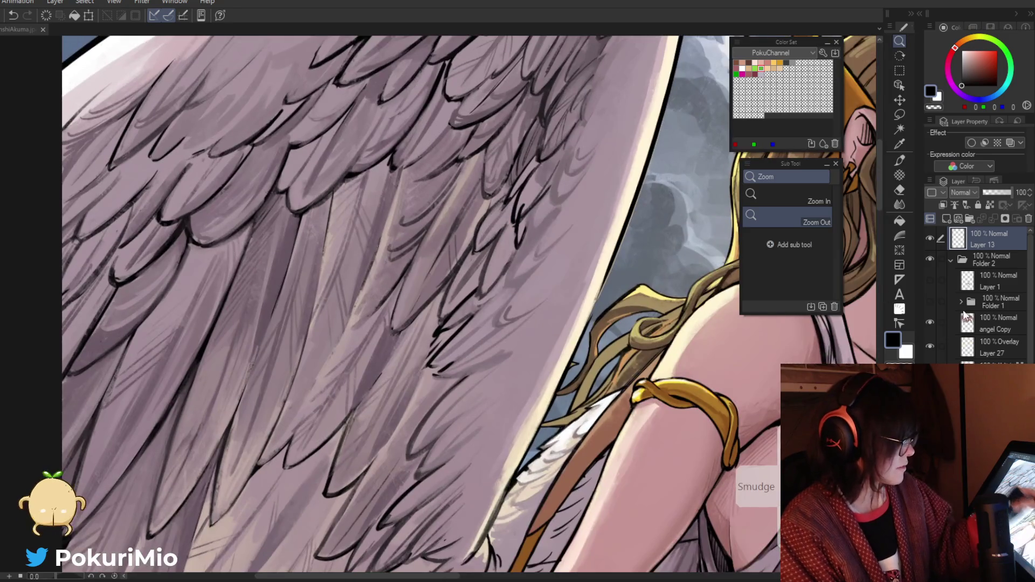
# Step: Select the angel Copy layer and eyedrop dark, light and mid mauve tones from the wing feathers
pyautogui.click(936, 323)
pyautogui.click(932, 322)
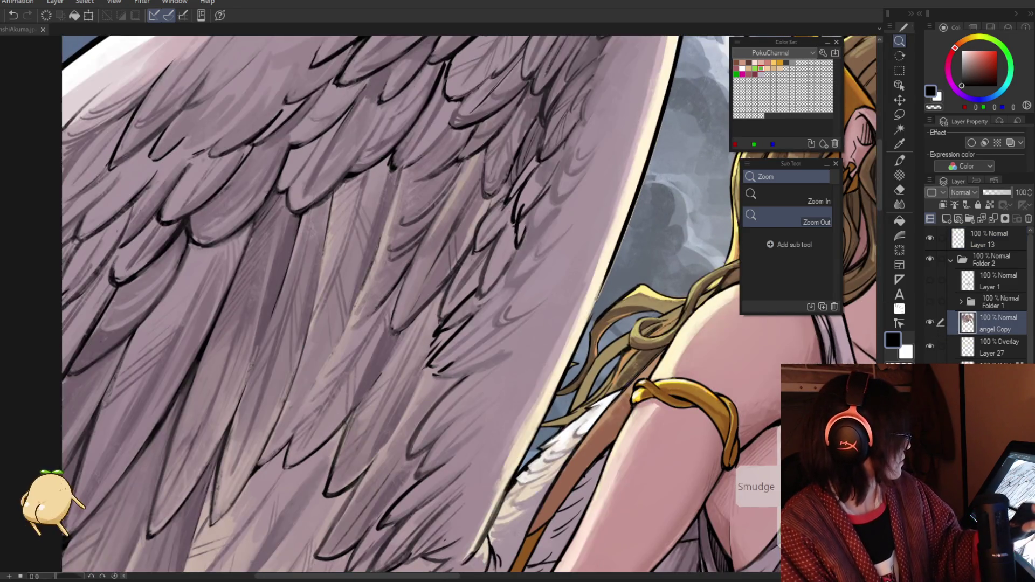
pyautogui.press('p')
pyautogui.keyDown('alt'); pyautogui.click(523, 206); pyautogui.keyUp('alt')
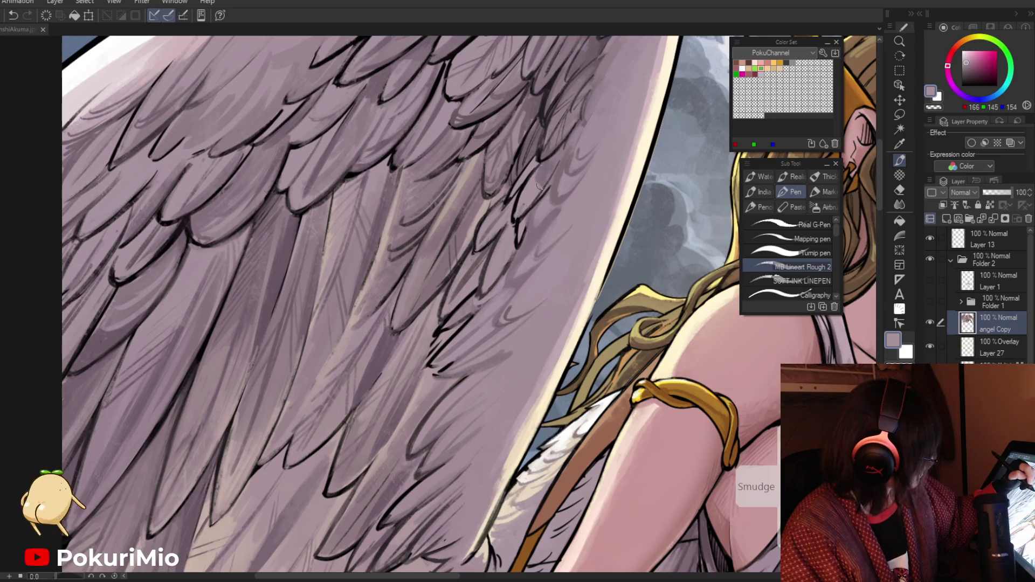
pyautogui.press('i')
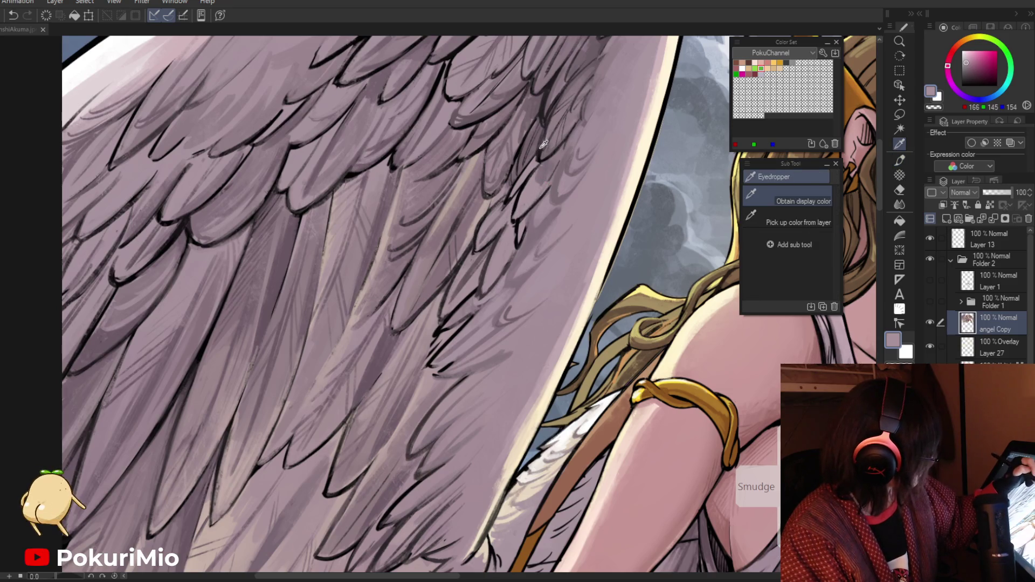
pyautogui.keyDown('alt'); pyautogui.click(541, 146); pyautogui.keyUp('alt')
pyautogui.keyDown('alt'); pyautogui.click(552, 164); pyautogui.keyUp('alt')
pyautogui.keyDown('alt'); pyautogui.click(516, 212); pyautogui.keyUp('alt')
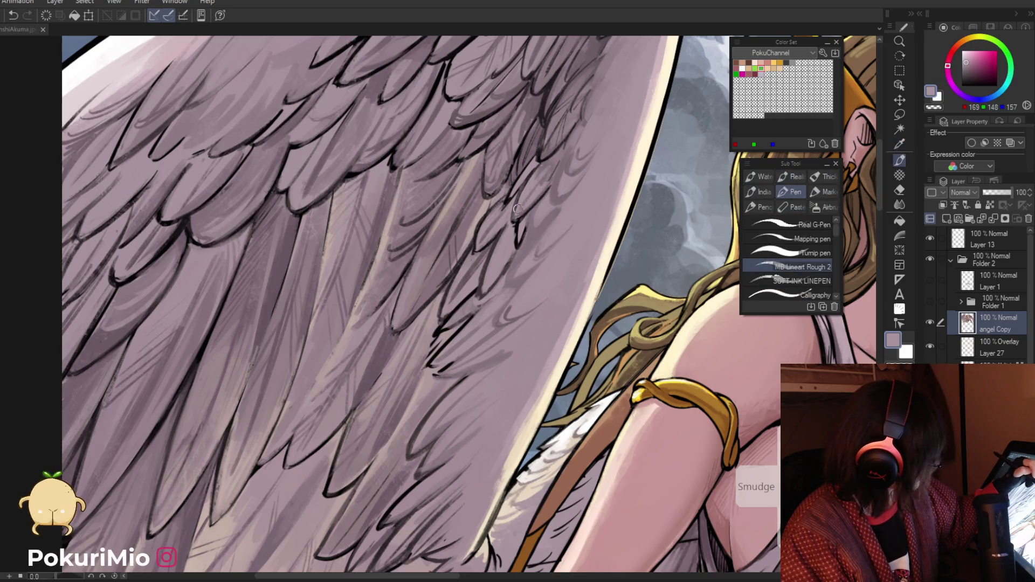
pyautogui.press('alt')
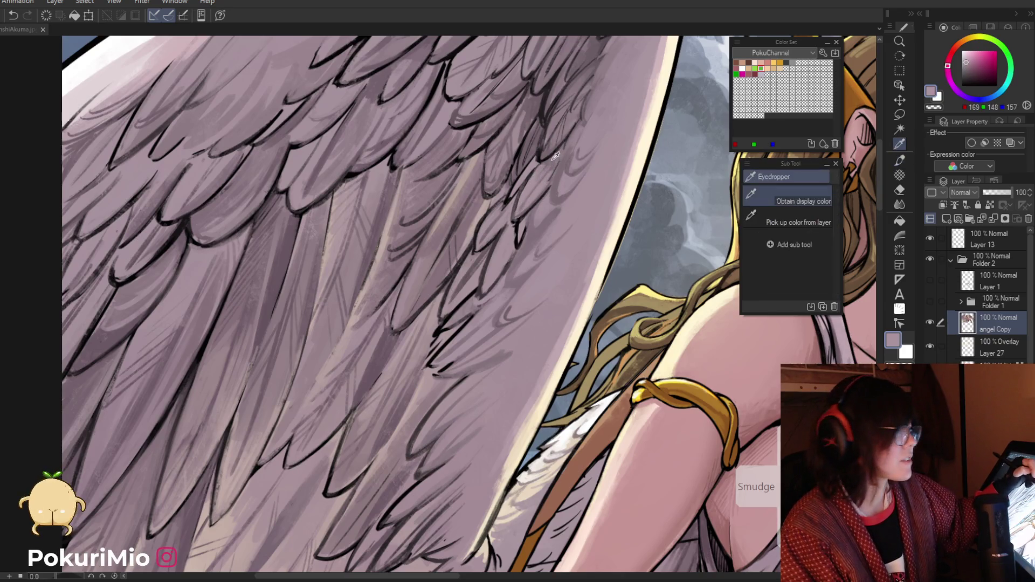
pyautogui.keyDown('alt'); pyautogui.click(553, 163); pyautogui.keyUp('alt')
pyautogui.press('alt')
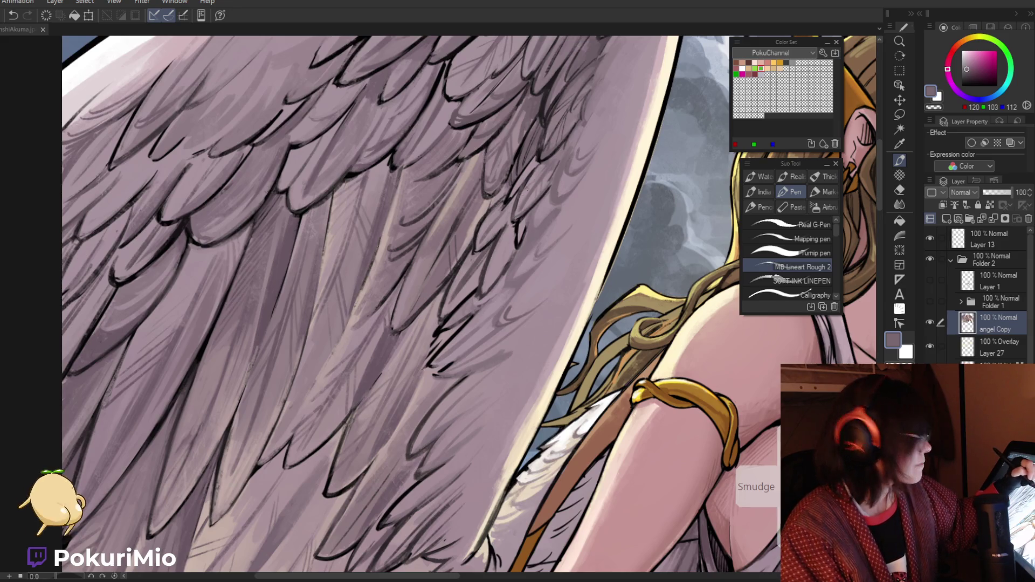
# Step: Zoom out from the wing, save the illustration, and bring the demon girl's lower body into view
pyautogui.keyDown('ctrl'); pyautogui.keyDown('alt'); pyautogui.click(568, 377); pyautogui.keyUp('alt'); pyautogui.keyUp('ctrl')
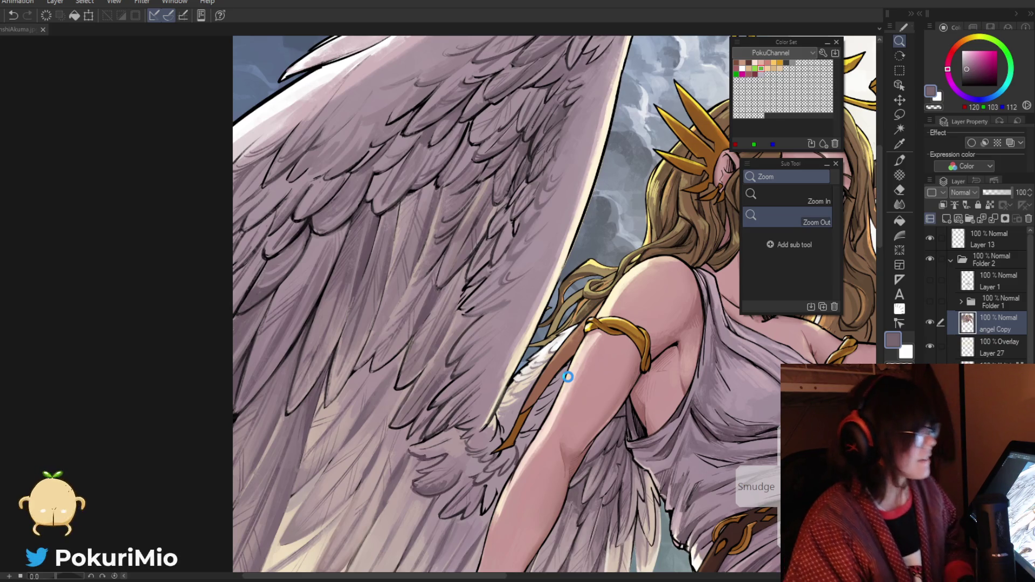
pyautogui.hotkey('ctrl', 's')
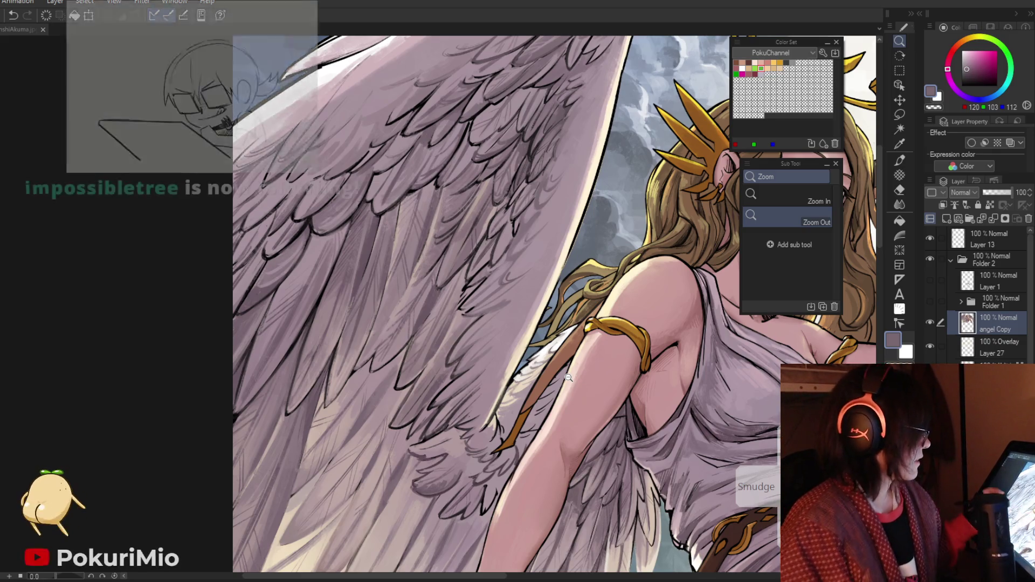
pyautogui.click(568, 377)
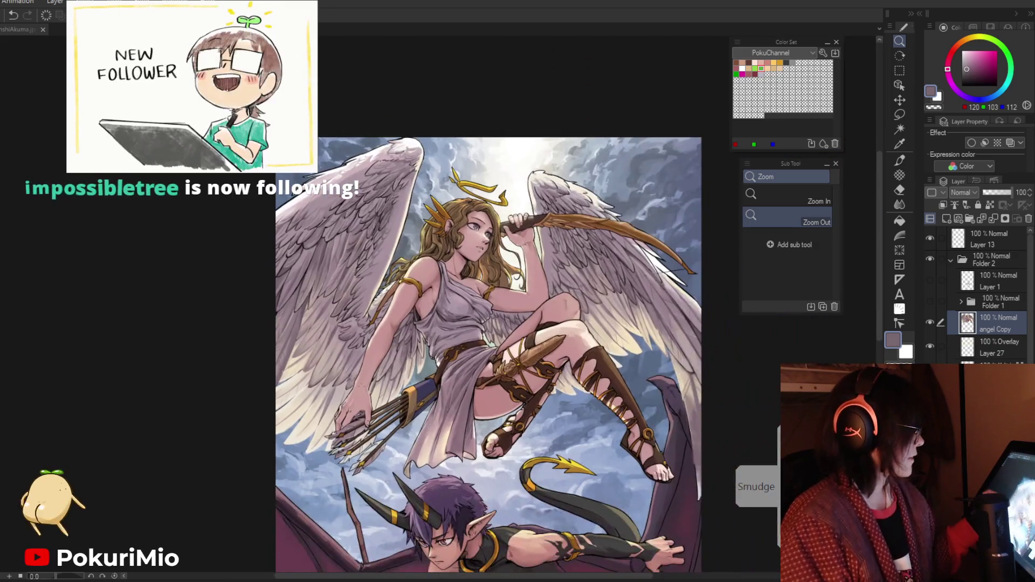
pyautogui.moveTo(598, 561); pyautogui.dragTo(579, 410)
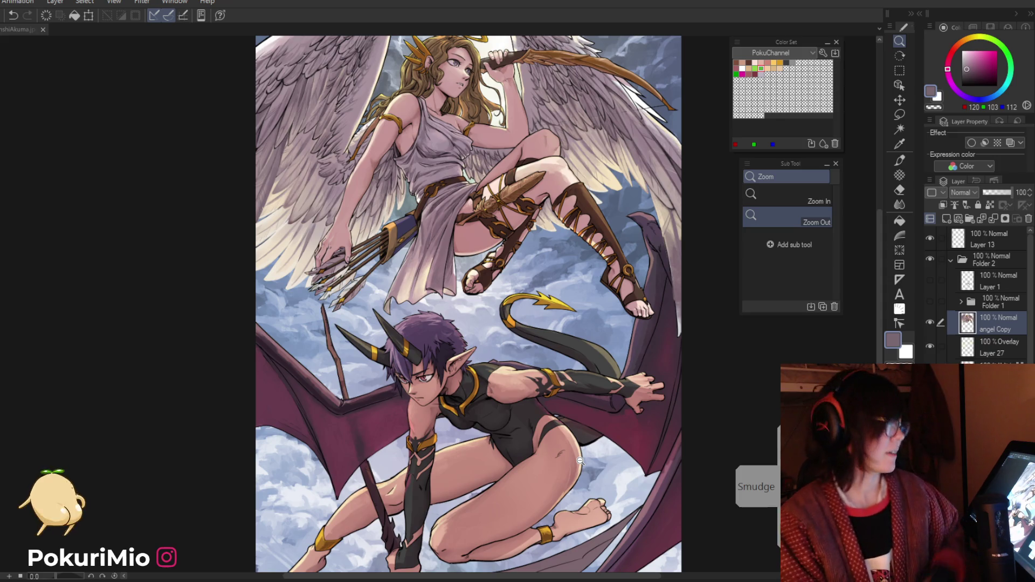
# Step: Zoom onto the demon's hip and ink a dark line along the leotard's lower edge
pyautogui.moveTo(395, 313); pyautogui.dragTo(465, 420)
pyautogui.moveTo(497, 460)
pyautogui.mouseDown()
pyautogui.moveTo(507, 479)
pyautogui.moveTo(484, 421)
pyautogui.moveTo(438, 363)
pyautogui.mouseUp()
pyautogui.click(505, 487)
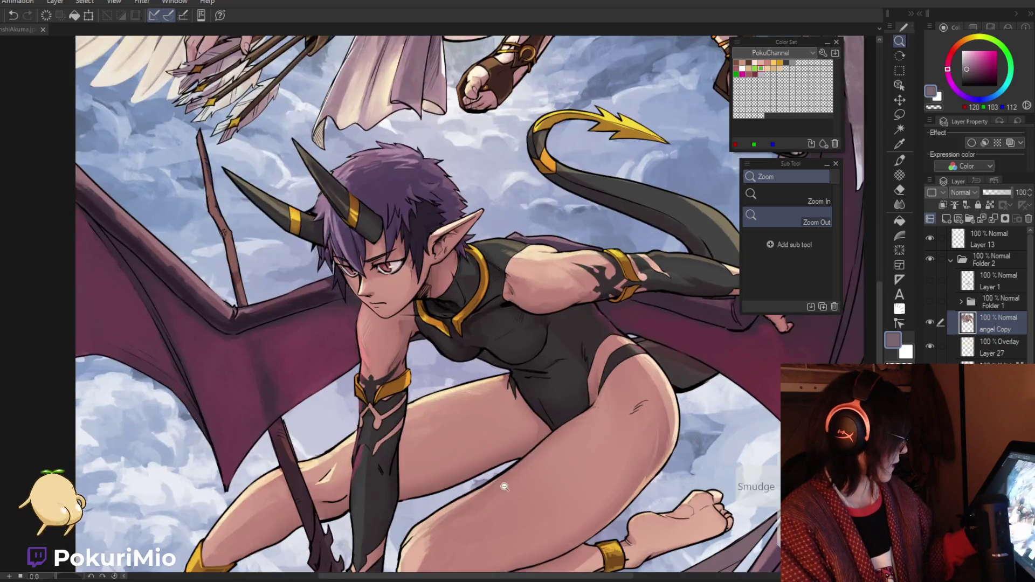
pyautogui.click(599, 510)
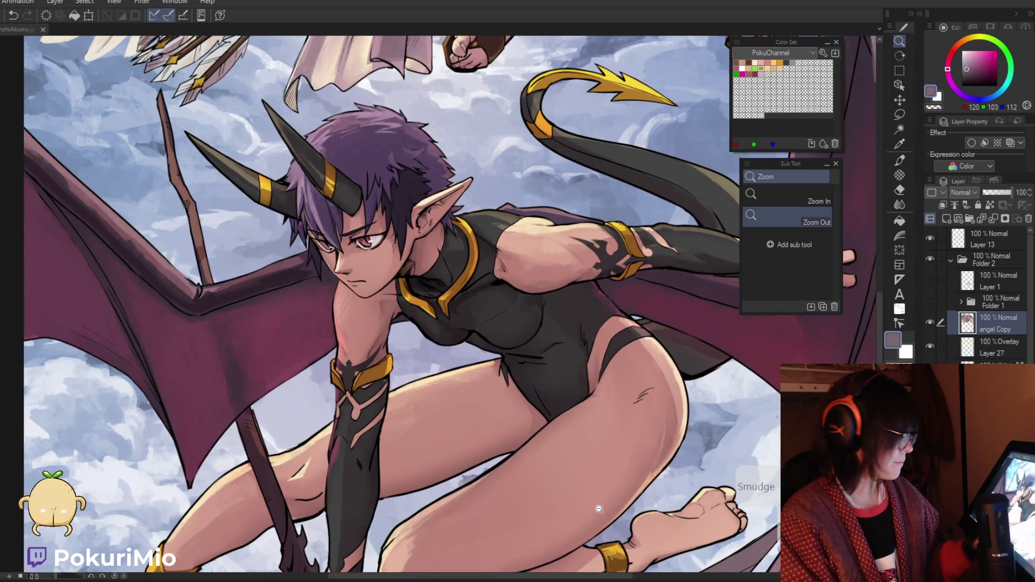
pyautogui.click(553, 422)
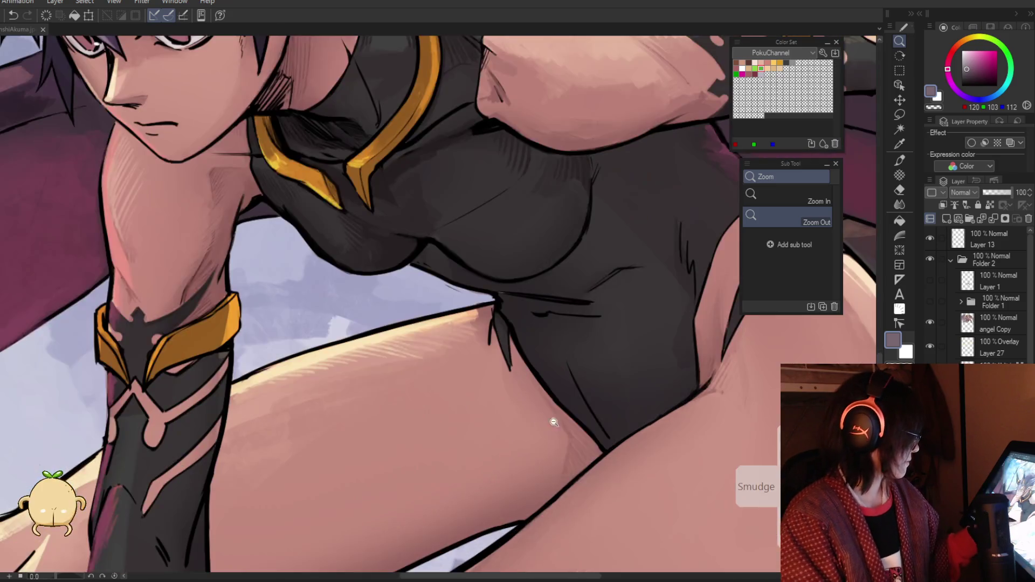
pyautogui.press('p')
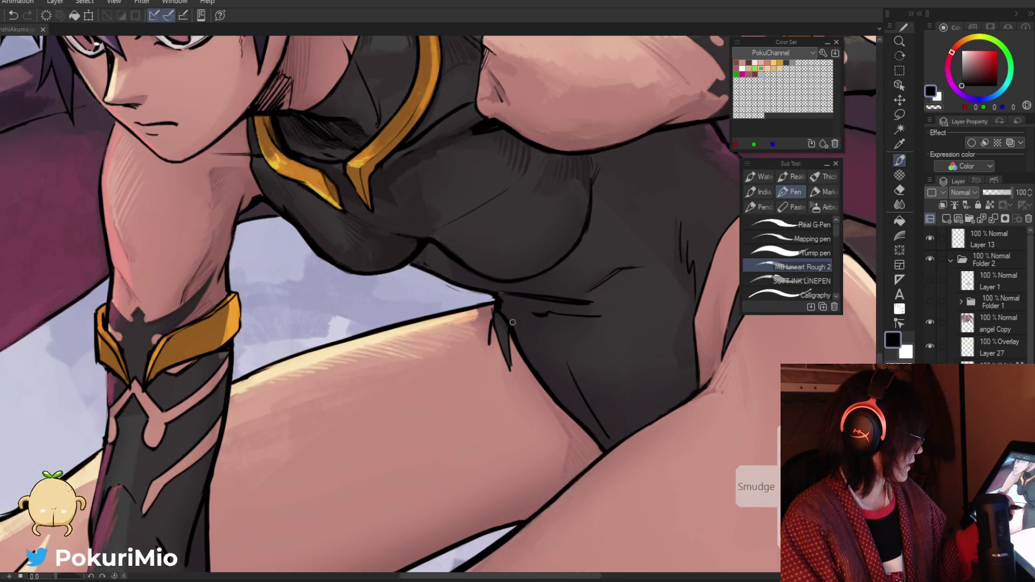
pyautogui.moveTo(515, 327); pyautogui.dragTo(585, 414)
# Step: Trim the leotard edge with skin pink and shade the thigh crease in dark brown
pyautogui.keyDown('alt'); pyautogui.click(547, 387); pyautogui.keyUp('alt')
pyautogui.moveTo(513, 341); pyautogui.dragTo(569, 412)
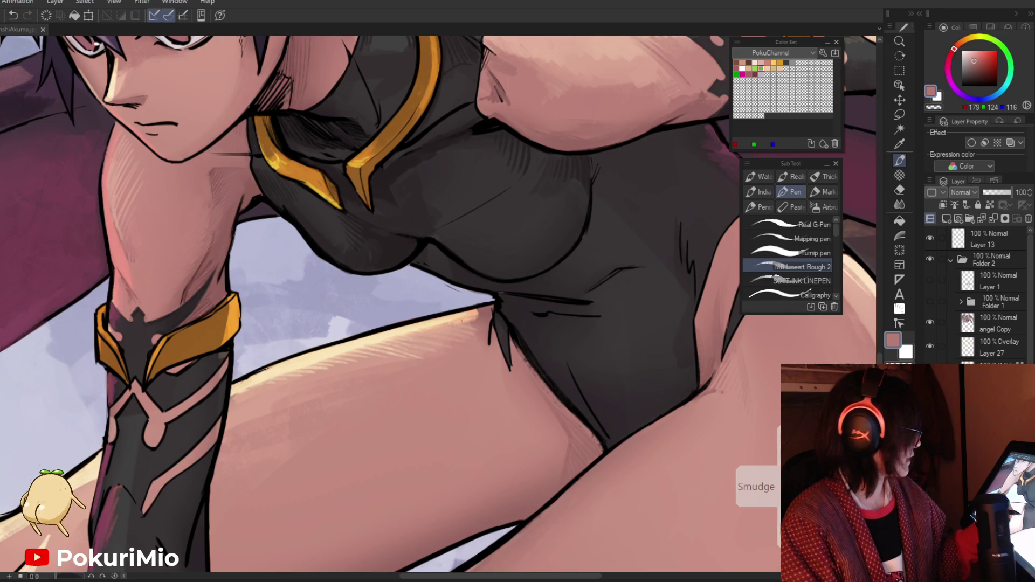
pyautogui.keyDown('alt'); pyautogui.click(540, 372); pyautogui.keyUp('alt')
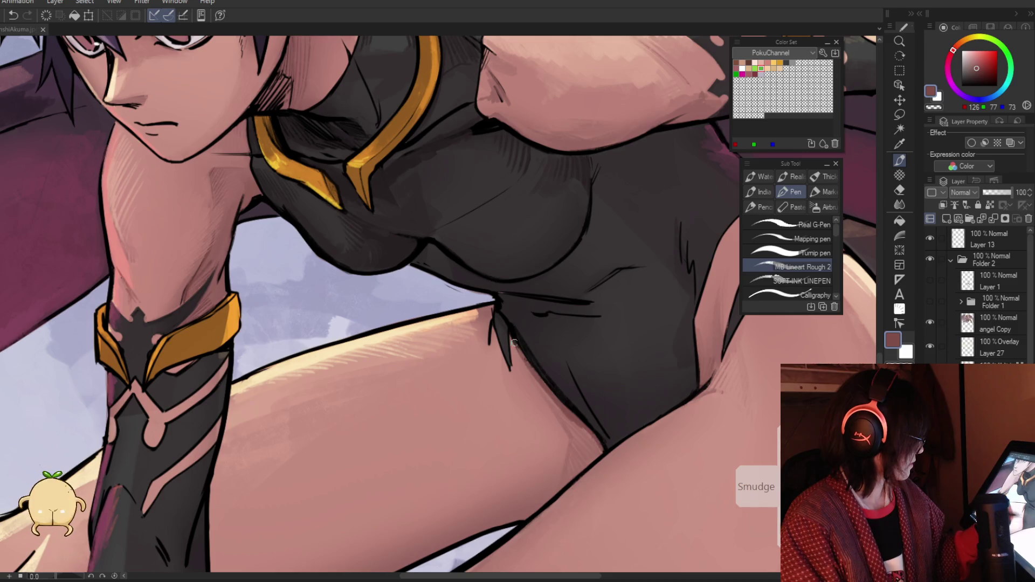
pyautogui.moveTo(535, 381); pyautogui.dragTo(548, 401)
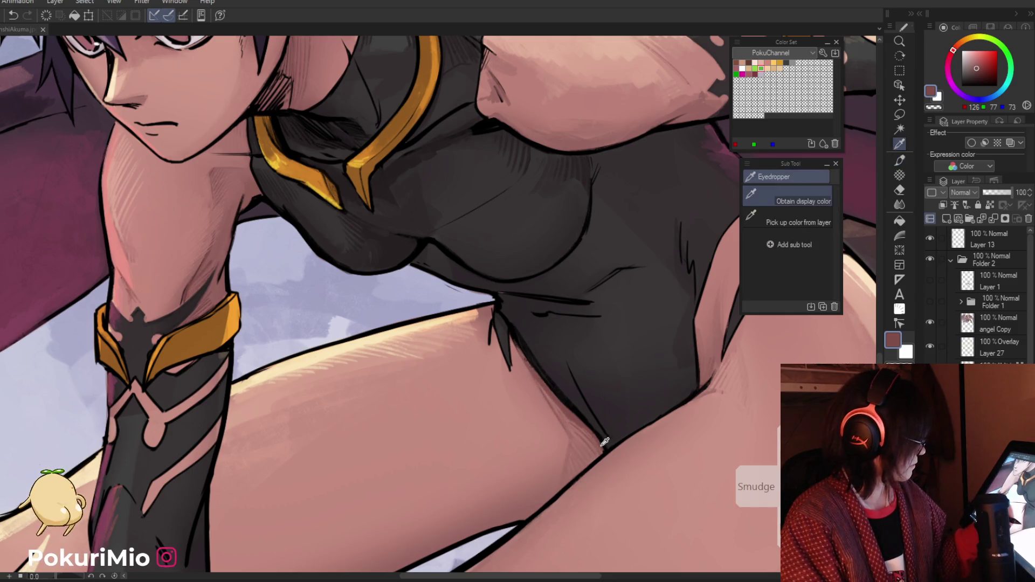
pyautogui.keyDown('alt'); pyautogui.click(603, 439); pyautogui.keyUp('alt')
pyautogui.press('i')
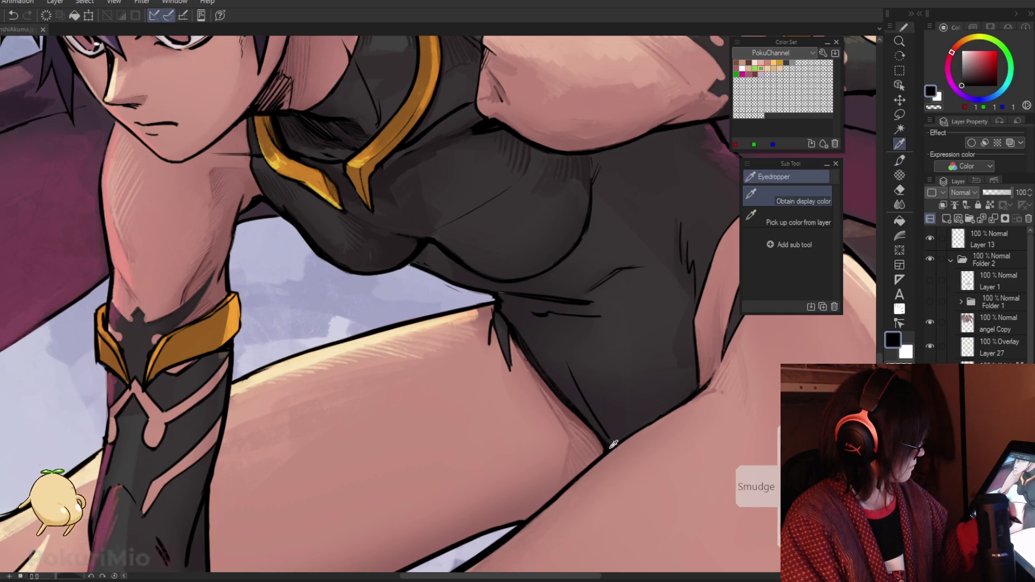
pyautogui.click(603, 447)
pyautogui.press('p')
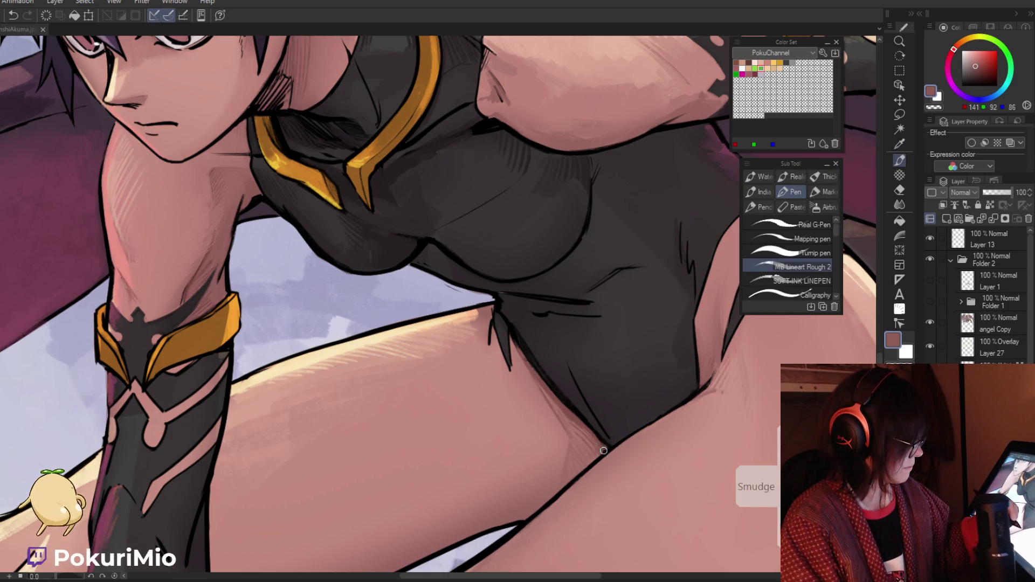
pyautogui.moveTo(588, 431); pyautogui.dragTo(472, 376)
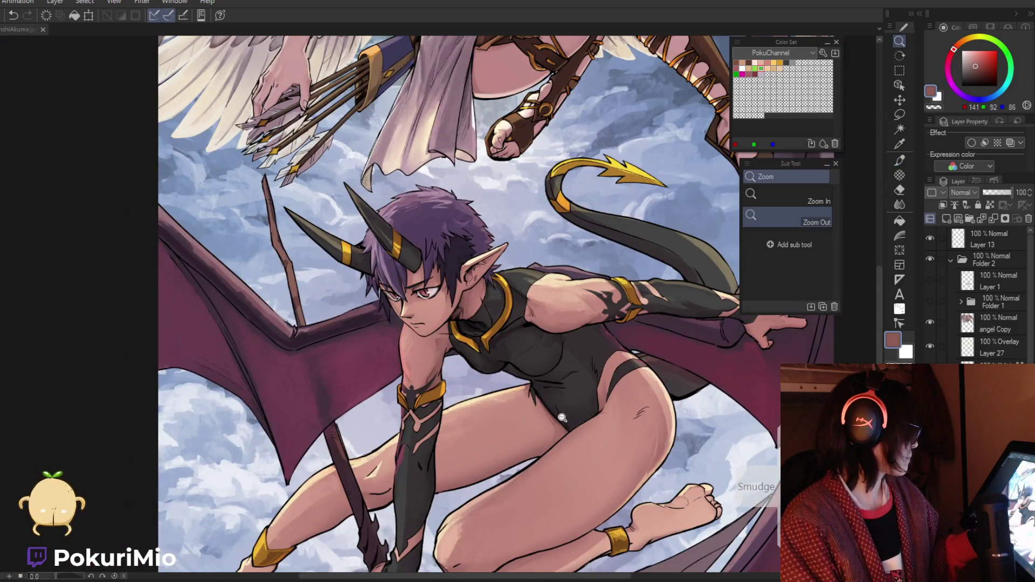
# Step: Zoom onto the arm guard, sample the sleeve and band colours, and ink a dark stroke along the band edge
pyautogui.moveTo(571, 449)
pyautogui.mouseDown()
pyautogui.moveTo(519, 434)
pyautogui.moveTo(505, 281)
pyautogui.mouseUp()
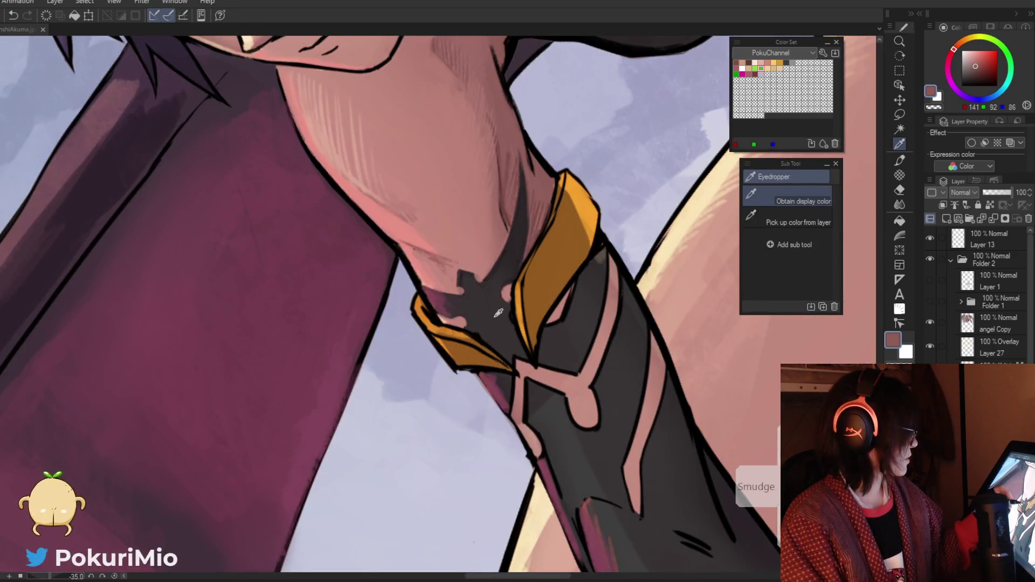
pyautogui.keyDown('alt'); pyautogui.click(504, 281); pyautogui.keyUp('alt')
pyautogui.press('i')
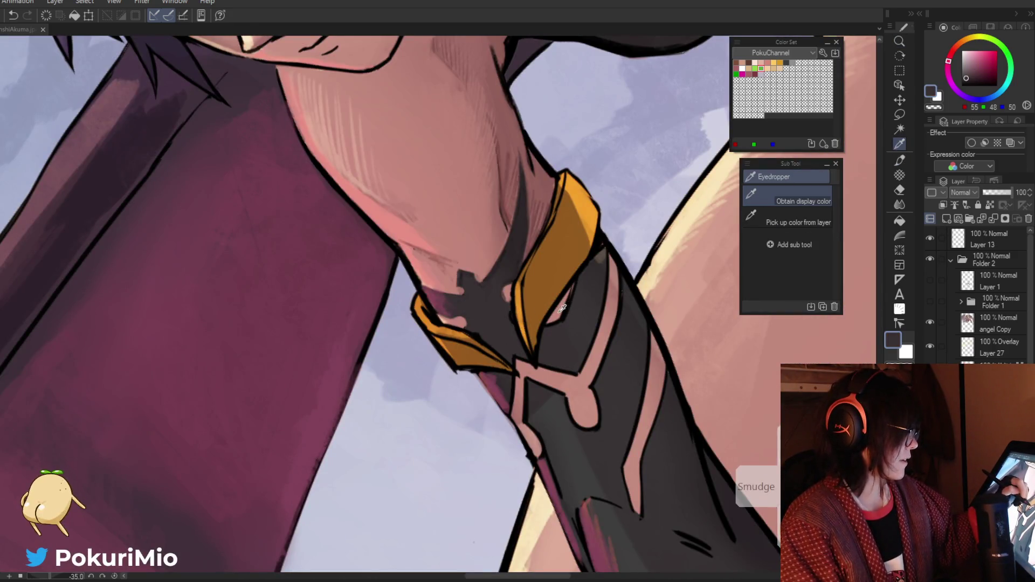
pyautogui.keyDown('alt'); pyautogui.click(561, 310); pyautogui.keyUp('alt')
pyautogui.keyDown('alt'); pyautogui.click(575, 290); pyautogui.keyUp('alt')
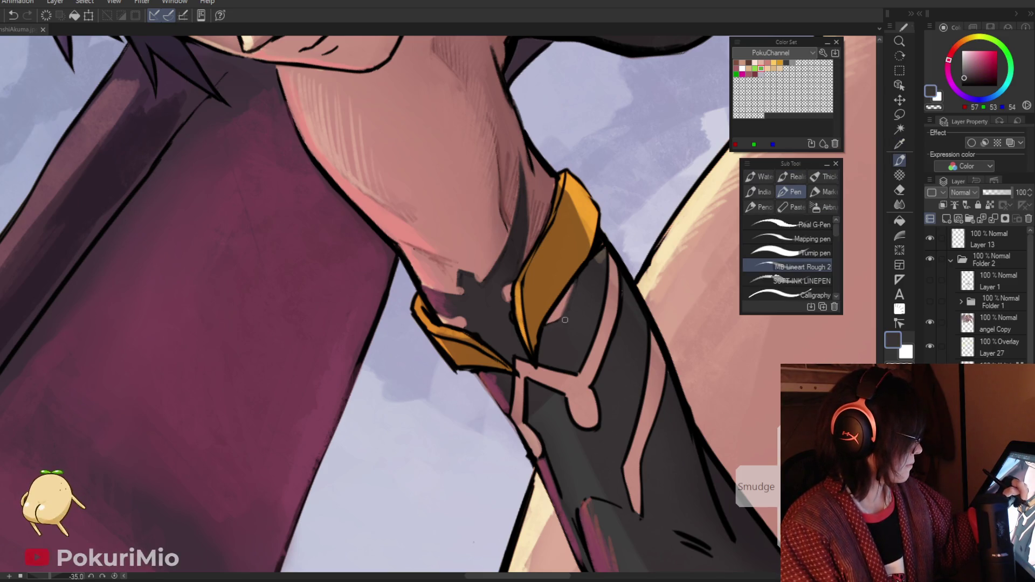
pyautogui.press('alt')
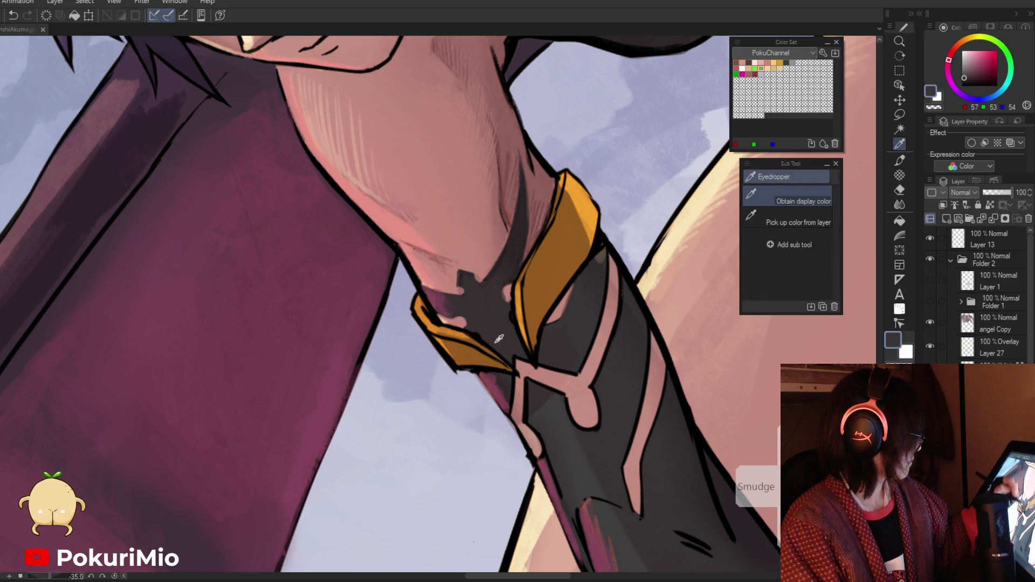
pyautogui.keyDown('alt'); pyautogui.click(499, 334); pyautogui.keyUp('alt')
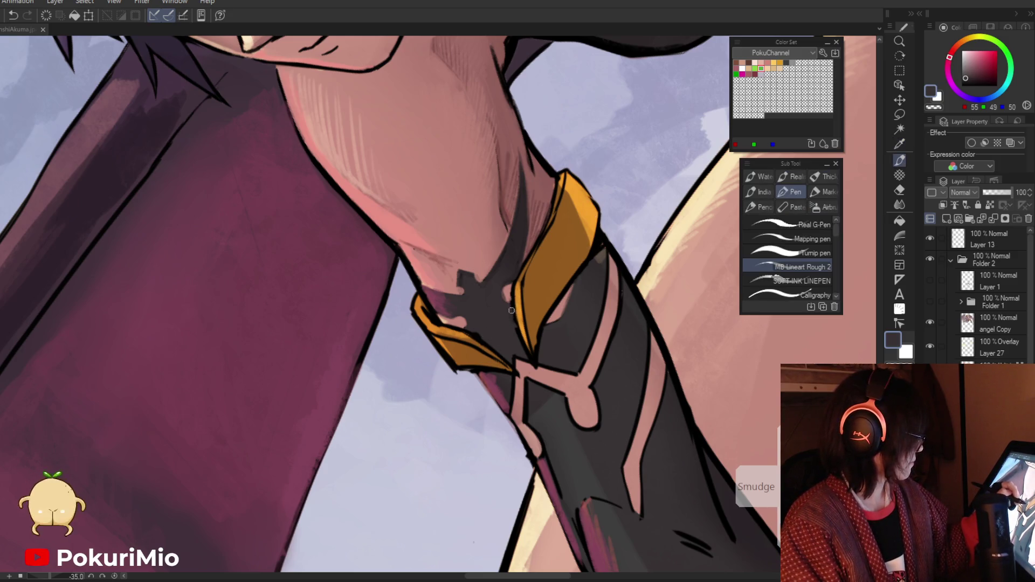
pyautogui.keyDown('alt'); pyautogui.click(517, 291); pyautogui.keyUp('alt')
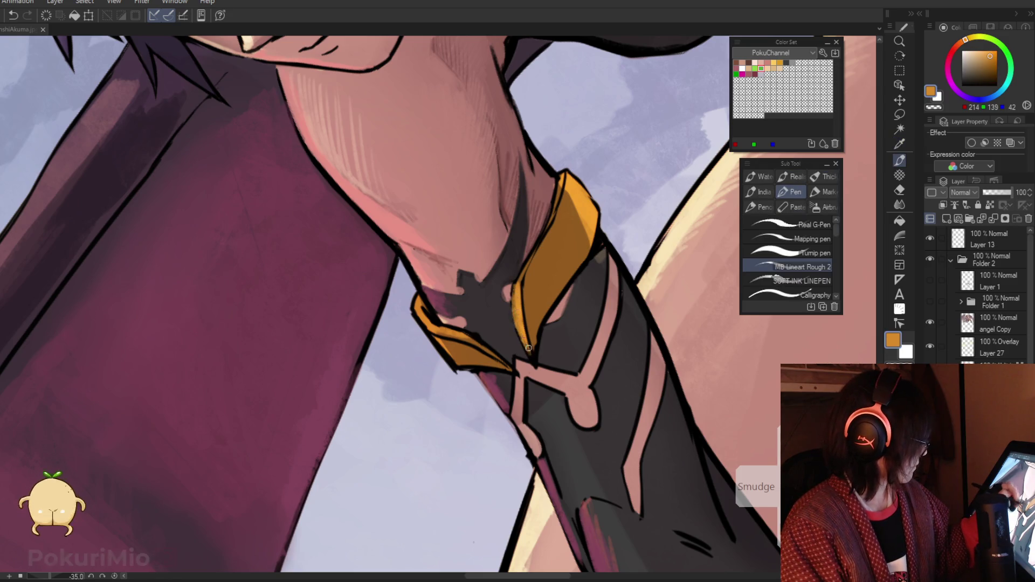
pyautogui.keyDown('alt'); pyautogui.click(522, 283); pyautogui.keyUp('alt')
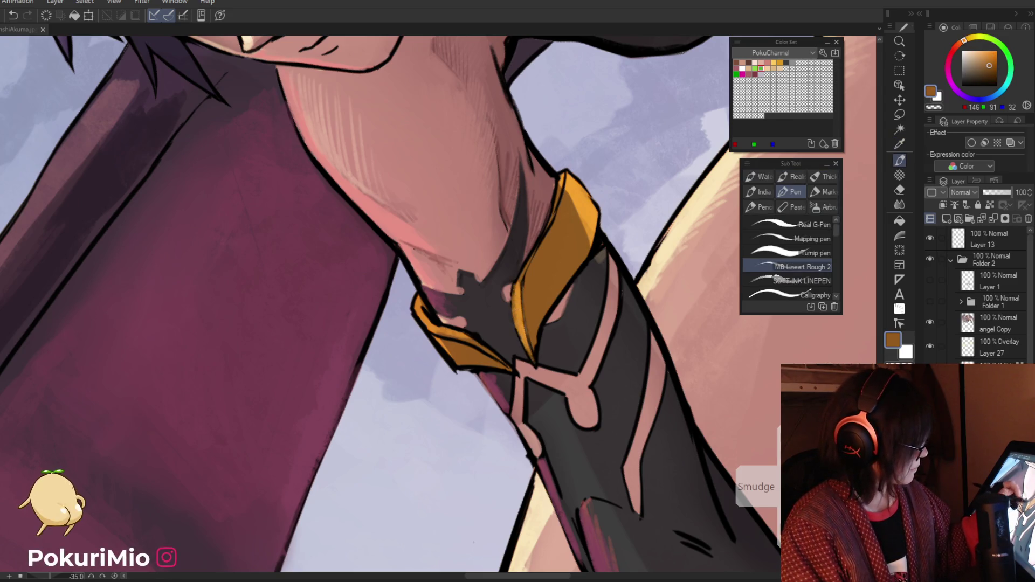
pyautogui.keyDown('alt'); pyautogui.click(528, 330); pyautogui.keyUp('alt')
pyautogui.keyDown('alt'); pyautogui.click(542, 330); pyautogui.keyUp('alt')
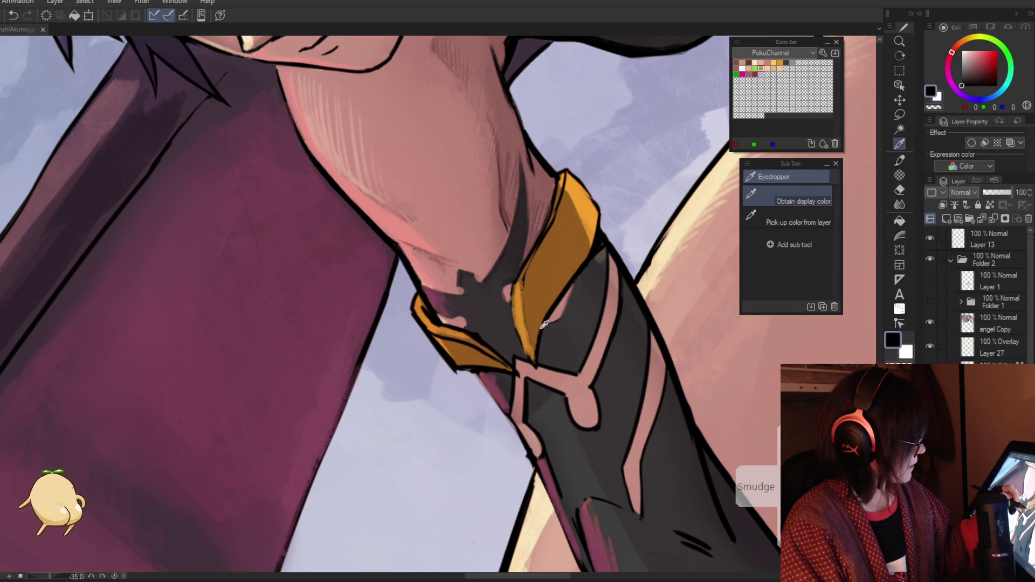
pyautogui.moveTo(513, 318); pyautogui.dragTo(533, 364)
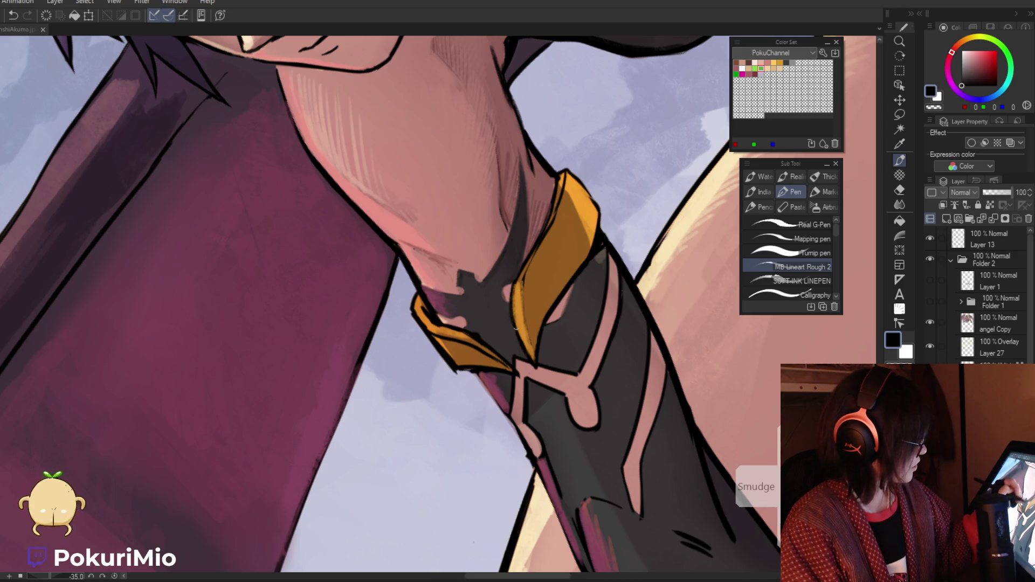
# Step: Darken the gold band's left edge with a near-black stroke, then zoom out to the whole demon
pyautogui.keyDown('alt'); pyautogui.click(523, 270); pyautogui.keyUp('alt')
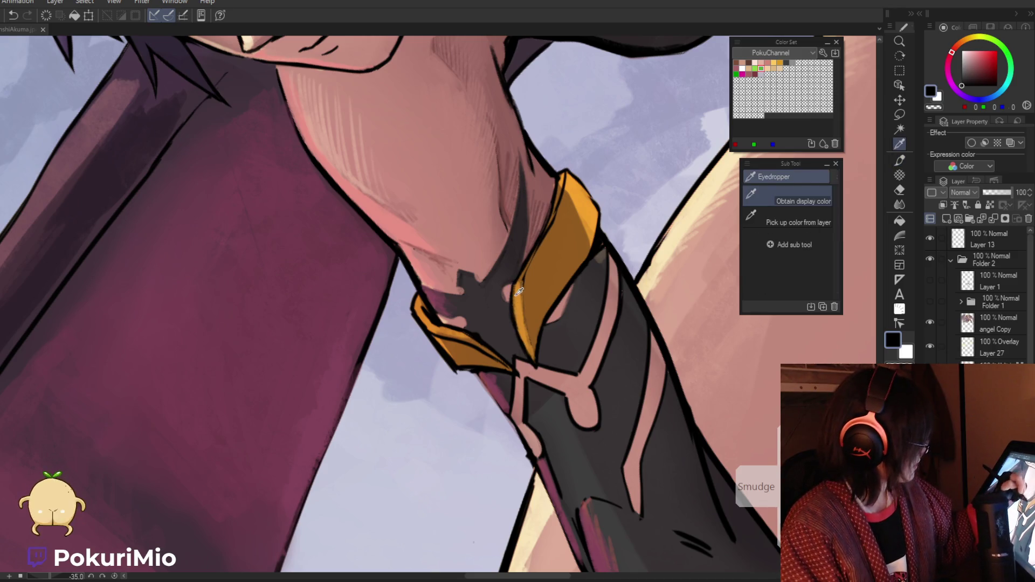
pyautogui.keyDown('alt'); pyautogui.click(542, 234); pyautogui.keyUp('alt')
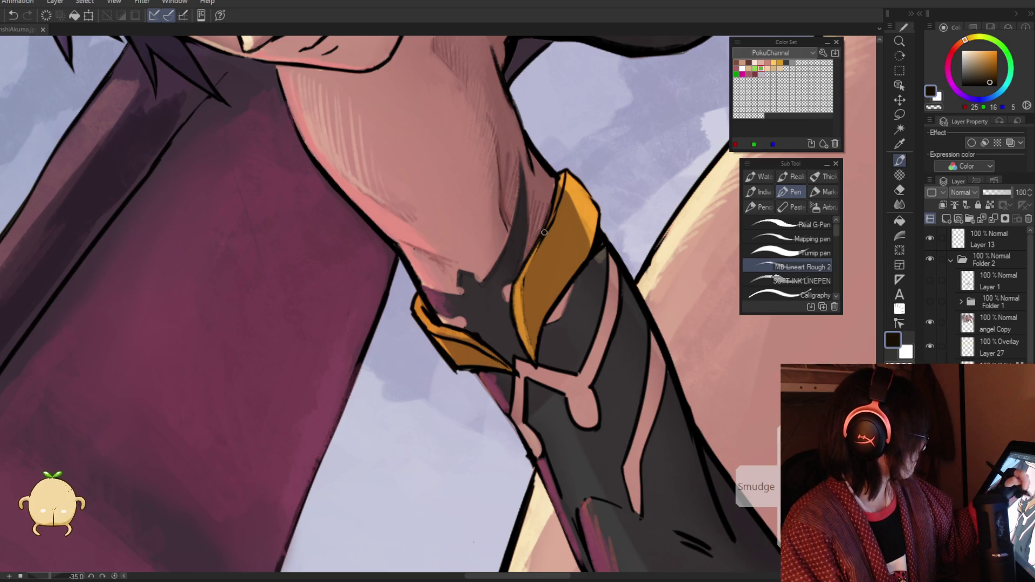
pyautogui.moveTo(542, 237); pyautogui.dragTo(522, 283)
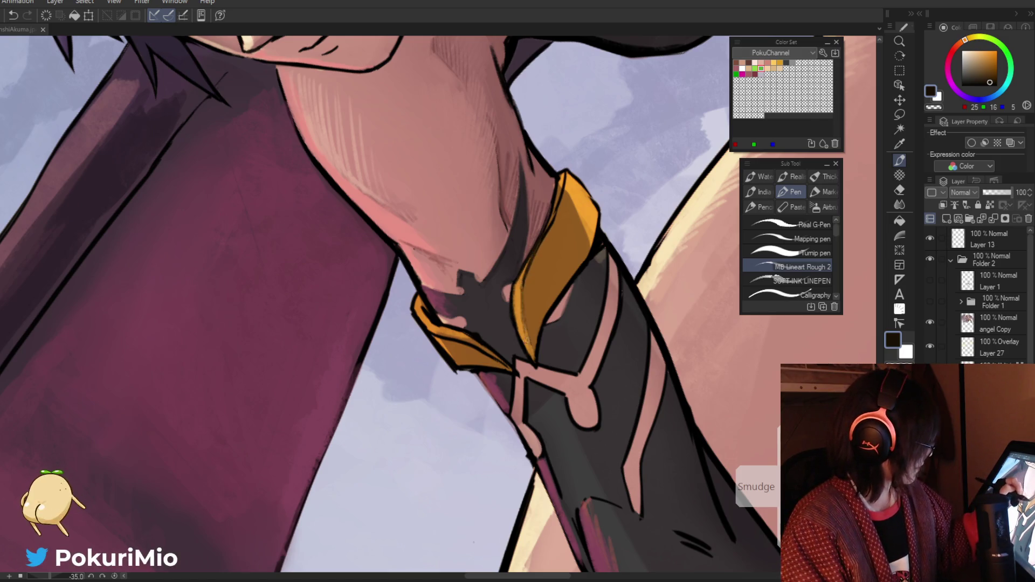
pyautogui.keyDown('alt'); pyautogui.click(532, 349); pyautogui.keyUp('alt')
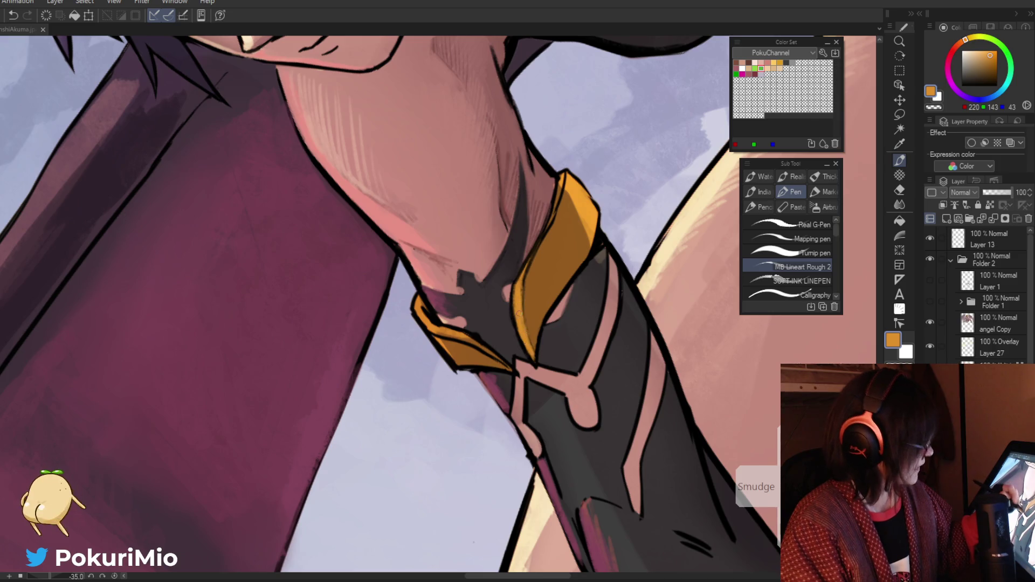
pyautogui.keyDown('alt'); pyautogui.click(617, 535); pyautogui.keyUp('alt')
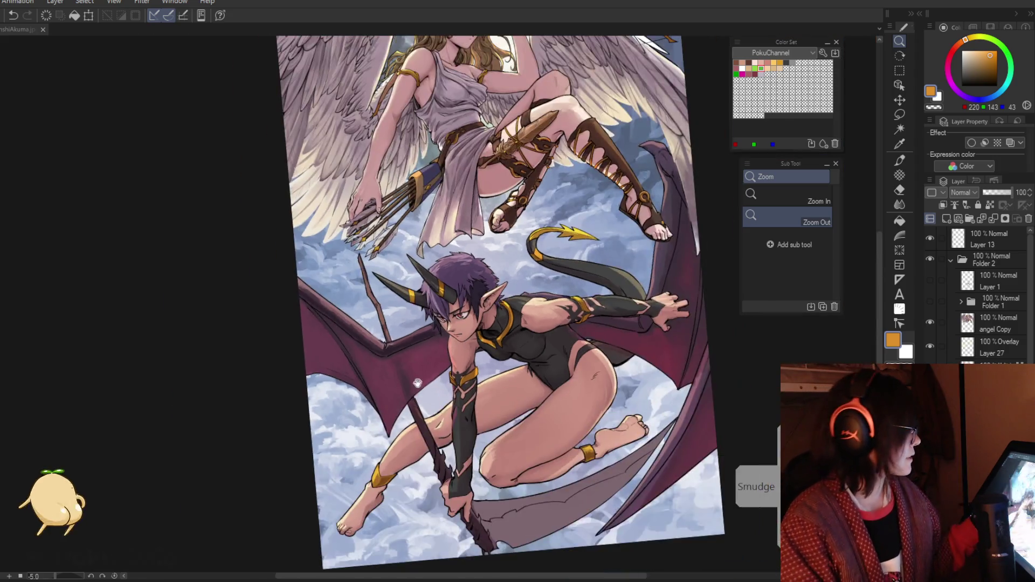
# Step: Zoom in on the demon's face and try a black neck line, then undo it
pyautogui.click(460, 462)
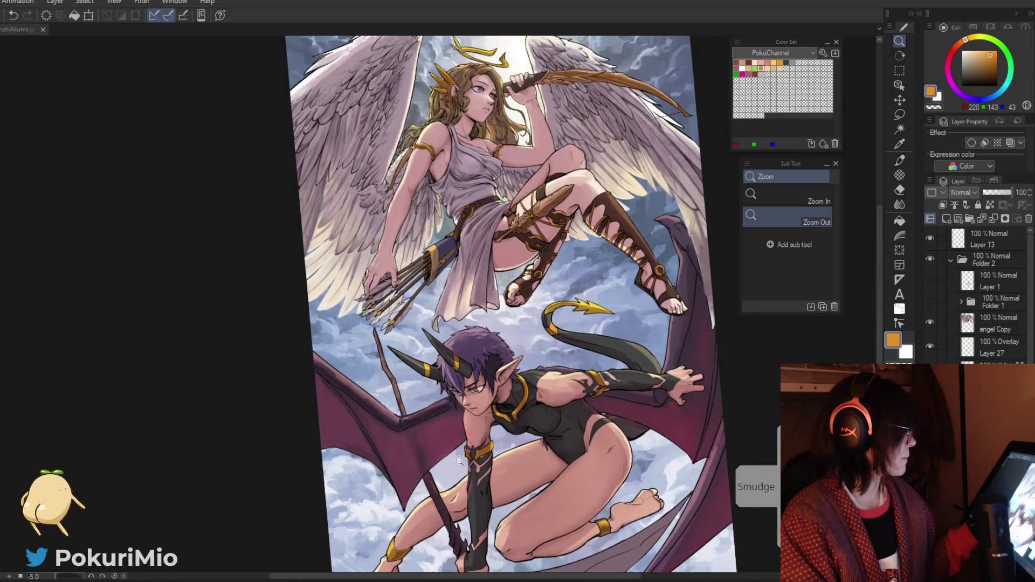
pyautogui.click(464, 468)
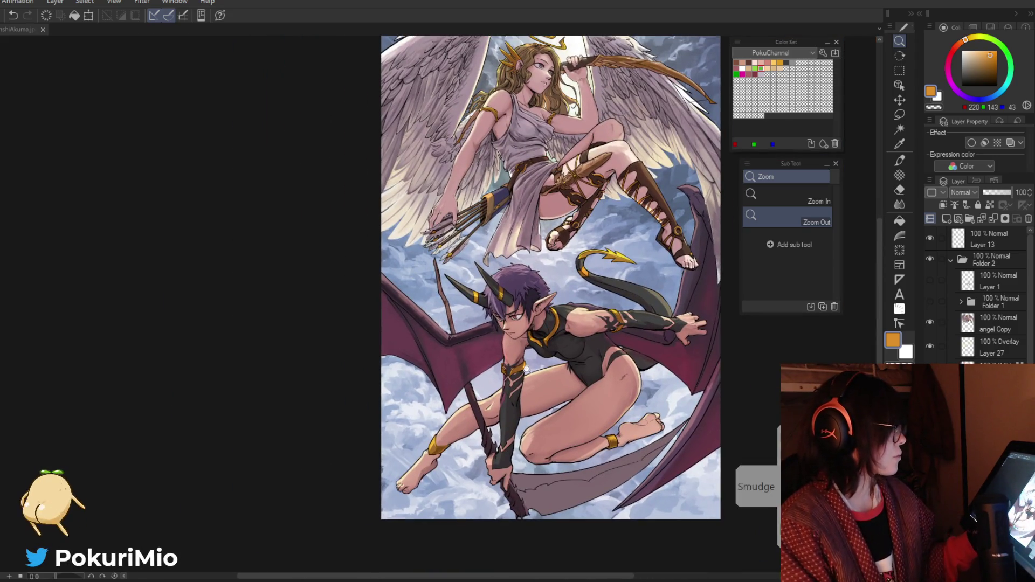
pyautogui.moveTo(526, 370); pyautogui.dragTo(643, 378)
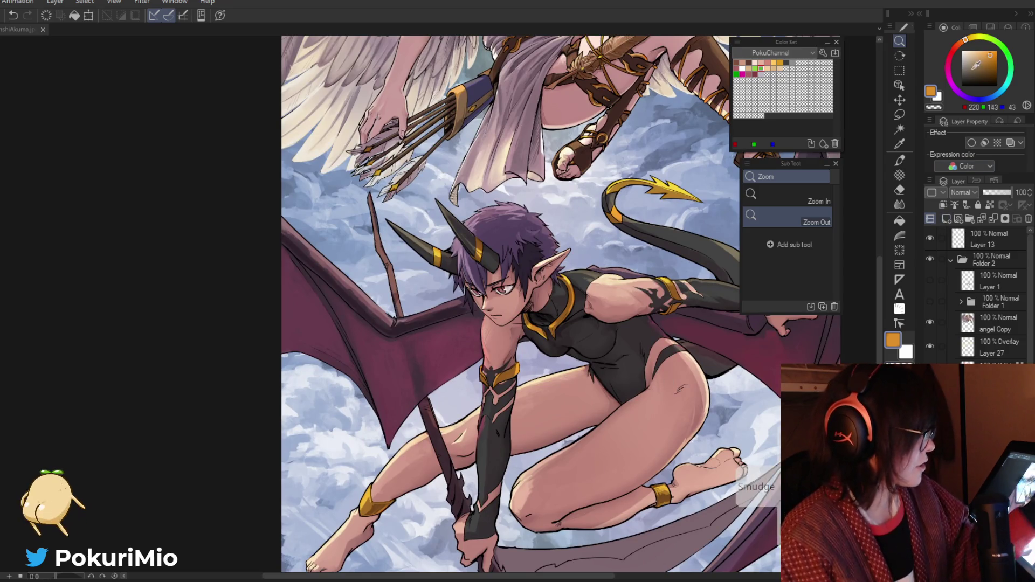
pyautogui.moveTo(502, 323); pyautogui.dragTo(534, 333)
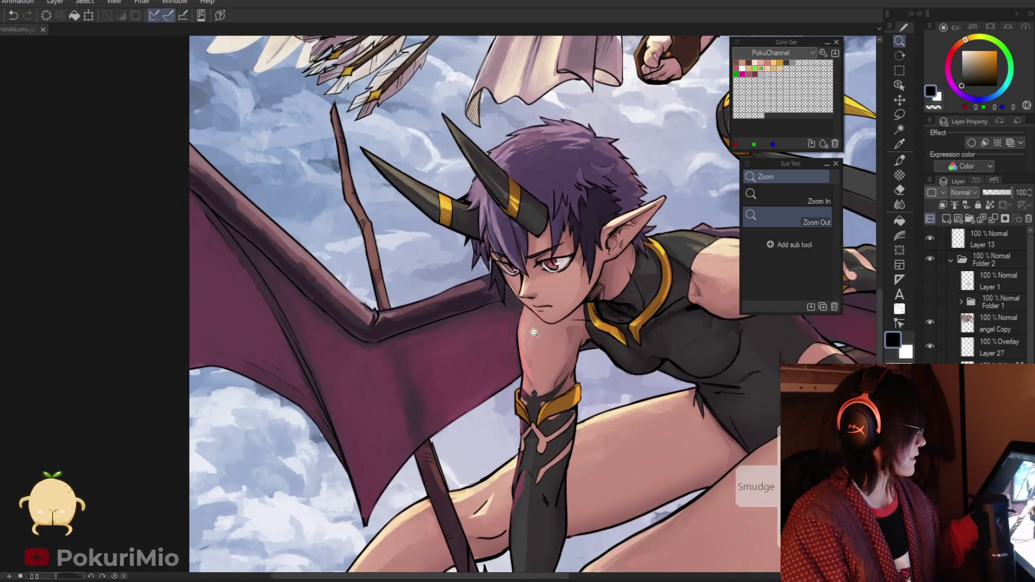
pyautogui.press('p')
pyautogui.scroll(2, 644, 268)
pyautogui.moveTo(652, 253); pyautogui.dragTo(558, 385)
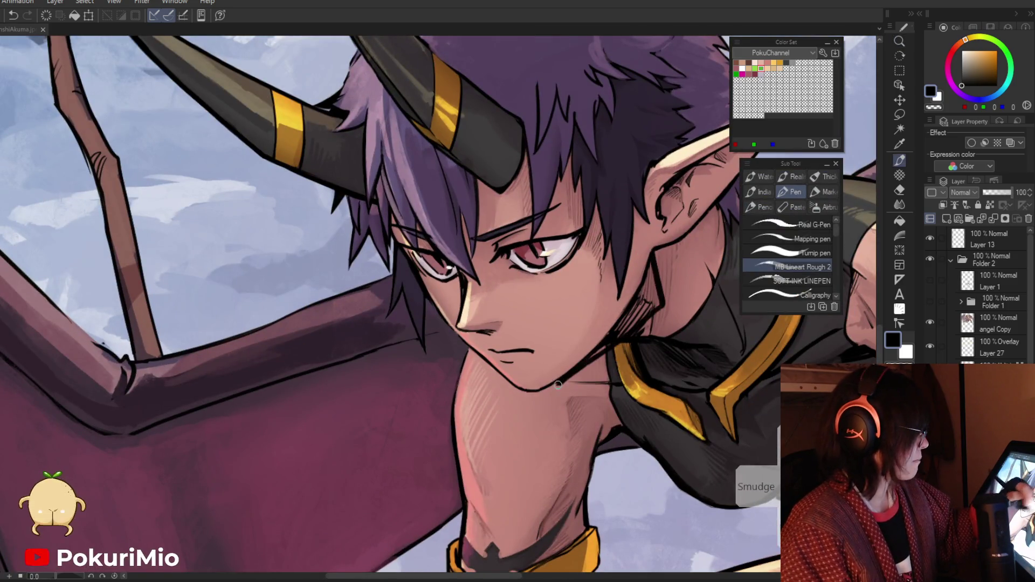
pyautogui.hotkey('ctrl', 'z')
# Step: Paint skin pink over the dark area below the demon's ear, then zoom out to the whole illustration
pyautogui.keyDown('alt'); pyautogui.click(642, 280); pyautogui.keyUp('alt')
pyautogui.moveTo(647, 238)
pyautogui.mouseDown()
pyautogui.moveTo(648, 267)
pyautogui.moveTo(570, 360)
pyautogui.mouseUp()
pyautogui.moveTo(642, 256); pyautogui.dragTo(601, 336)
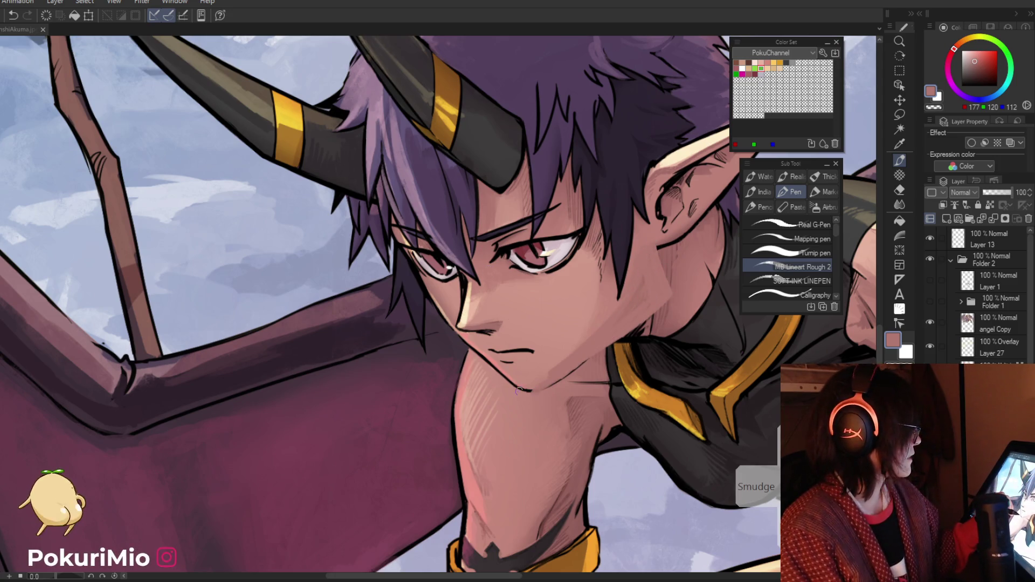
pyautogui.press('e')
pyautogui.scroll(-4, 539, 355)
pyautogui.scroll(3, 575, 345)
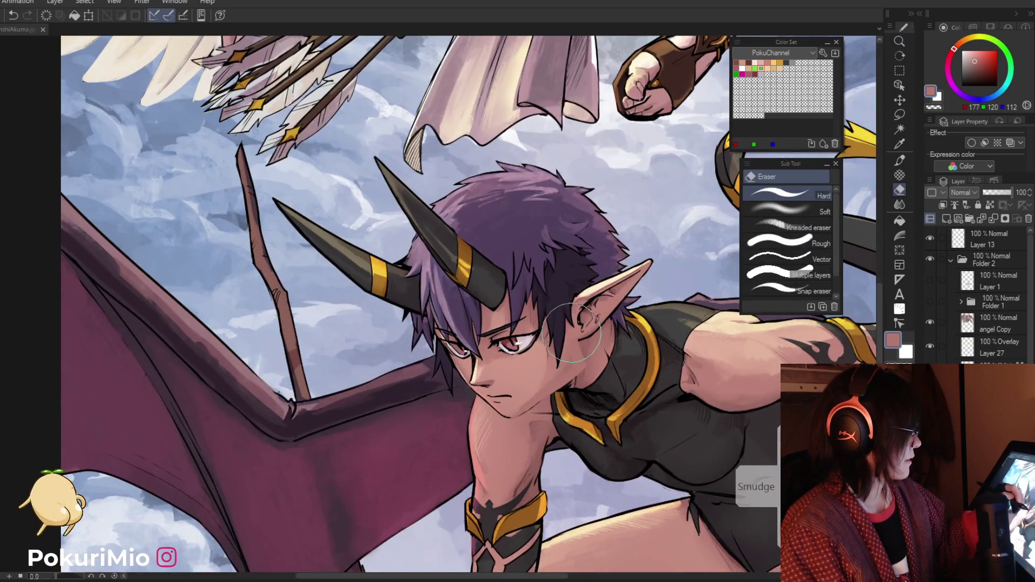
pyautogui.moveTo(485, 432); pyautogui.dragTo(437, 407)
pyautogui.scroll(-2, 438, 407)
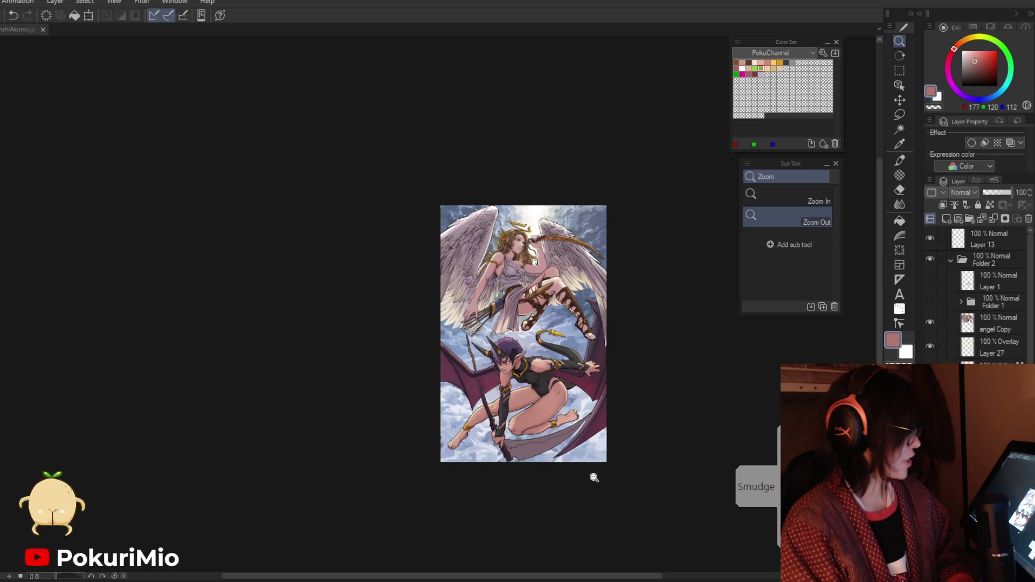
pyautogui.moveTo(525, 411); pyautogui.dragTo(592, 446)
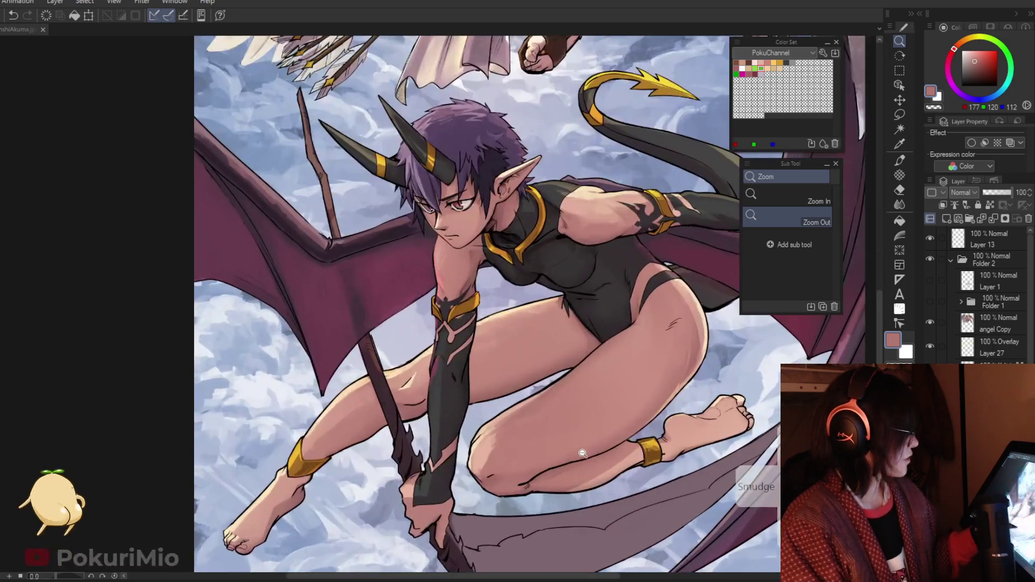
pyautogui.moveTo(556, 511); pyautogui.dragTo(513, 479)
pyautogui.scroll(-4, 512, 479)
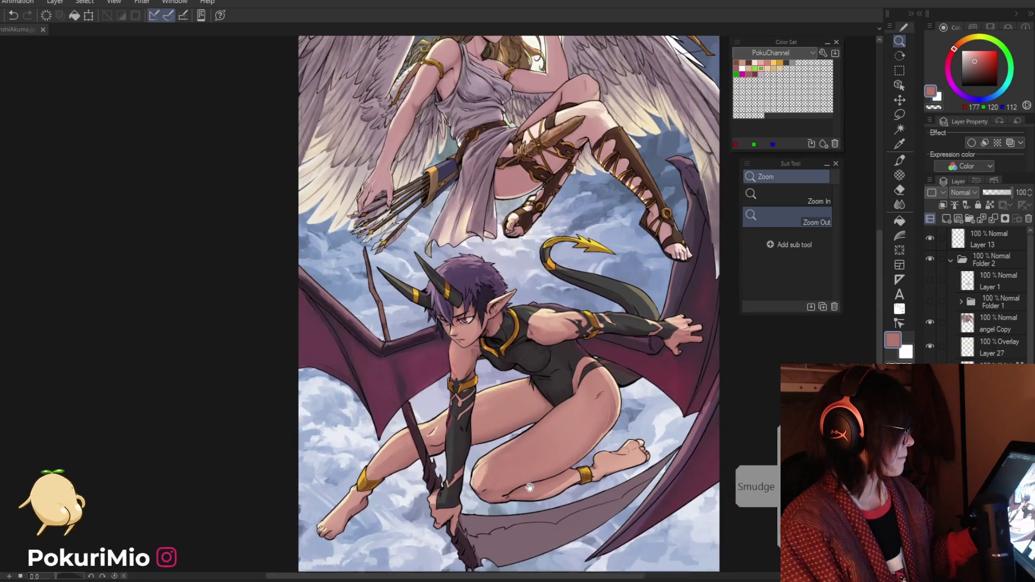
pyautogui.scroll(-1, 538, 476)
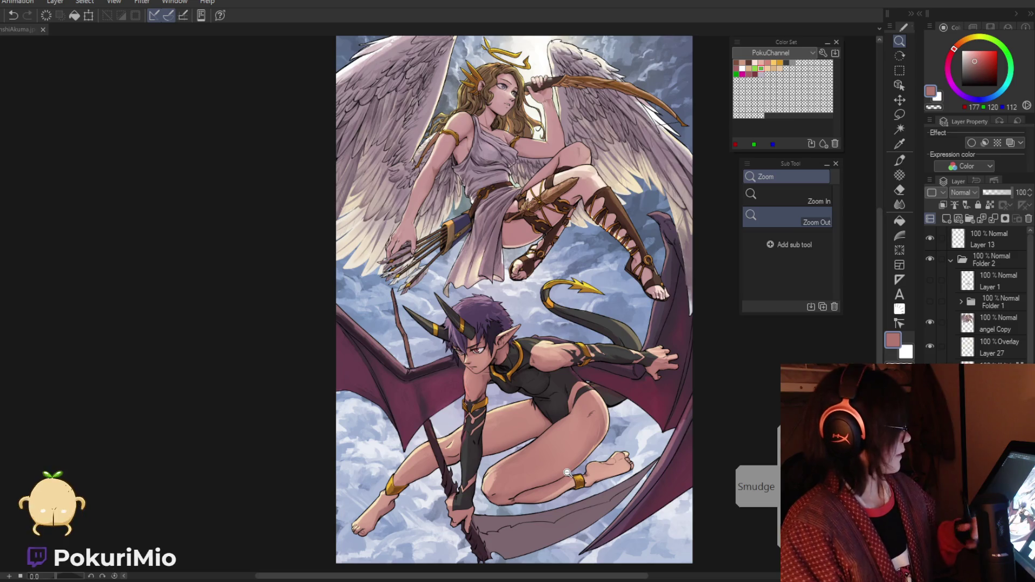
pyautogui.scroll(-2, 378, 417)
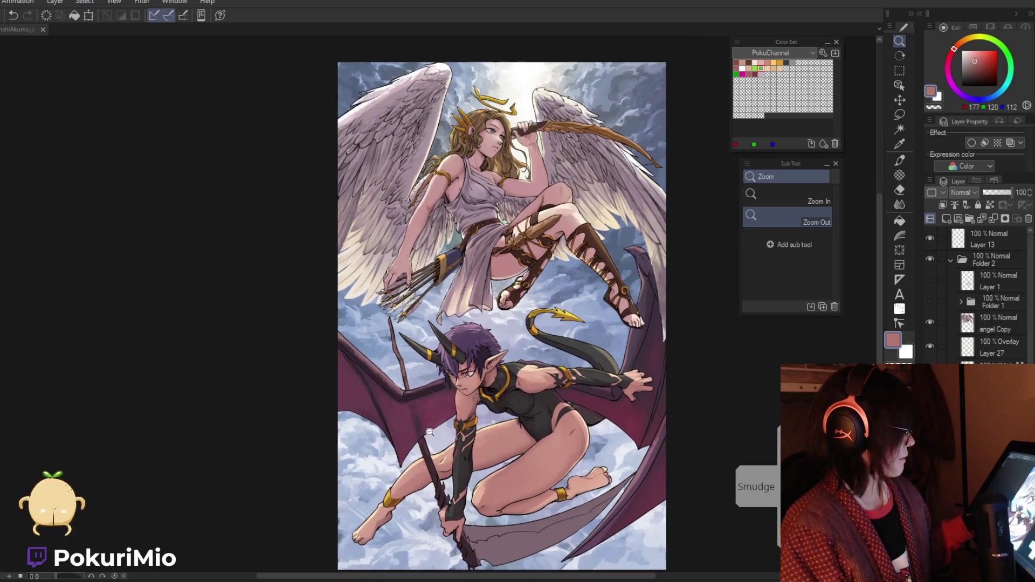
pyautogui.scroll(1, 437, 383)
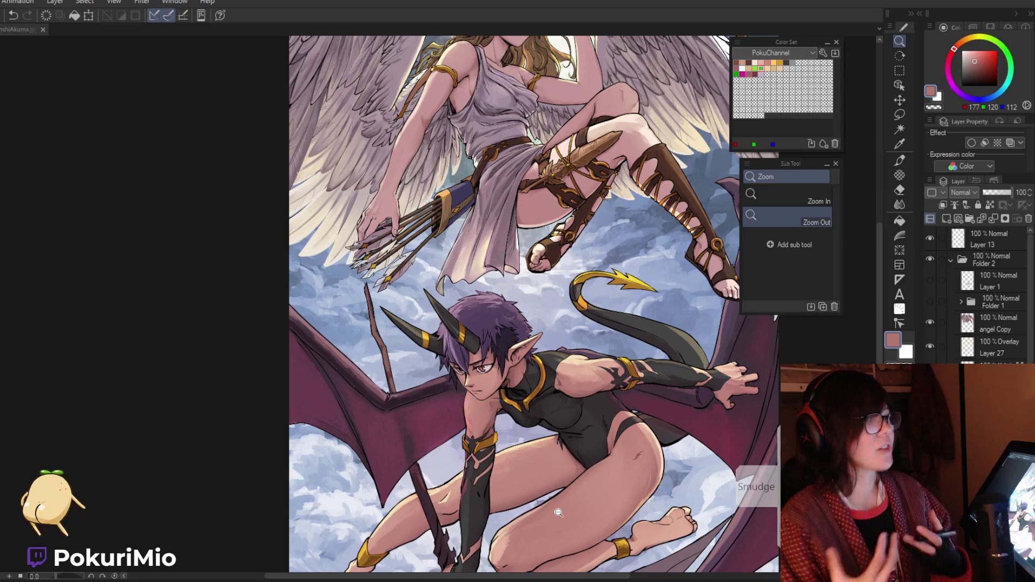
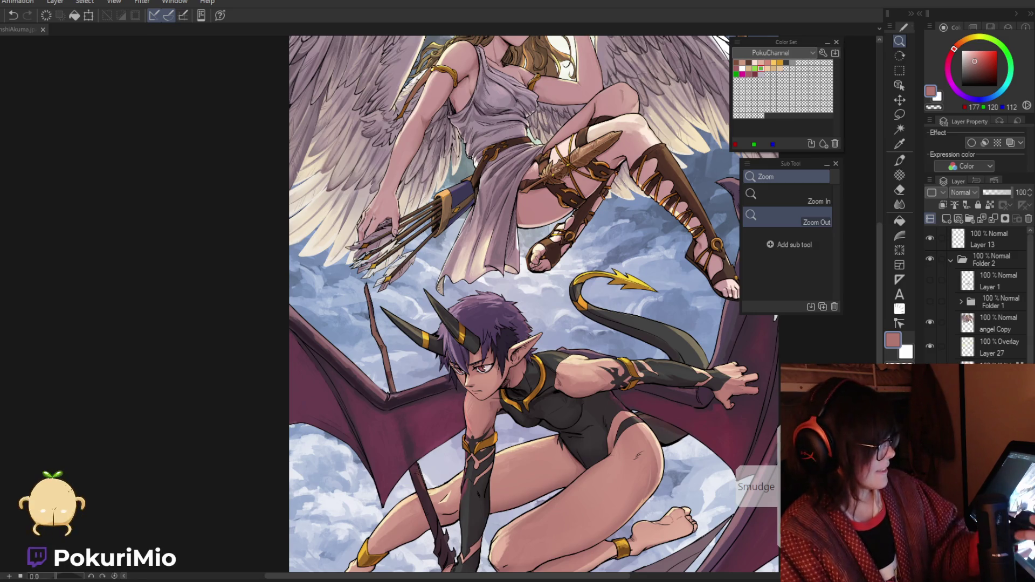
# Step: Zoom onto the demon's face and pick bright red for the pen
pyautogui.click(475, 370)
pyautogui.press('p')
pyautogui.moveTo(963, 76); pyautogui.dragTo(997, 50)
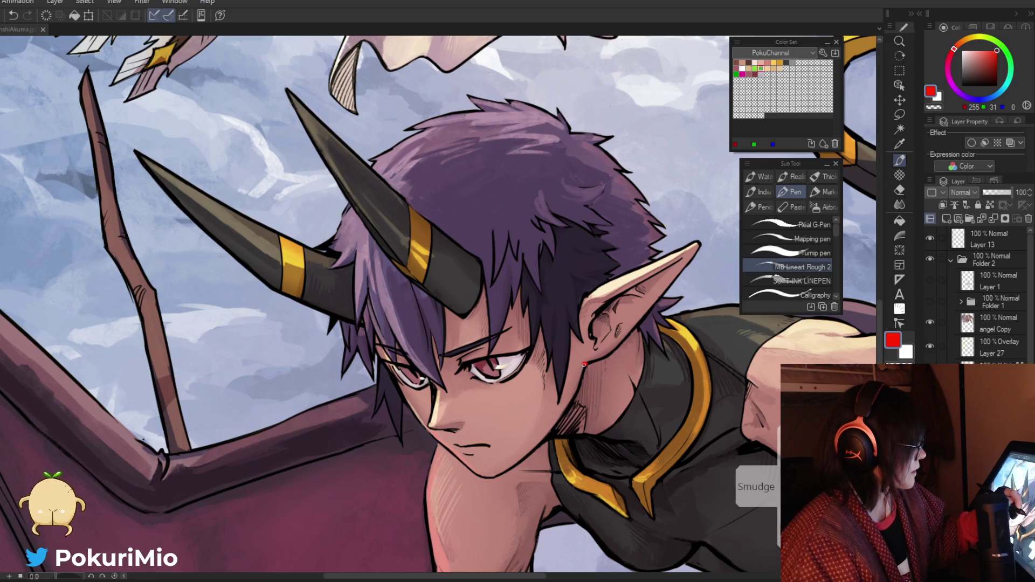
# Step: Draw a red line along the demon's jaw, undoing and erasing stray strokes until it sits right
pyautogui.moveTo(578, 390); pyautogui.dragTo(500, 469)
pyautogui.hotkey('ctrl', 'z')
pyautogui.moveTo(578, 392); pyautogui.dragTo(493, 477)
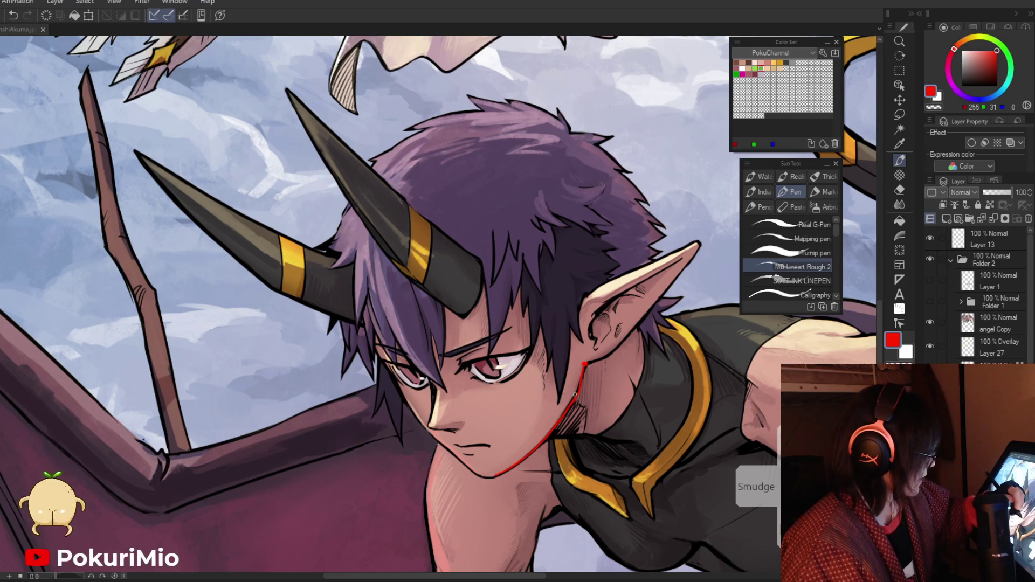
pyautogui.moveTo(576, 394); pyautogui.dragTo(489, 446)
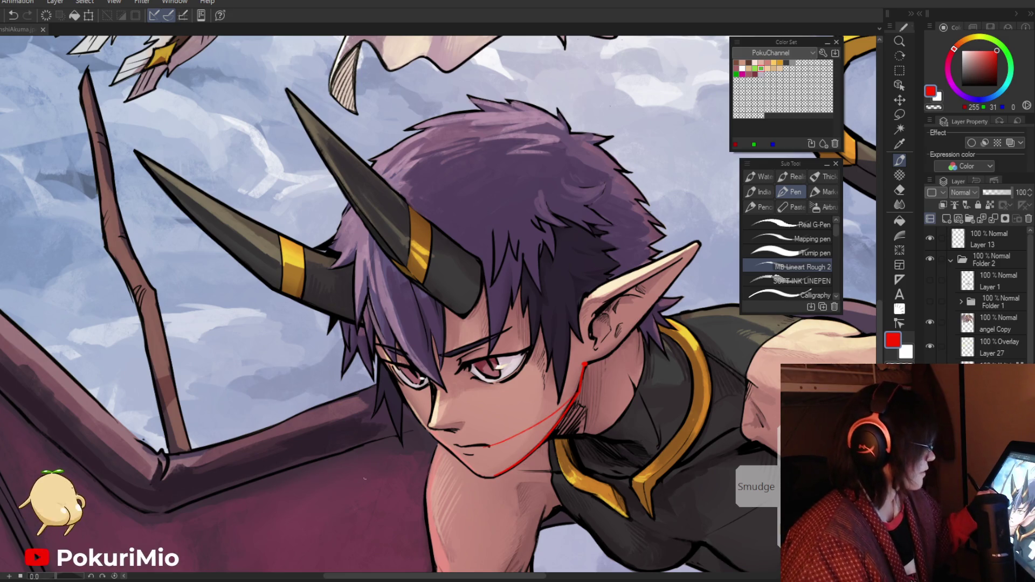
pyautogui.hotkey('ctrl', 'z')
pyautogui.press('e')
pyautogui.moveTo(585, 365)
pyautogui.mouseDown()
pyautogui.moveTo(564, 407)
pyautogui.moveTo(493, 485)
pyautogui.mouseUp()
pyautogui.press('p')
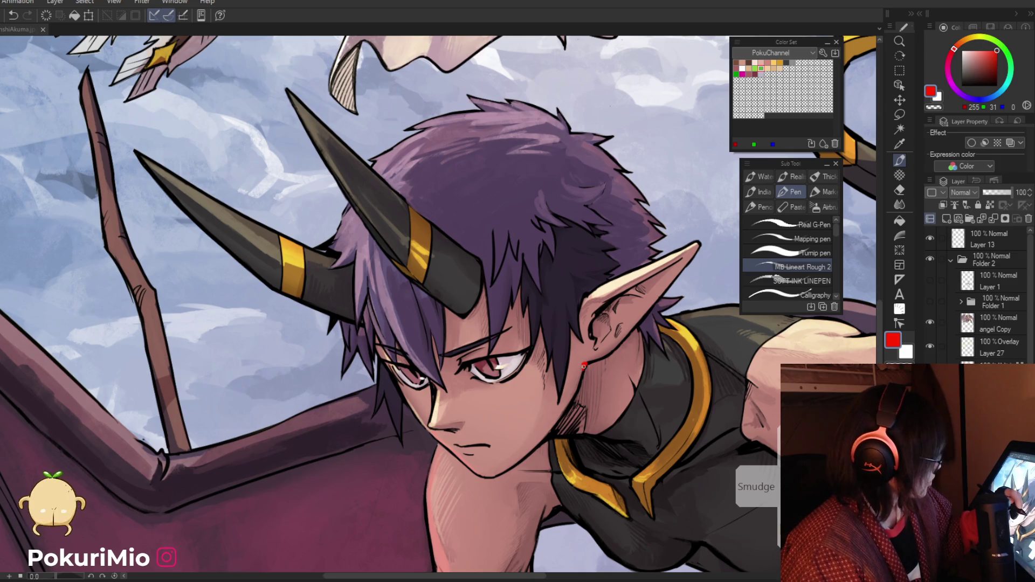
pyautogui.moveTo(574, 395); pyautogui.dragTo(493, 477)
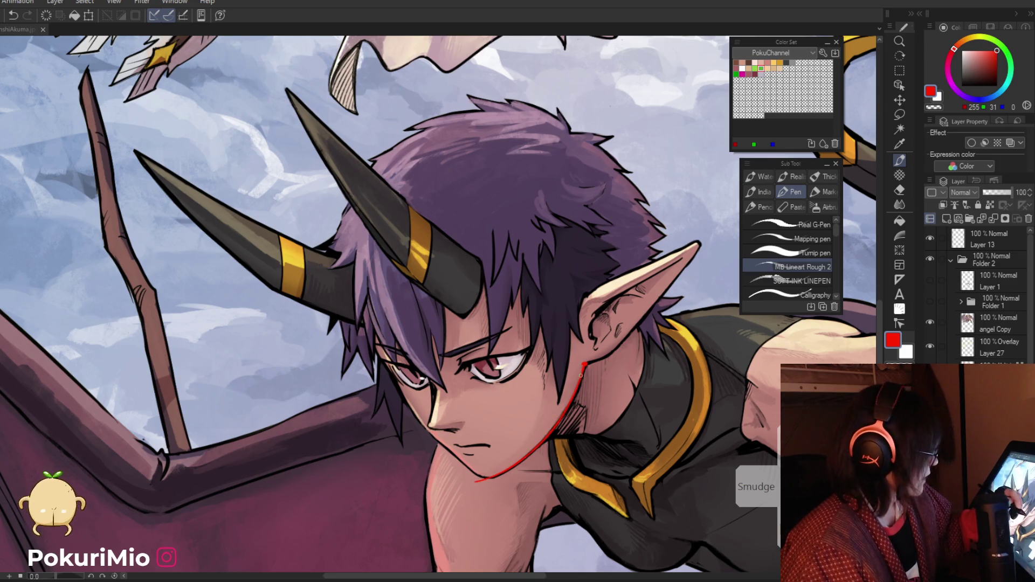
pyautogui.moveTo(482, 484)
pyautogui.mouseDown()
pyautogui.moveTo(471, 266)
pyautogui.moveTo(383, 202)
pyautogui.mouseUp()
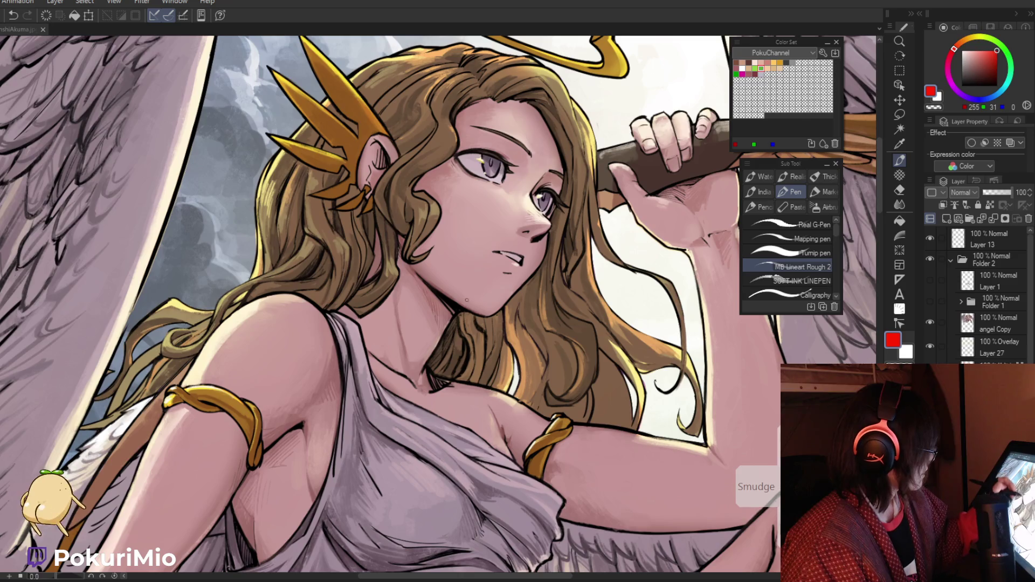
# Step: Draw a red line along the angel's jaw, erase it and redraw it
pyautogui.moveTo(970, 259); pyautogui.dragTo(958, 262)
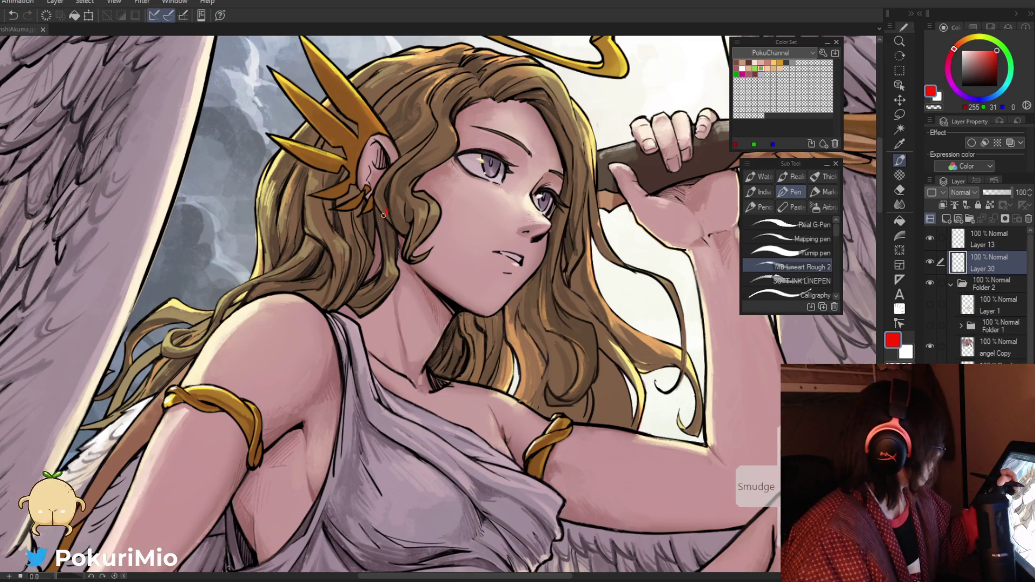
pyautogui.moveTo(408, 258); pyautogui.dragTo(484, 313)
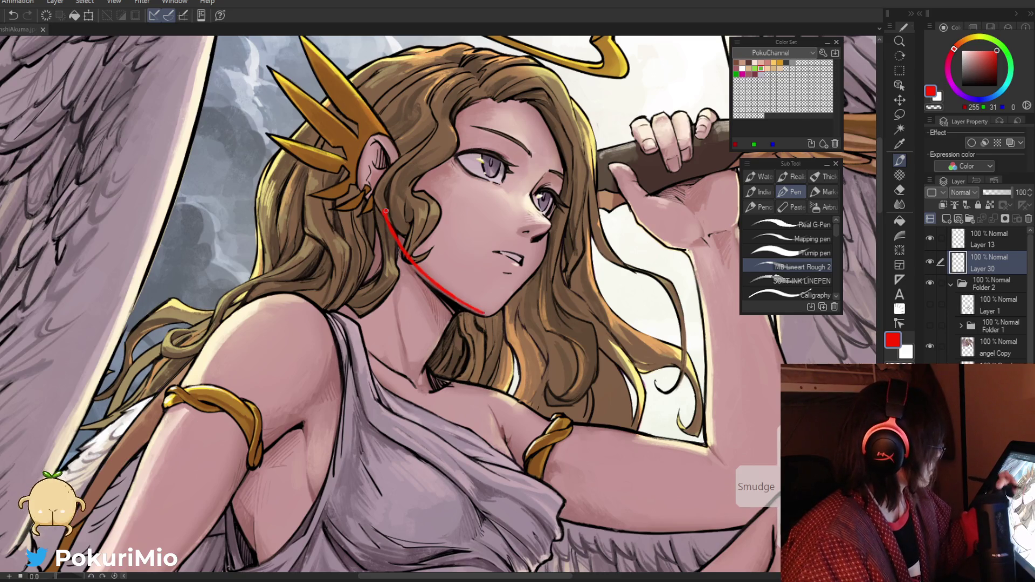
pyautogui.press('e')
pyautogui.moveTo(393, 226); pyautogui.dragTo(388, 219)
pyautogui.press('p')
pyautogui.moveTo(396, 258); pyautogui.dragTo(501, 322)
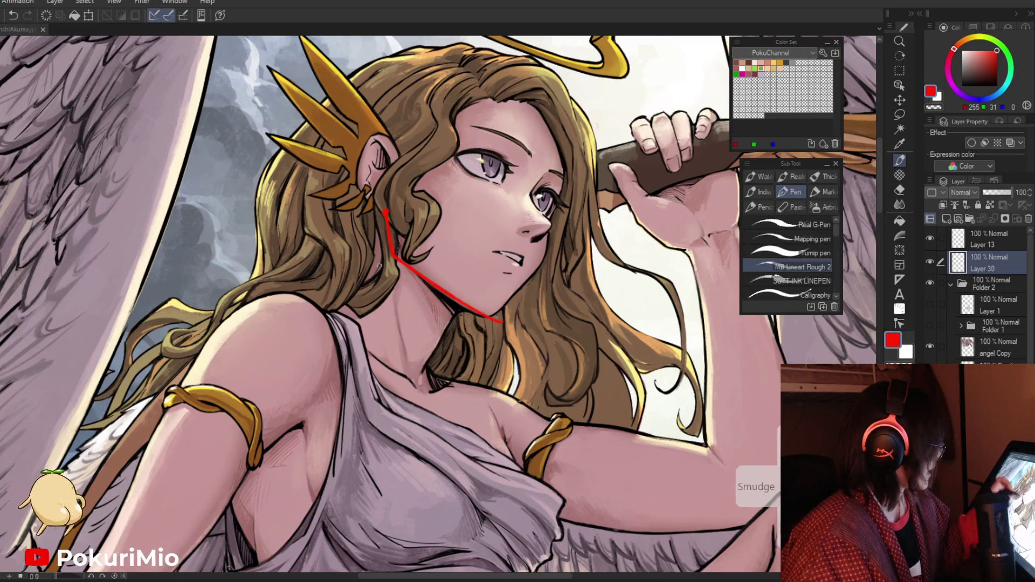
# Step: Erase the redrawn jaw stroke back to the ear and draw a fresh red jawline
pyautogui.press('e')
pyautogui.press('p')
pyautogui.moveTo(389, 232)
pyautogui.mouseDown()
pyautogui.moveTo(381, 222)
pyautogui.moveTo(453, 294)
pyautogui.moveTo(488, 312)
pyautogui.mouseUp()
pyautogui.press('e')
pyautogui.moveTo(396, 254)
pyautogui.mouseDown()
pyautogui.moveTo(386, 219)
pyautogui.moveTo(494, 321)
pyautogui.moveTo(389, 240)
pyautogui.moveTo(497, 331)
pyautogui.mouseUp()
pyautogui.press('p')
pyautogui.press('e')
pyautogui.press('p')
pyautogui.moveTo(393, 247)
pyautogui.mouseDown()
pyautogui.moveTo(488, 333)
pyautogui.moveTo(389, 242)
pyautogui.moveTo(496, 322)
pyautogui.moveTo(386, 216)
pyautogui.moveTo(453, 297)
pyautogui.moveTo(501, 322)
pyautogui.moveTo(477, 312)
pyautogui.mouseUp()
# Step: Extend the red line from the angel's chin up along the cheek
pyautogui.press('e')
pyautogui.press('p')
pyautogui.press('e')
pyautogui.press('p')
pyautogui.press('e')
pyautogui.press('p')
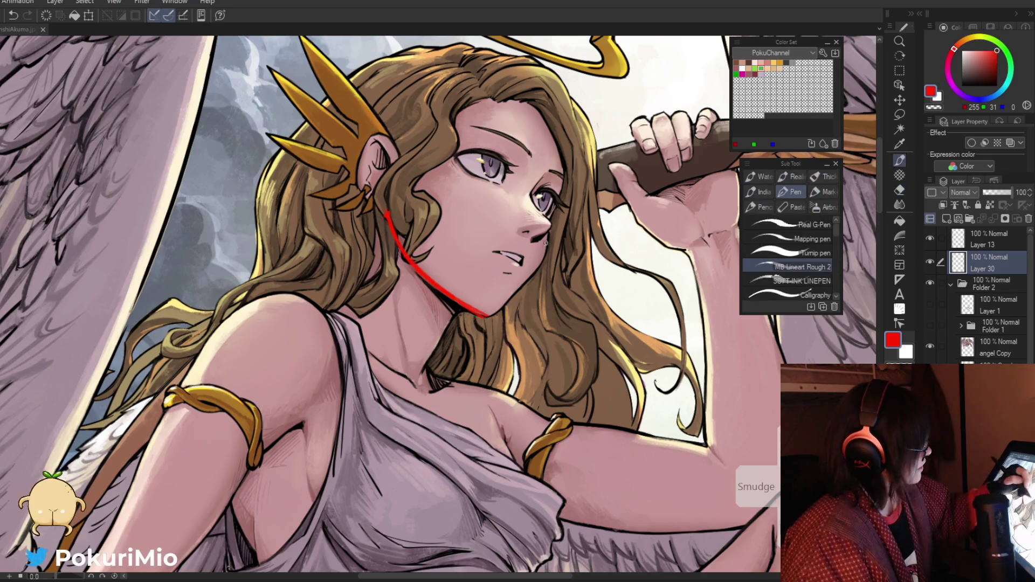
pyautogui.moveTo(542, 260); pyautogui.dragTo(488, 317)
pyautogui.press('/')
pyautogui.scroll(-3, 449, 294)
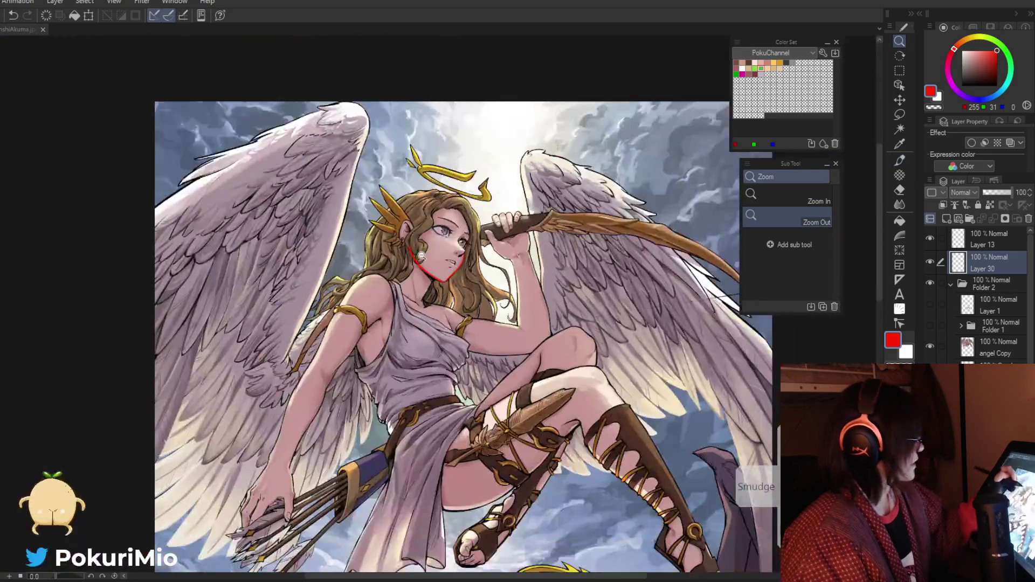
# Step: Erase the red chin and cheek stroke from the angel's face
pyautogui.scroll(3, 448, 294)
pyautogui.press('p')
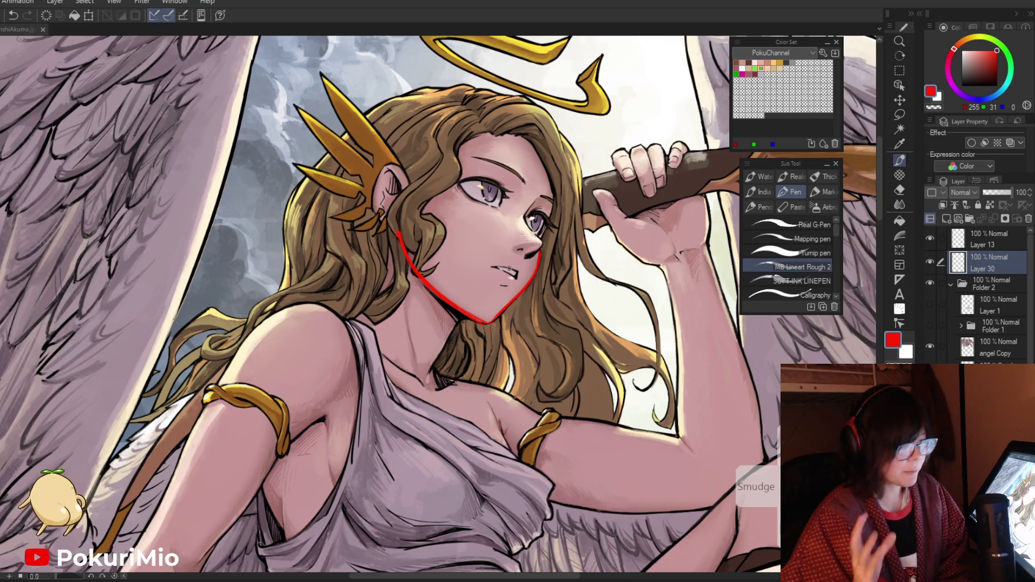
pyautogui.press('e')
pyautogui.moveTo(399, 237)
pyautogui.mouseDown()
pyautogui.moveTo(469, 324)
pyautogui.moveTo(540, 254)
pyautogui.mouseUp()
# Step: Sketch red guide lines along the demon's leotard hip edge, left leg, thighs and lower leg
pyautogui.moveTo(483, 322); pyautogui.dragTo(388, 323)
pyautogui.moveTo(377, 486)
pyautogui.mouseDown()
pyautogui.moveTo(366, 410)
pyautogui.moveTo(340, 417)
pyautogui.moveTo(571, 367)
pyautogui.mouseUp()
pyautogui.press('p')
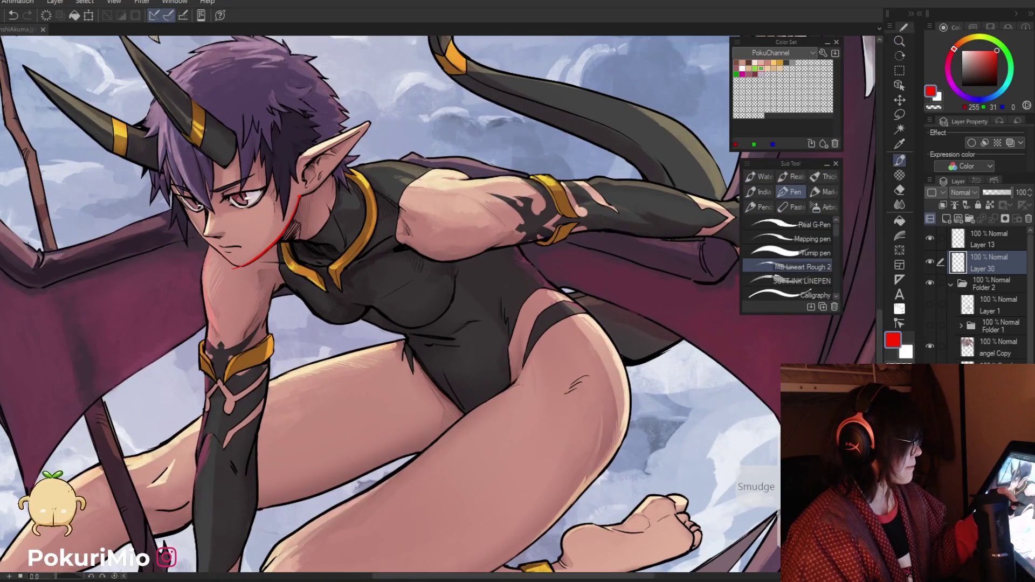
pyautogui.moveTo(561, 292); pyautogui.dragTo(516, 380)
pyautogui.moveTo(405, 339); pyautogui.dragTo(453, 402)
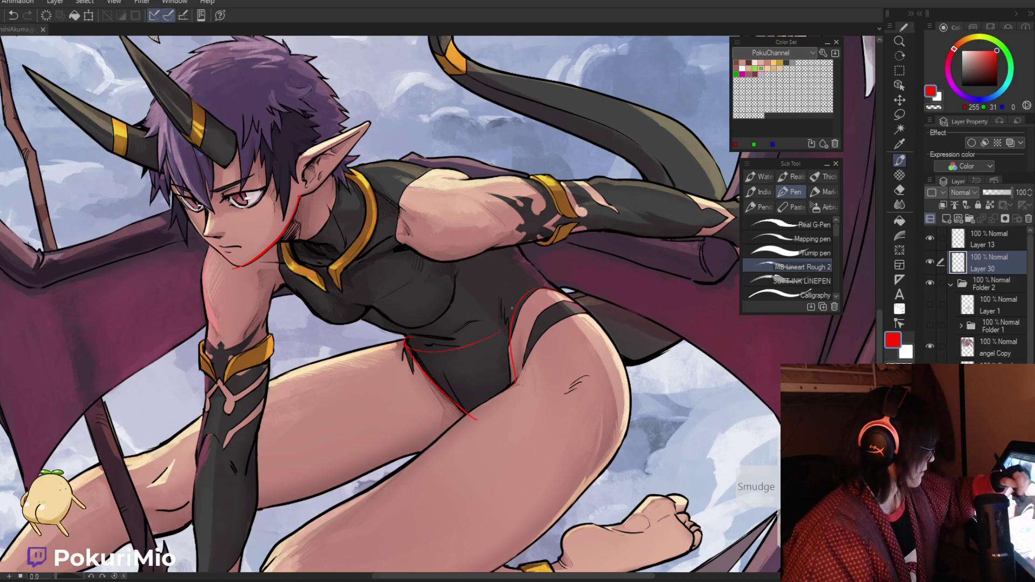
pyautogui.moveTo(540, 286); pyautogui.dragTo(555, 469)
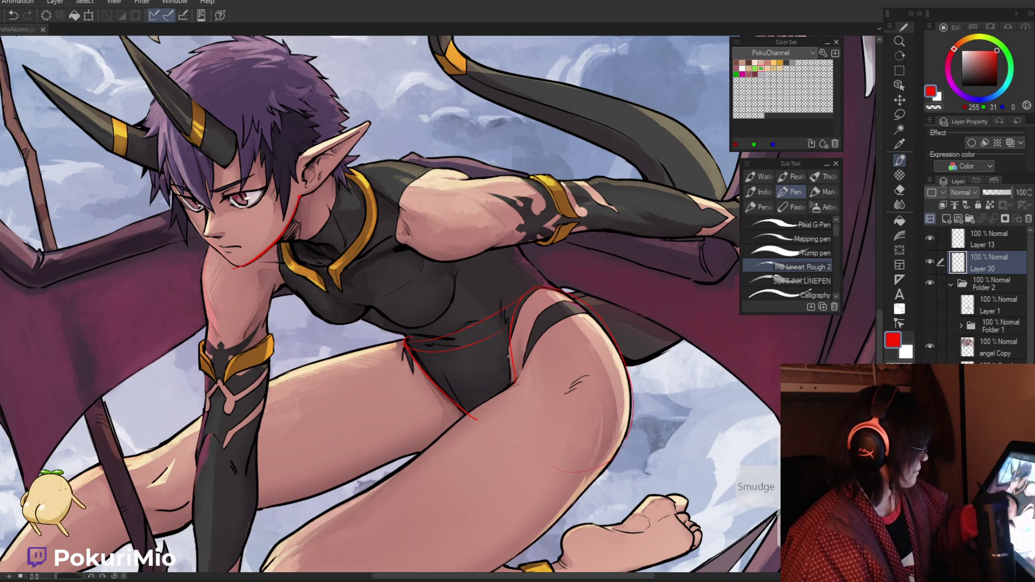
pyautogui.moveTo(493, 402)
pyautogui.mouseDown()
pyautogui.moveTo(620, 475)
pyautogui.moveTo(576, 503)
pyautogui.mouseUp()
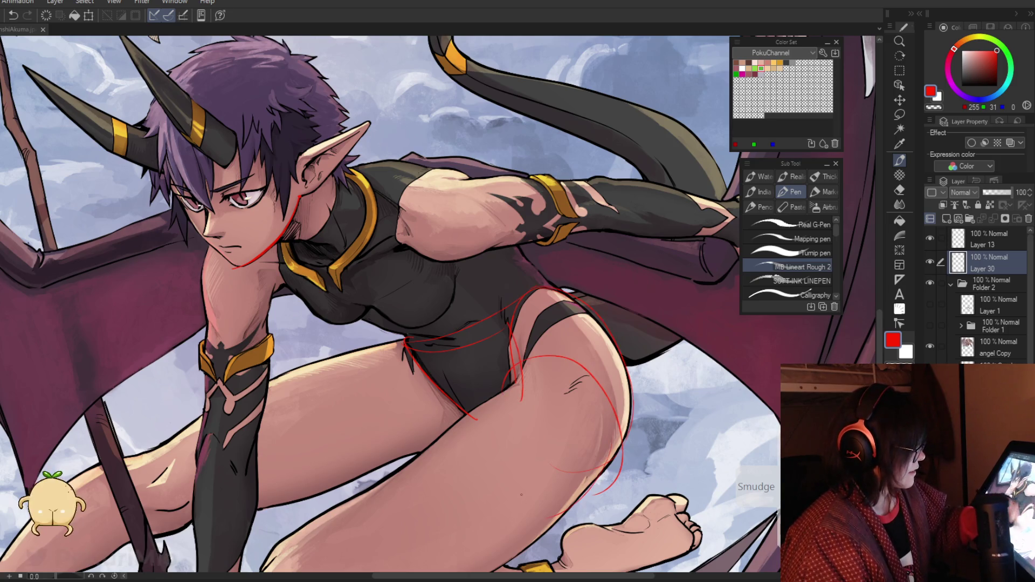
pyautogui.moveTo(507, 391); pyautogui.dragTo(296, 543)
pyautogui.moveTo(603, 463); pyautogui.dragTo(491, 567)
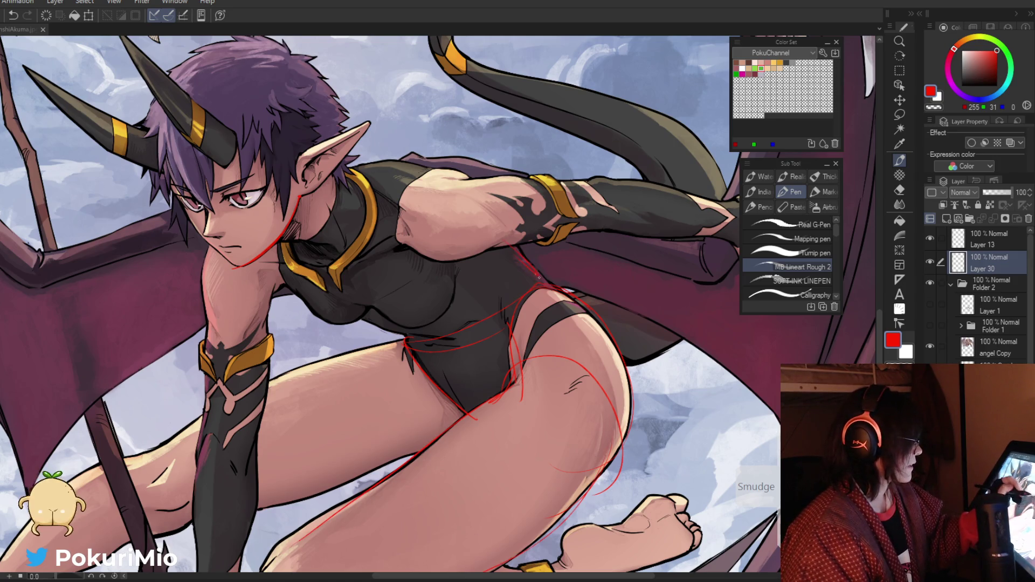
# Step: Zoom back onto the demon and erase the red line along her jaw
pyautogui.hotkey('ctrl', '0')
pyautogui.click(488, 360)
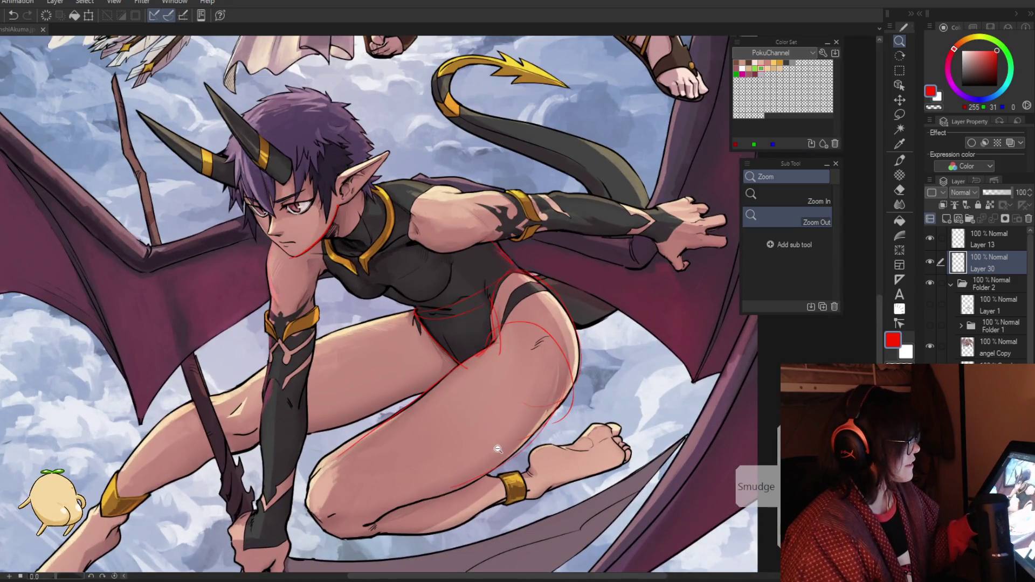
pyautogui.press('p')
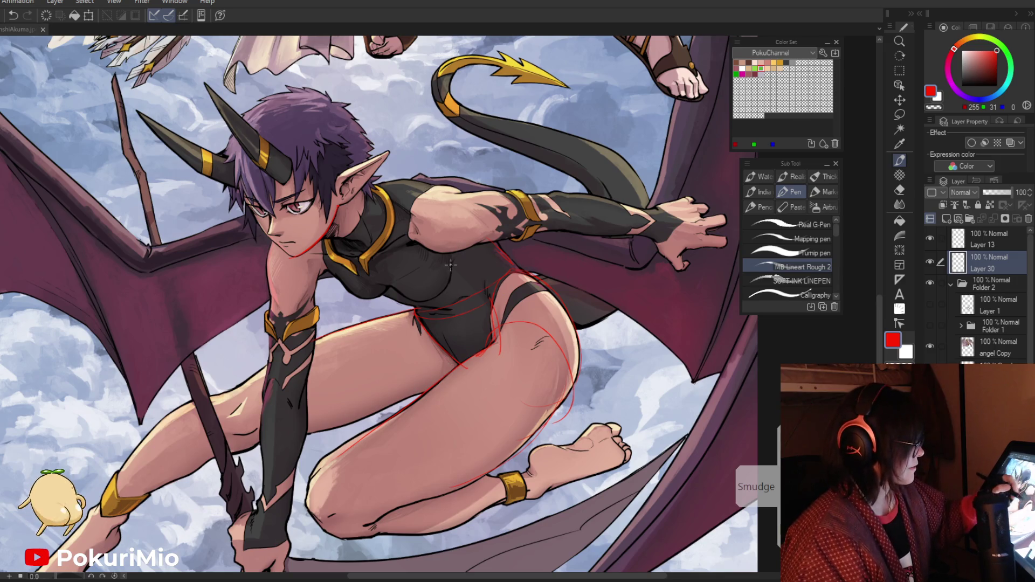
pyautogui.press('e')
pyautogui.moveTo(332, 213); pyautogui.dragTo(288, 259)
# Step: Erase the red guide lines on the demon's torso, hip and thighs
pyautogui.moveTo(334, 181)
pyautogui.mouseDown()
pyautogui.moveTo(546, 442)
pyautogui.moveTo(572, 380)
pyautogui.mouseUp()
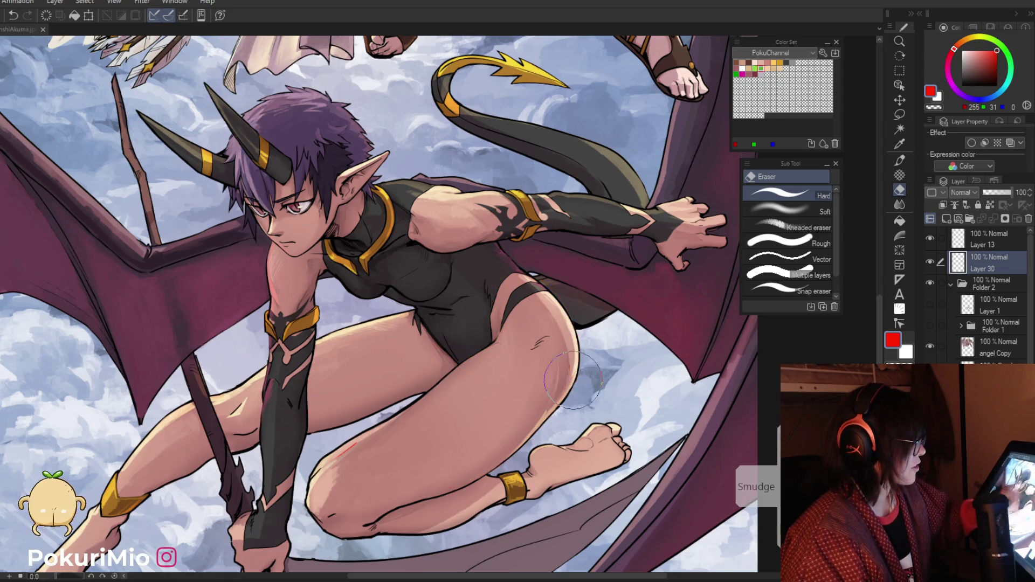
pyautogui.scroll(-5, 322, 463)
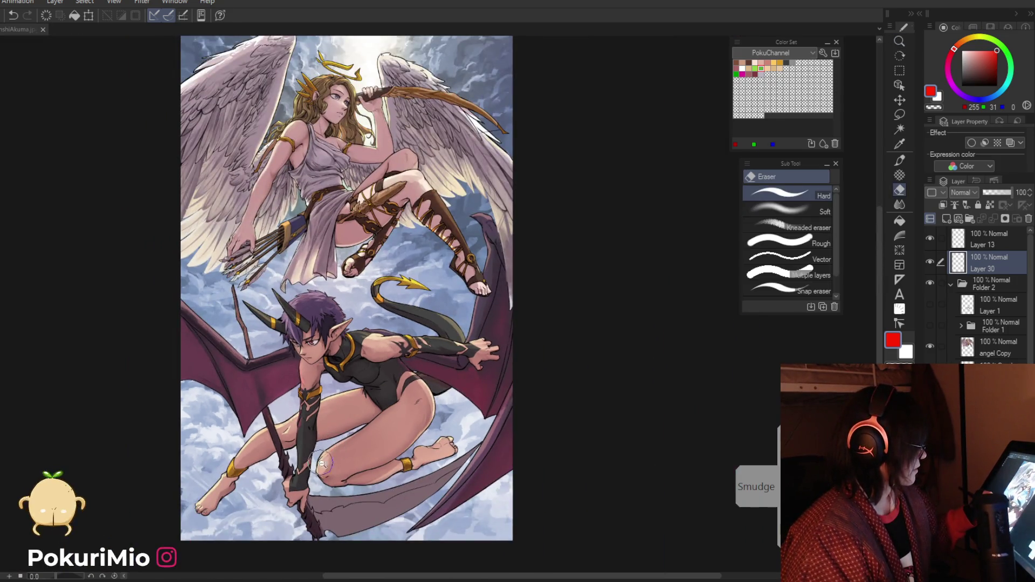
pyautogui.moveTo(322, 463); pyautogui.dragTo(379, 472)
pyautogui.scroll(-2, 388, 425)
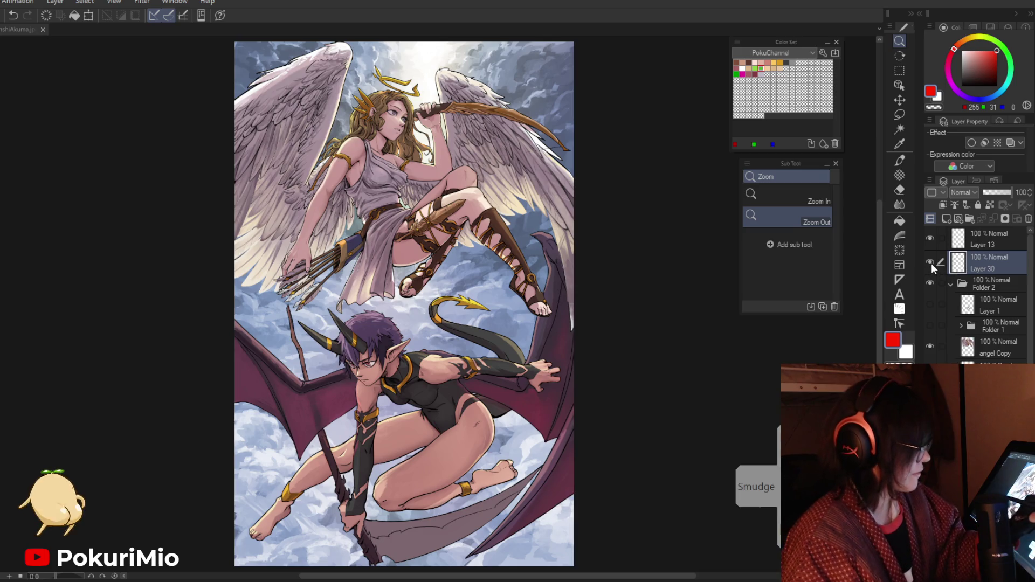
# Step: Zoom out and rotate the canvas view about -35 degrees to review
pyautogui.click(961, 360)
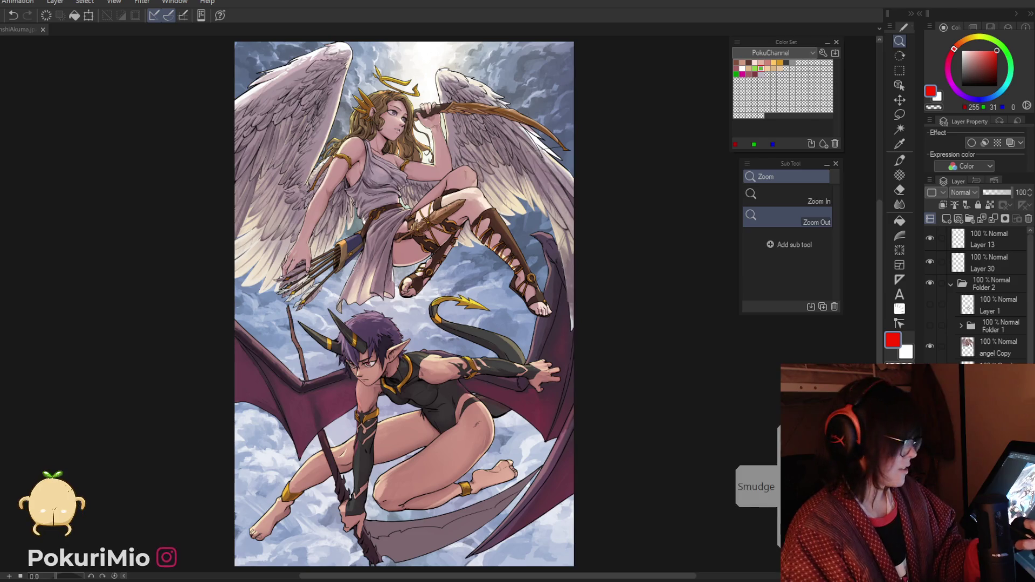
pyautogui.keyDown('alt'); pyautogui.click(394, 464); pyautogui.keyUp('alt')
pyautogui.moveTo(391, 507); pyautogui.dragTo(453, 529)
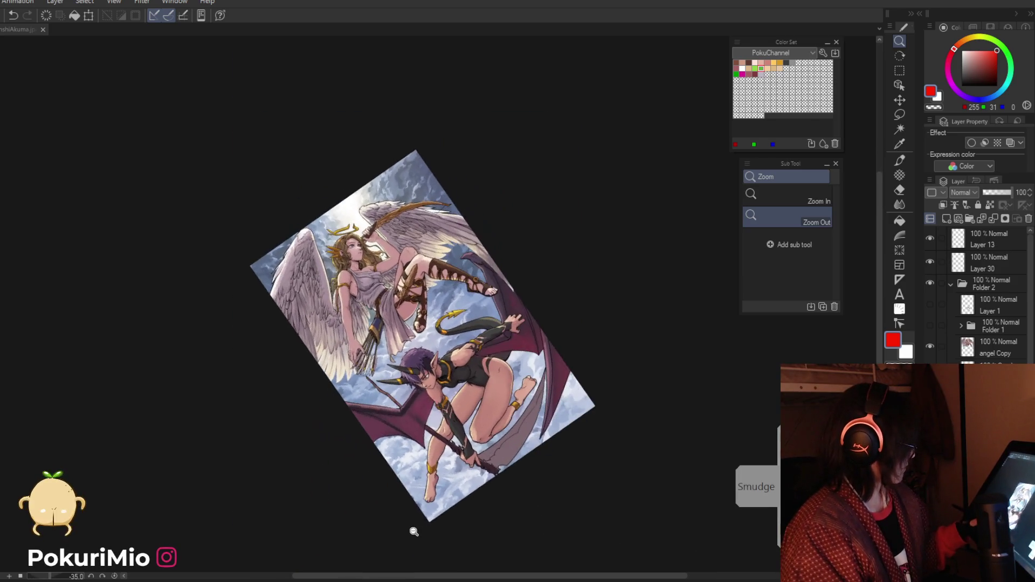
# Step: Zoom in on the demon's legs and knee with the view rotated to 15 degrees
pyautogui.moveTo(492, 454)
pyautogui.mouseDown()
pyautogui.moveTo(495, 519)
pyautogui.moveTo(462, 473)
pyautogui.mouseUp()
pyautogui.scroll(-1, 501, 534)
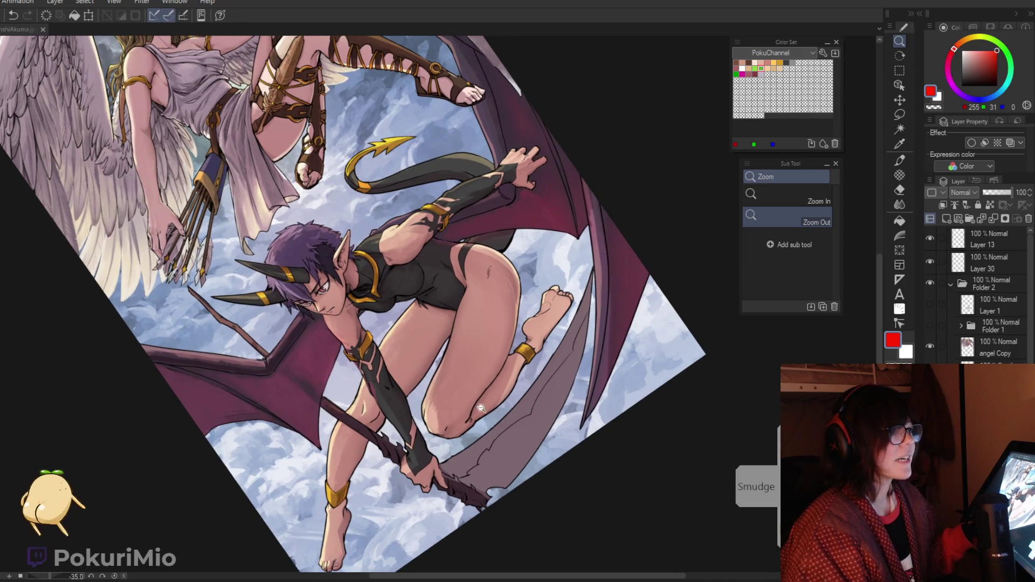
pyautogui.click(482, 408)
pyautogui.scroll(2, 489, 501)
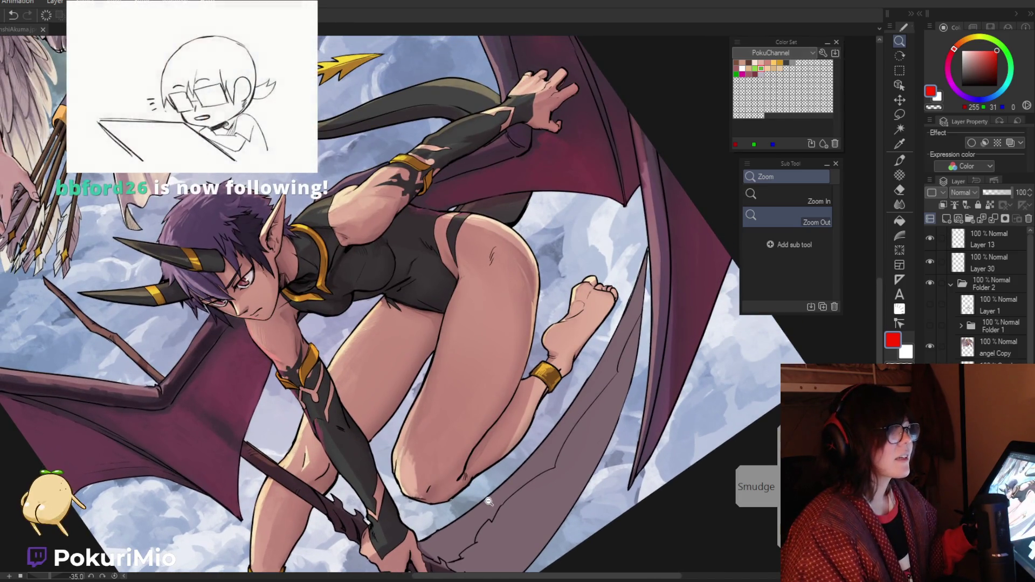
pyautogui.press('^')
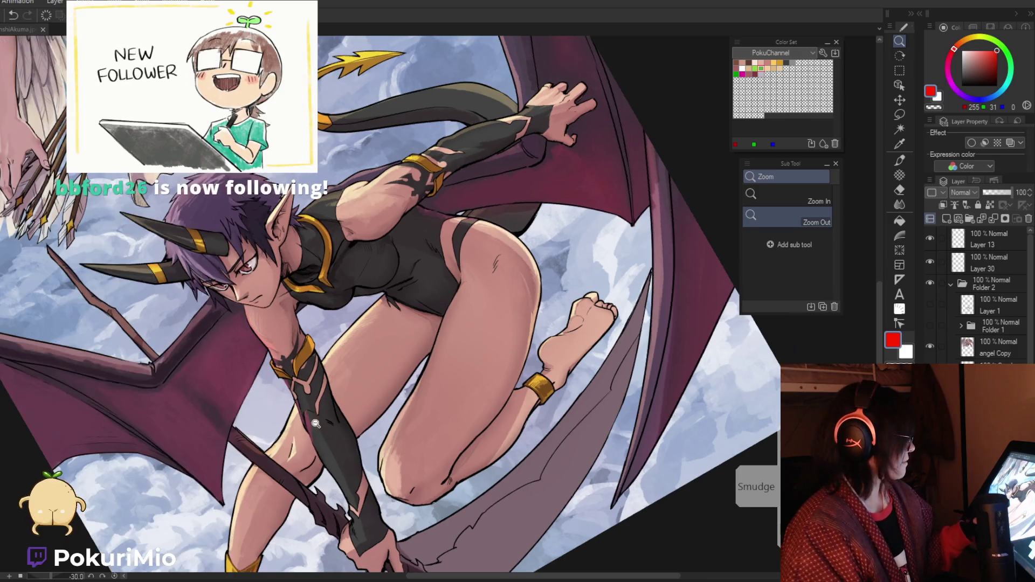
pyautogui.press('^')
pyautogui.press('^')
pyautogui.press('^')
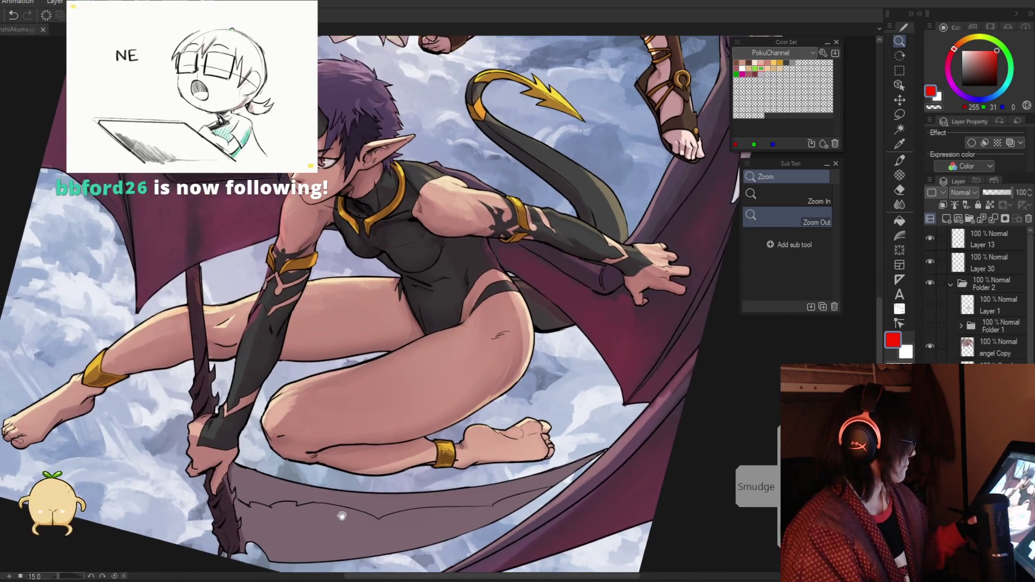
pyautogui.click(382, 332)
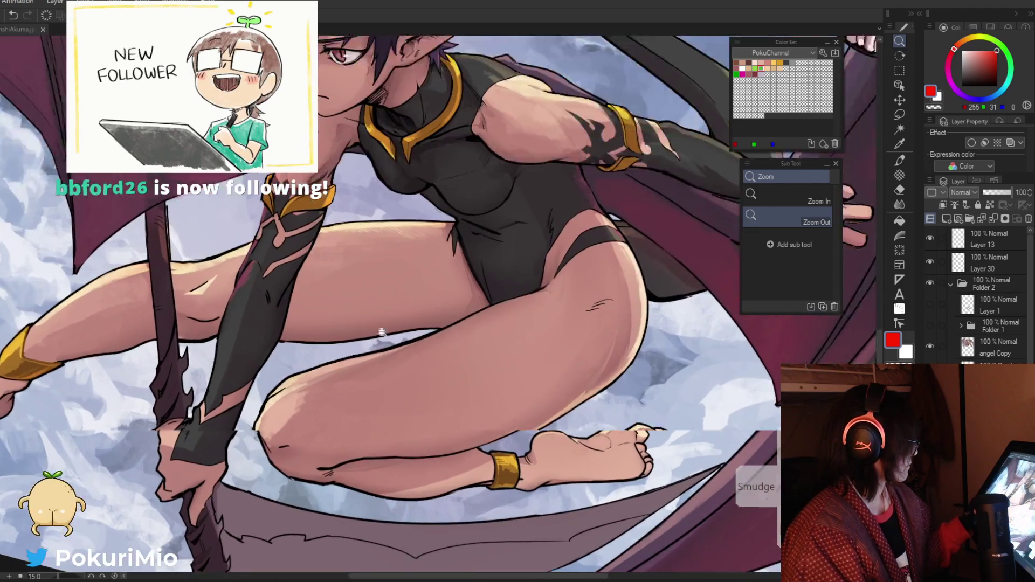
# Step: Add a small shading mark on the knee, then zoom out with the rotation straightened
pyautogui.press('p')
pyautogui.scroll(3, 266, 460)
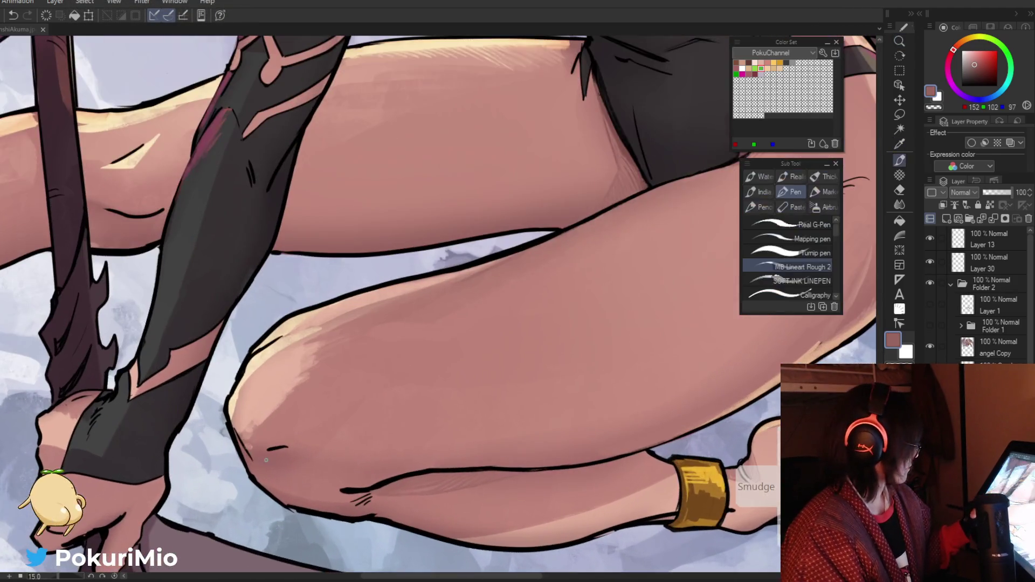
pyautogui.moveTo(287, 477); pyautogui.dragTo(286, 491)
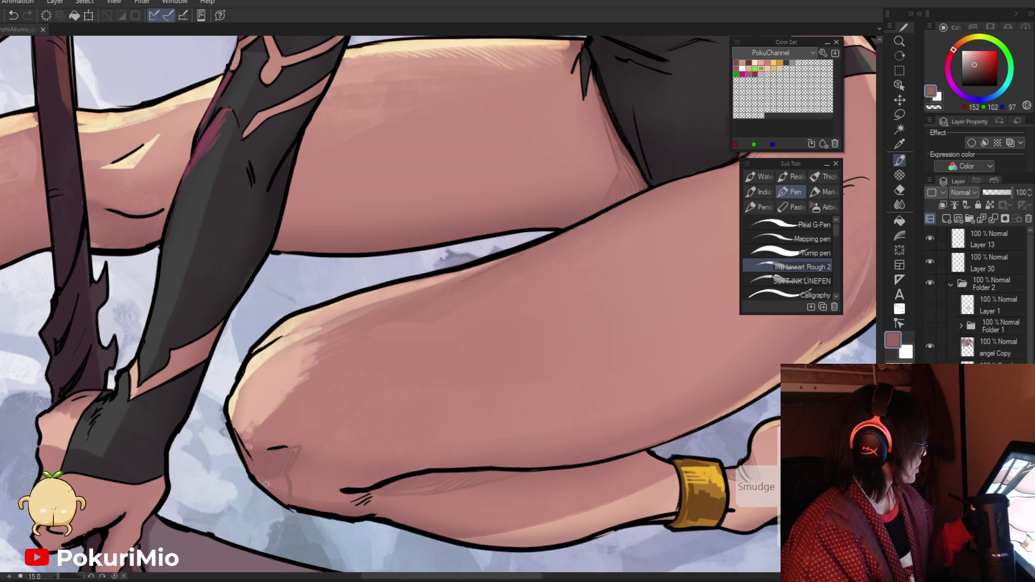
pyautogui.press('p')
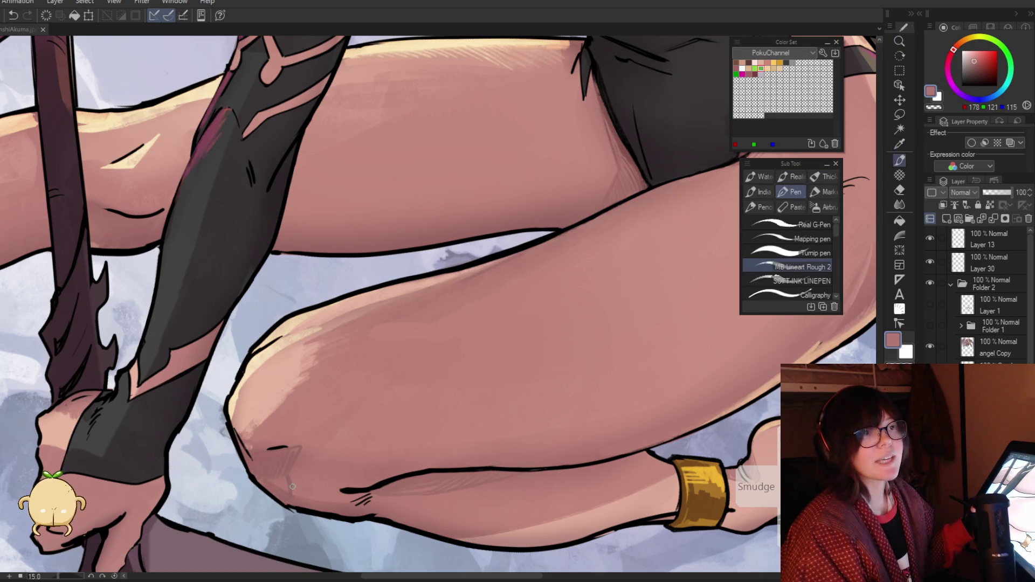
pyautogui.press('/')
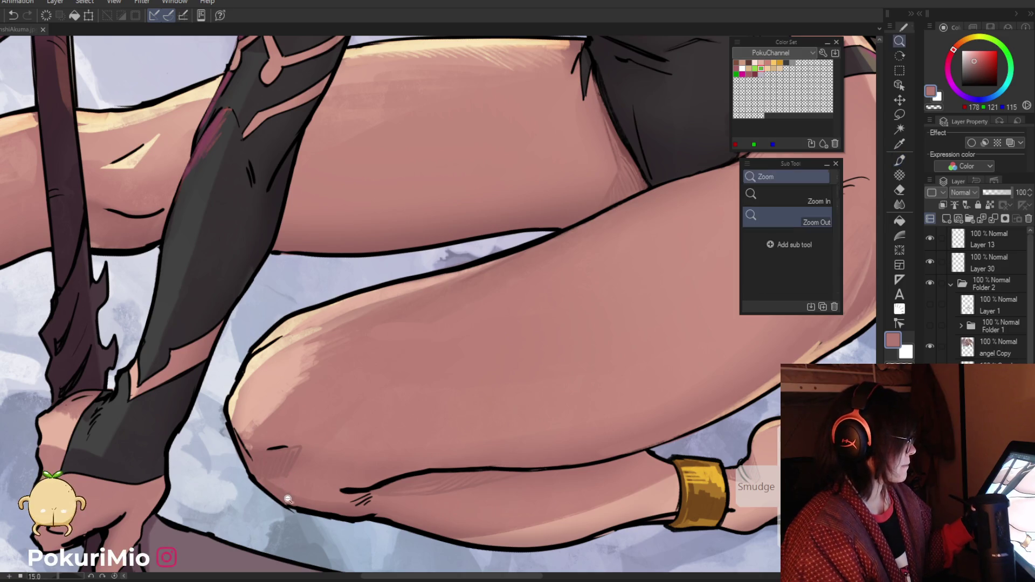
pyautogui.press('^')
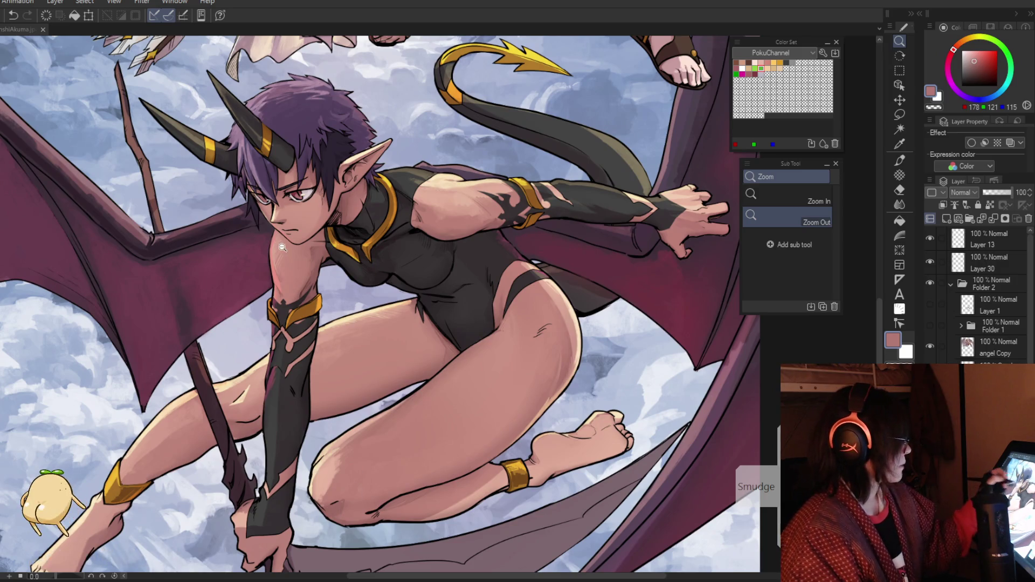
# Step: Zoom in on the demon's neck and sample dark, mid and shadow skin tones for shading
pyautogui.click(383, 268)
pyautogui.press('p')
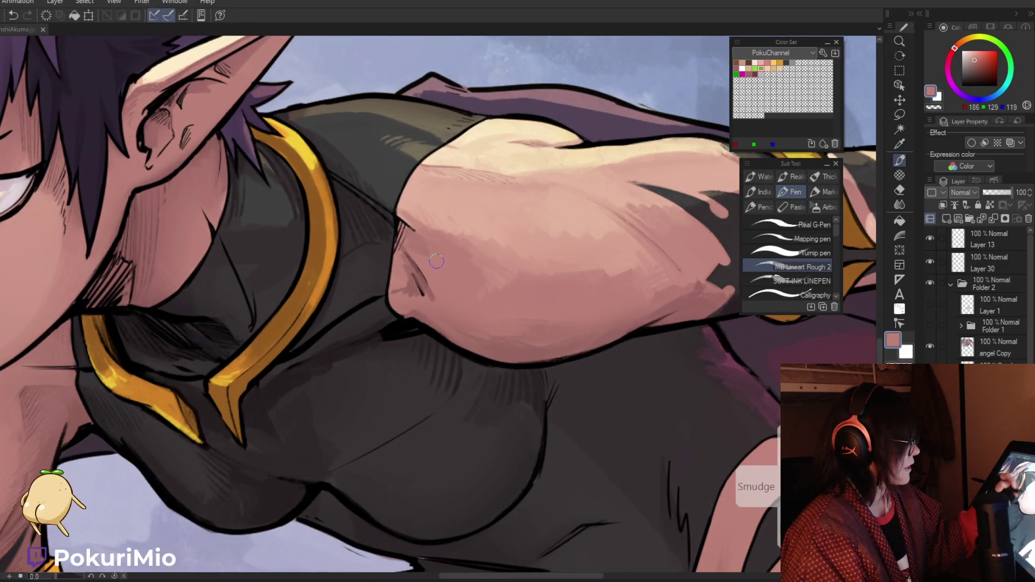
pyautogui.press('/')
pyautogui.hotkey('ctrl', '0')
pyautogui.click(354, 343)
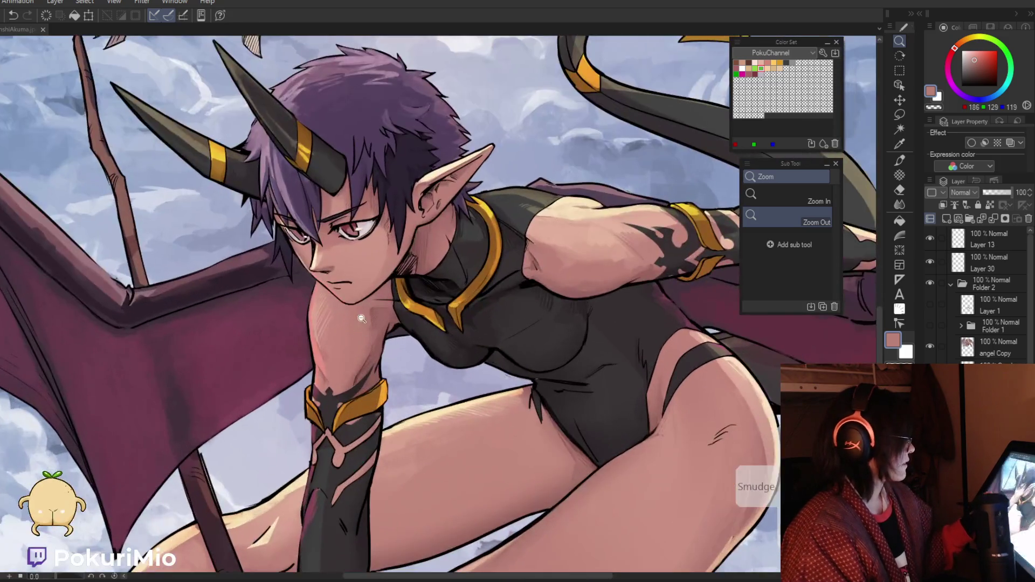
pyautogui.click(354, 343)
pyautogui.press('p')
pyautogui.keyDown('alt'); pyautogui.click(391, 384); pyautogui.keyUp('alt')
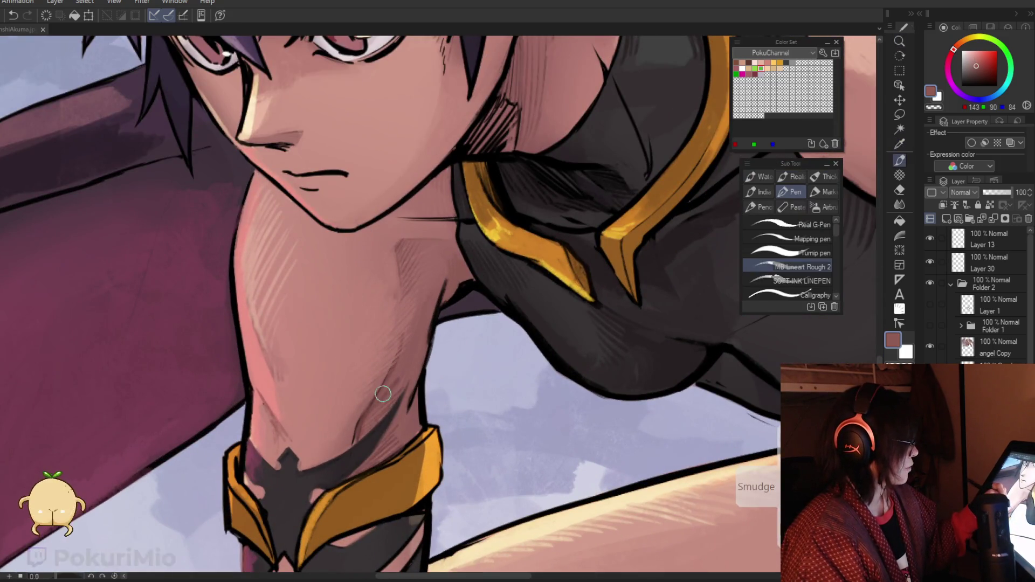
pyautogui.keyDown('alt'); pyautogui.click(350, 427); pyautogui.keyUp('alt')
pyautogui.keyDown('alt'); pyautogui.click(360, 426); pyautogui.keyUp('alt')
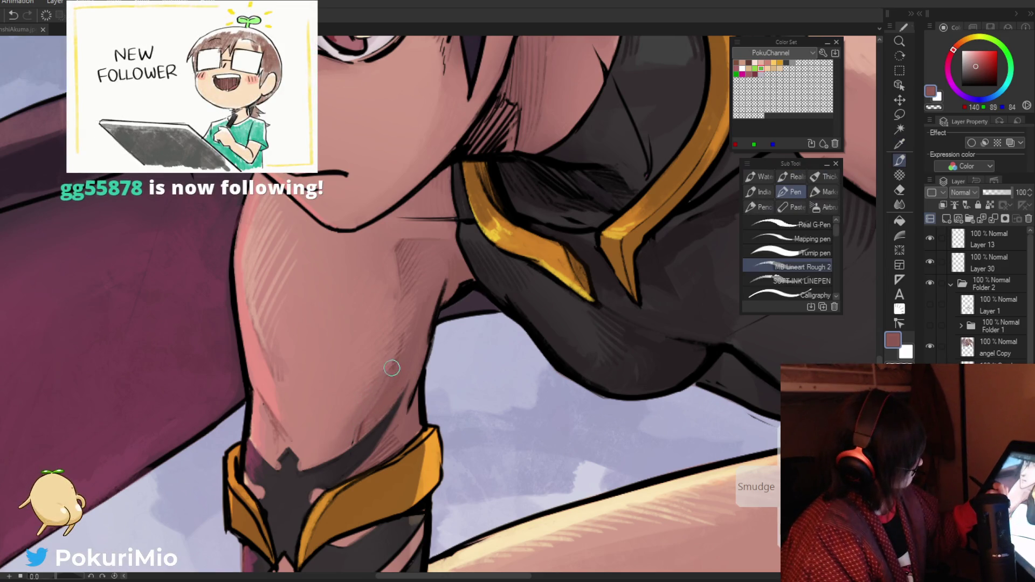
pyautogui.moveTo(360, 426); pyautogui.dragTo(296, 513)
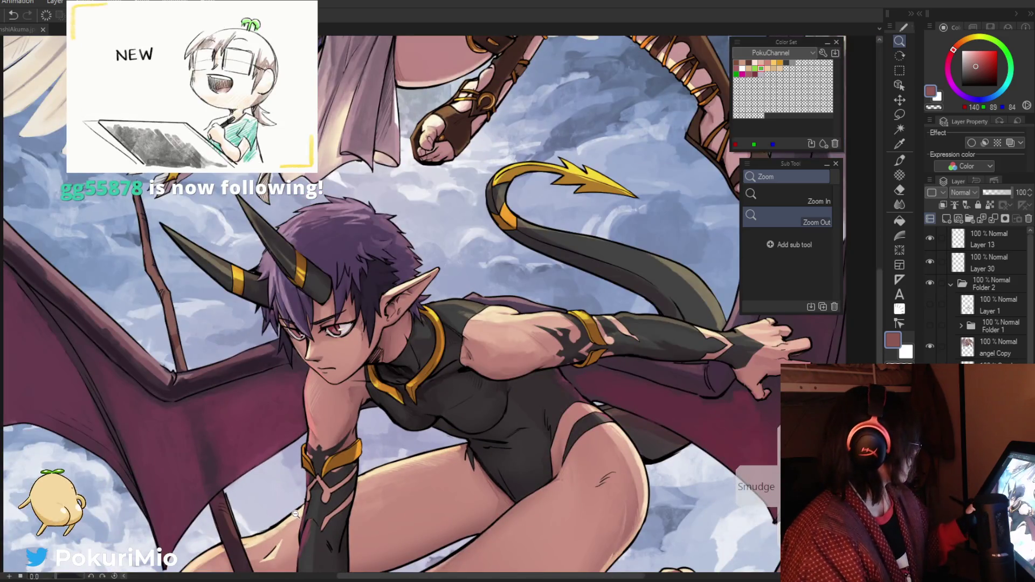
# Step: Sample a lighter iris colour and paint lighter strokes into the demon's eye
pyautogui.scroll(-4, 296, 512)
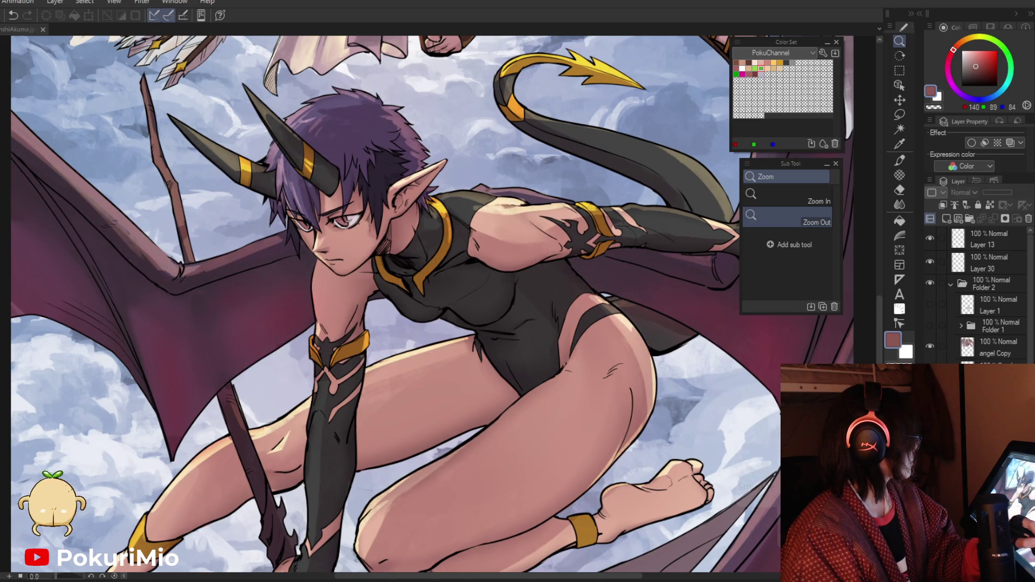
pyautogui.click(346, 221)
pyautogui.press('i')
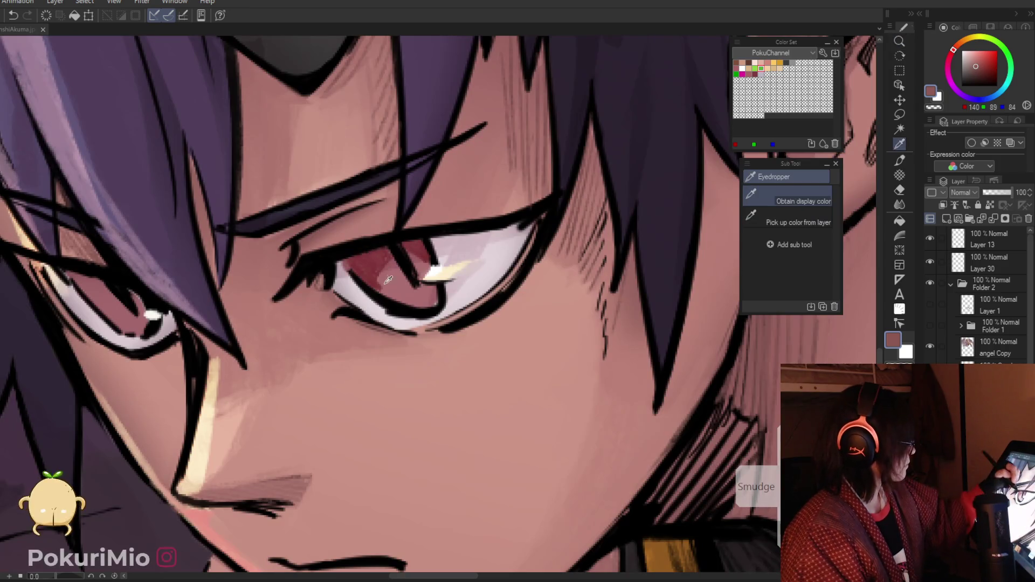
pyautogui.click(388, 279)
pyautogui.press('p')
pyautogui.moveTo(389, 270)
pyautogui.mouseDown()
pyautogui.moveTo(381, 256)
pyautogui.moveTo(374, 277)
pyautogui.moveTo(410, 278)
pyautogui.mouseUp()
# Step: Select the smudge blend tool and fit the full straightened illustration in view
pyautogui.scroll(-5, 286, 373)
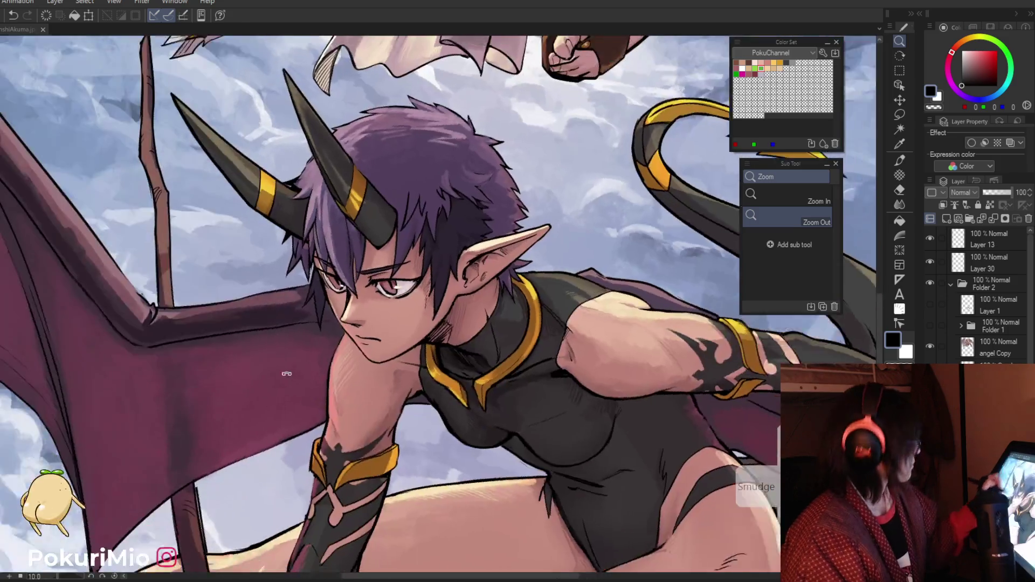
pyautogui.scroll(-3, 286, 374)
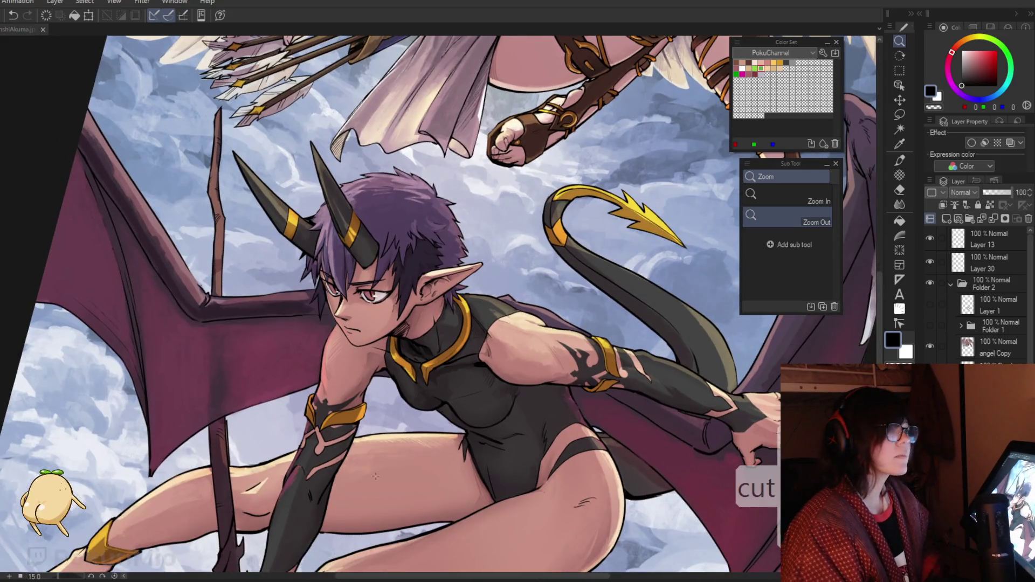
pyautogui.press('j')
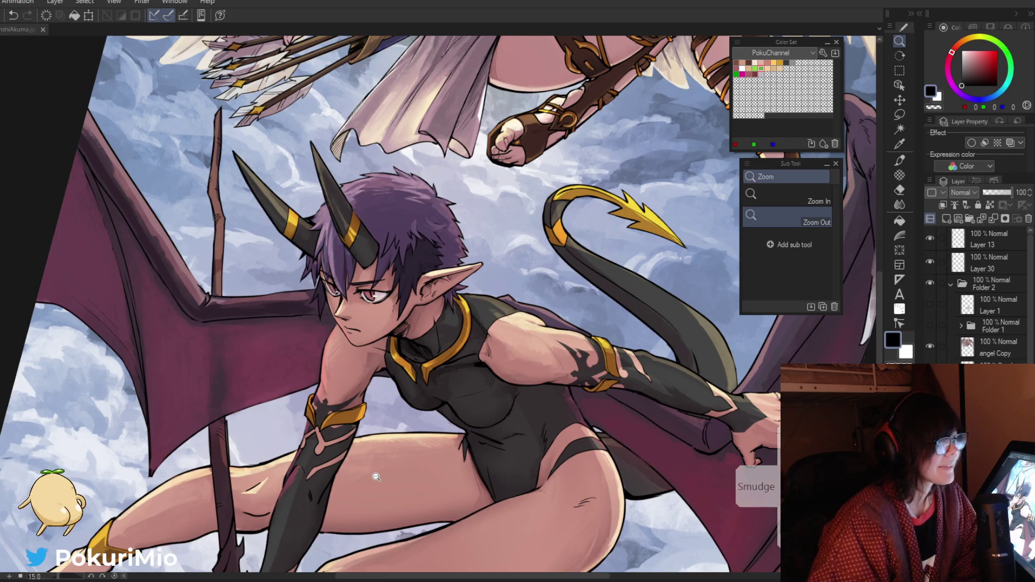
pyautogui.hotkey('ctrl', '-')
pyautogui.hotkey('ctrl', '0')
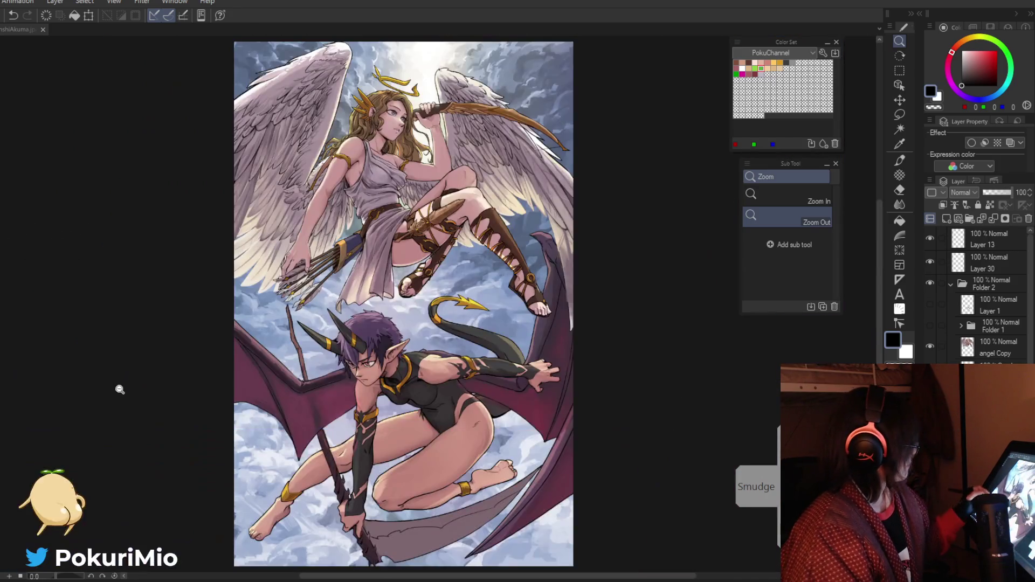
pyautogui.moveTo(180, 437); pyautogui.dragTo(176, 406)
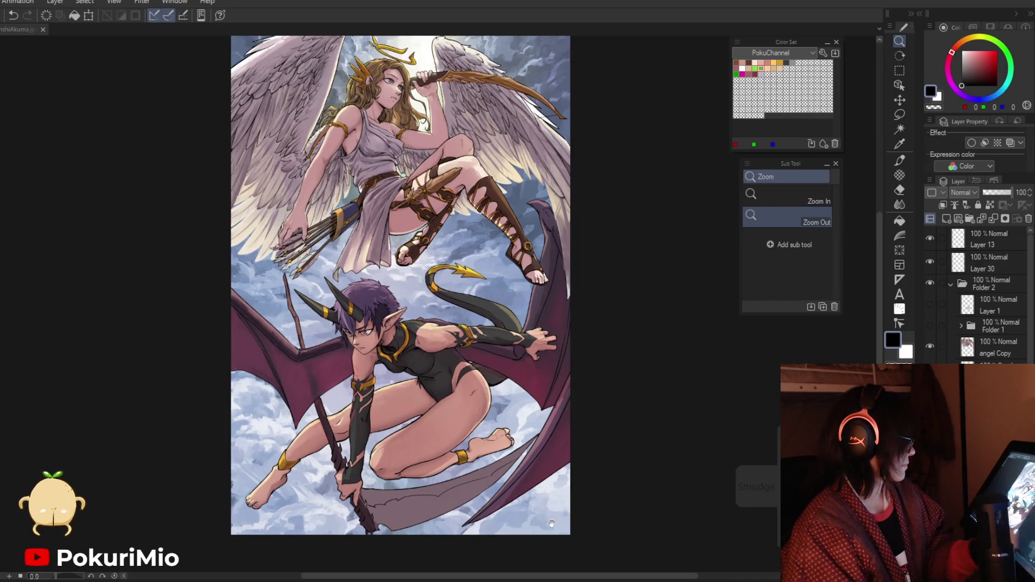
# Step: Zoom in on the demon's knee and paint light peach hatching over it
pyautogui.moveTo(353, 487); pyautogui.dragTo(316, 456)
pyautogui.click(333, 430)
pyautogui.press('p')
pyautogui.keyDown('alt'); pyautogui.click(387, 364); pyautogui.keyUp('alt')
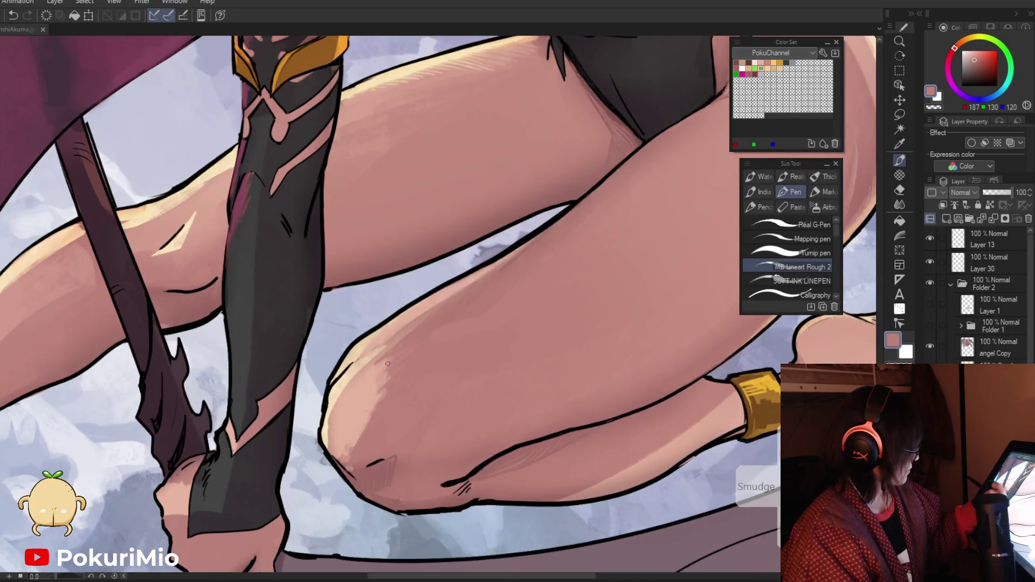
pyautogui.keyDown('alt'); pyautogui.click(359, 431); pyautogui.keyUp('alt')
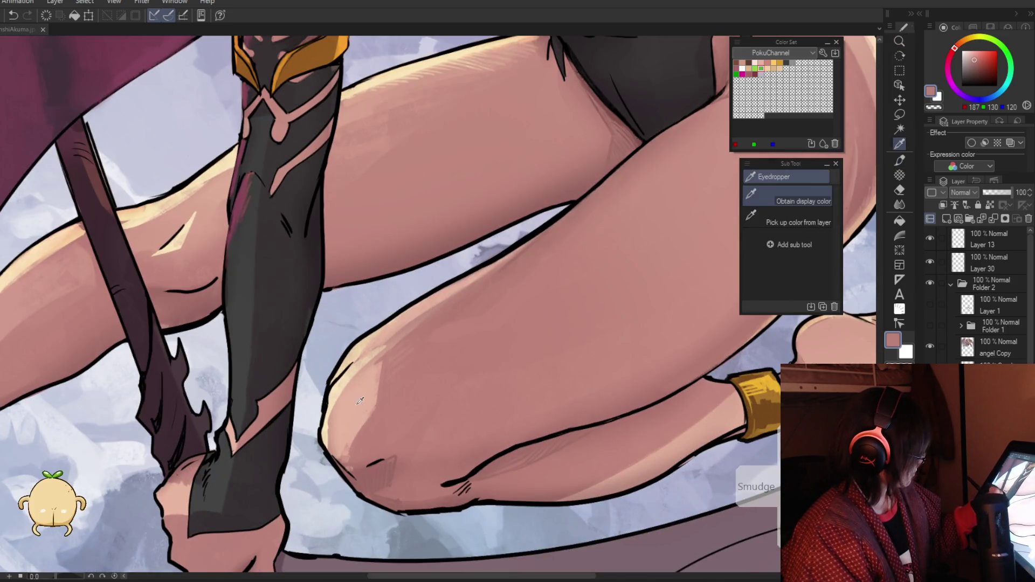
pyautogui.moveTo(380, 402)
pyautogui.mouseDown()
pyautogui.moveTo(398, 353)
pyautogui.moveTo(438, 343)
pyautogui.mouseUp()
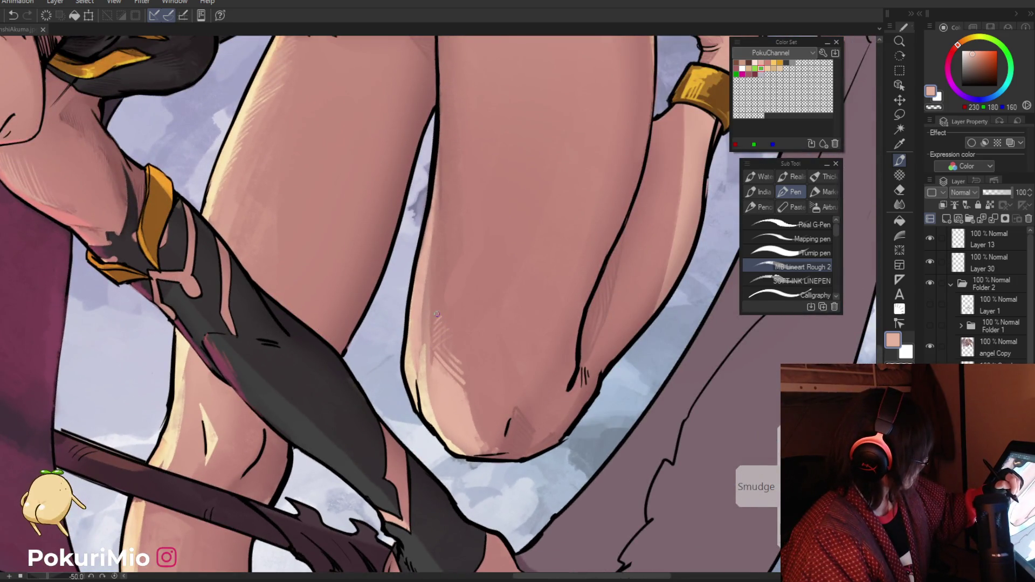
# Step: Reframe the view on the thigh and sample darker, pale, black and shadow tones from the leg
pyautogui.hotkey('ctrl', 'space')
pyautogui.moveTo(437, 314); pyautogui.dragTo(401, 335)
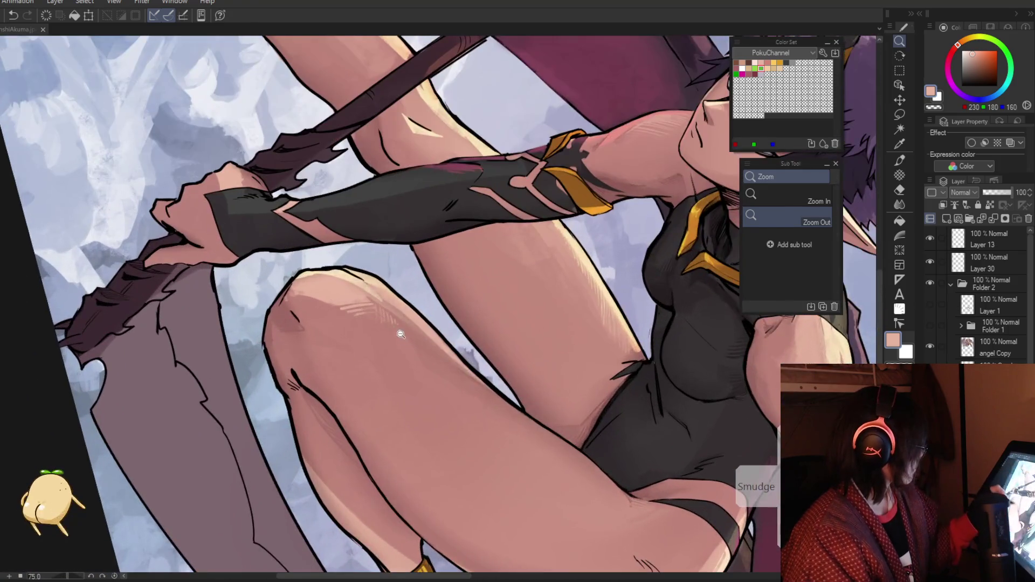
pyautogui.keyDown('alt'); pyautogui.click(411, 352); pyautogui.keyUp('alt')
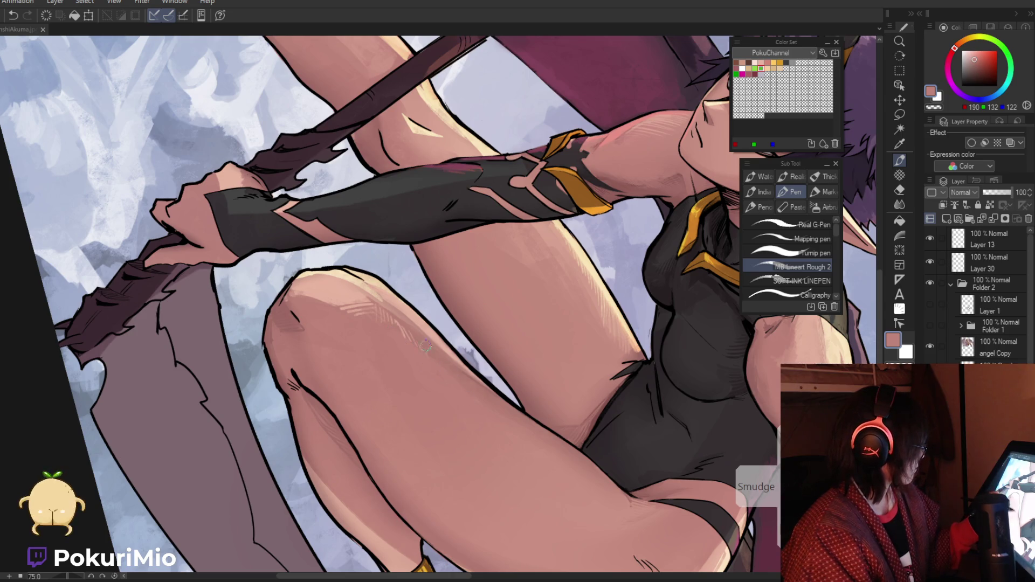
pyautogui.hotkey('ctrl', 'space')
pyautogui.moveTo(507, 419); pyautogui.dragTo(366, 398)
pyautogui.click(365, 398)
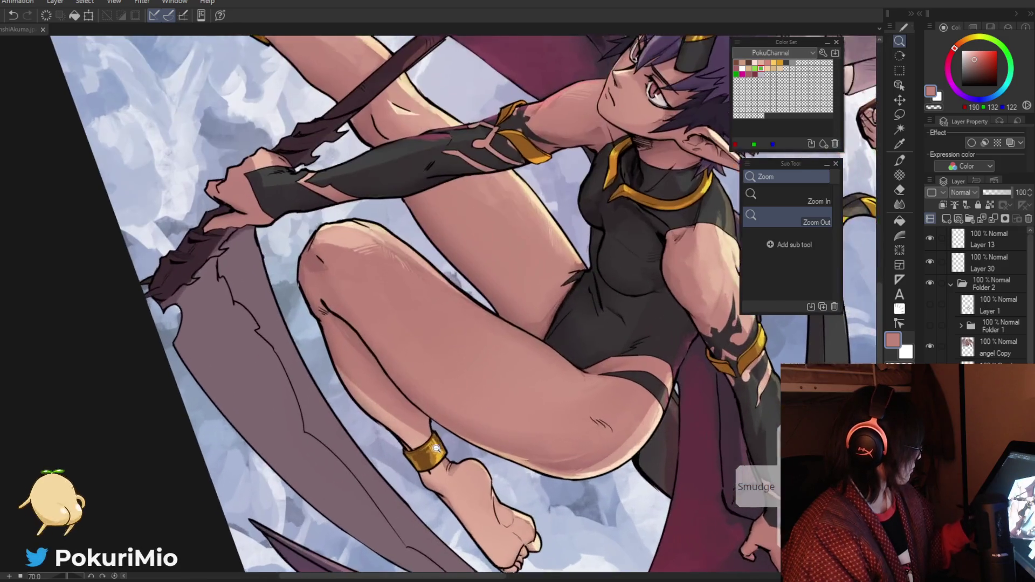
pyautogui.keyDown('alt'); pyautogui.click(359, 328); pyautogui.keyUp('alt')
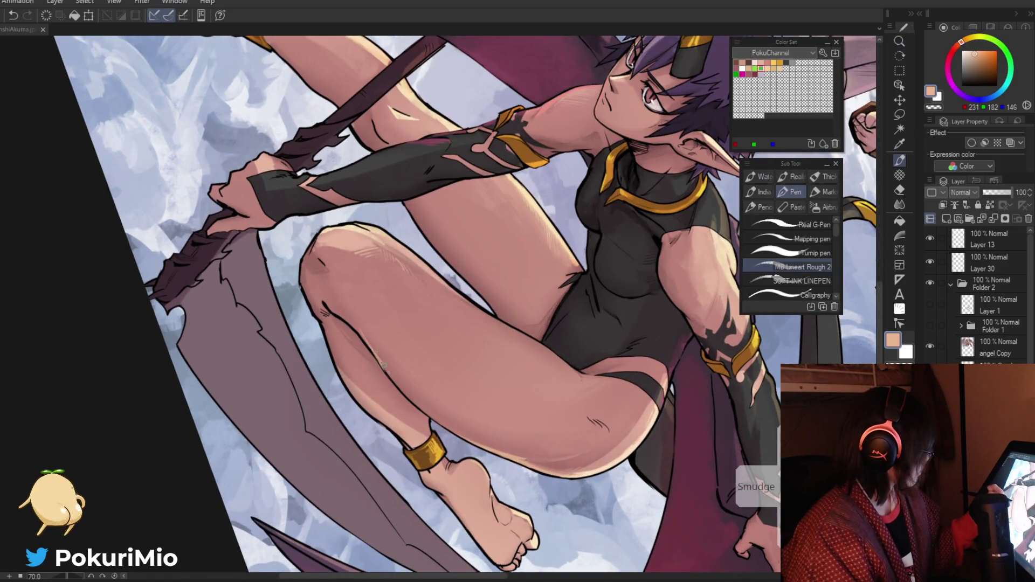
pyautogui.keyDown('alt'); pyautogui.click(361, 339); pyautogui.keyUp('alt')
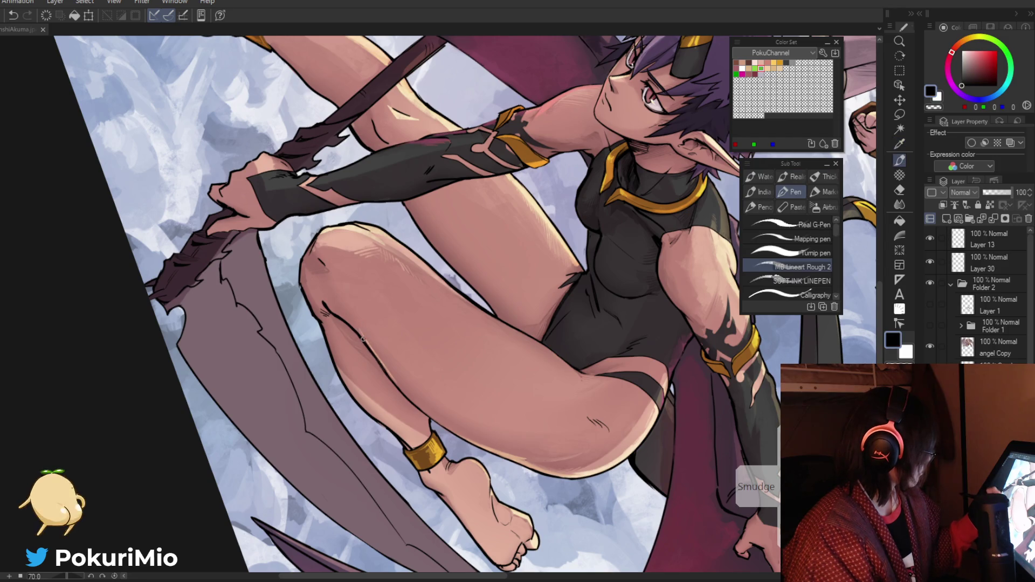
pyautogui.keyDown('alt'); pyautogui.click(471, 351); pyautogui.keyUp('alt')
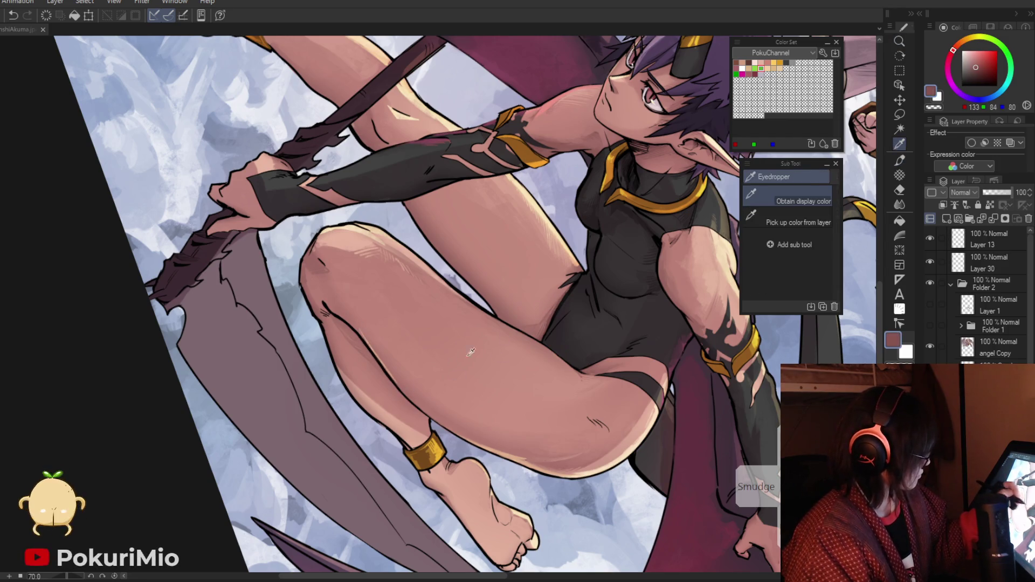
# Step: Alternate sampling mid skin and dark shadow tones near the knee, ending on outline black
pyautogui.scroll(2, 471, 351)
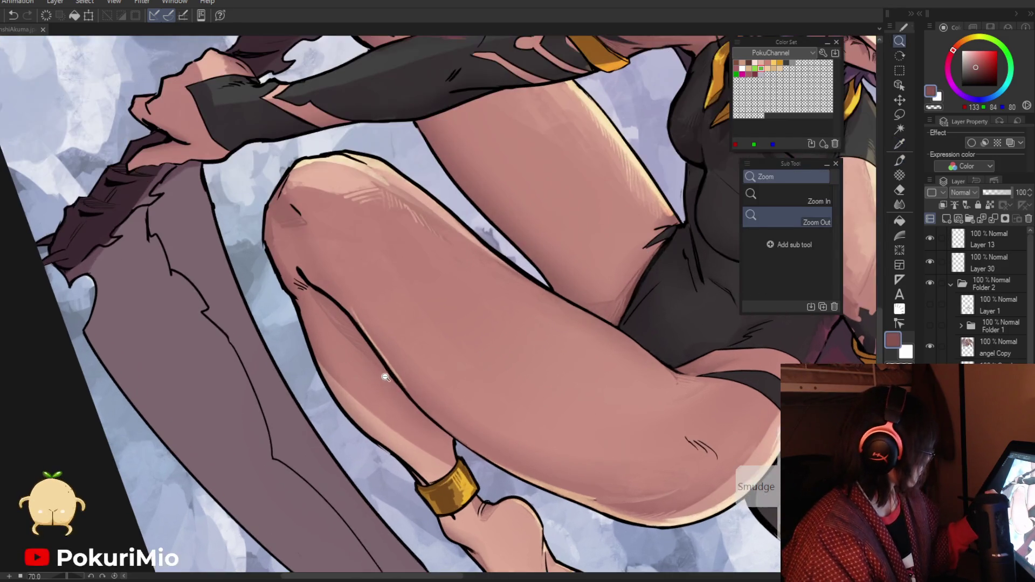
pyautogui.keyDown('alt'); pyautogui.click(301, 285); pyautogui.keyUp('alt')
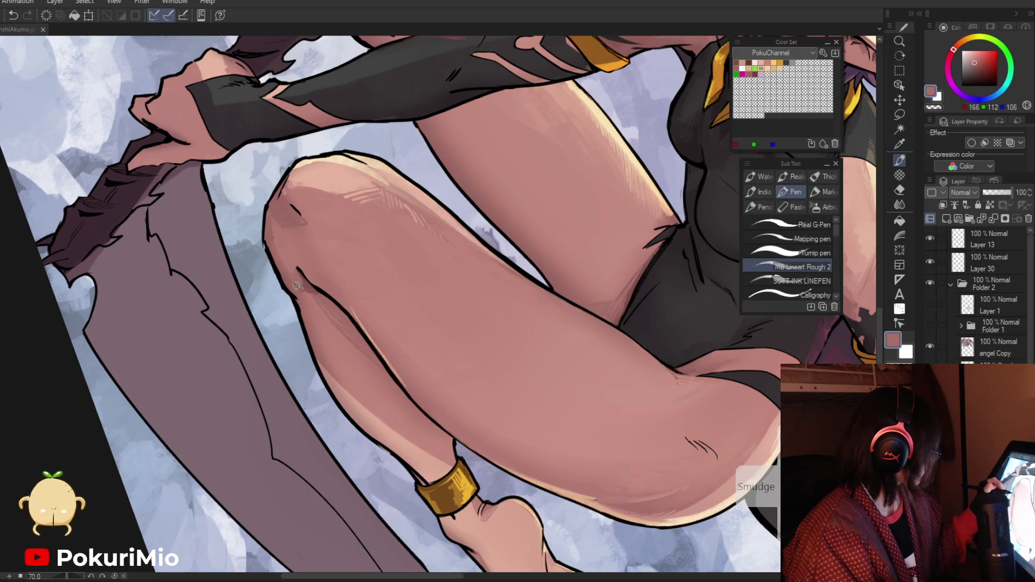
pyautogui.keyDown('alt'); pyautogui.click(296, 286); pyautogui.keyUp('alt')
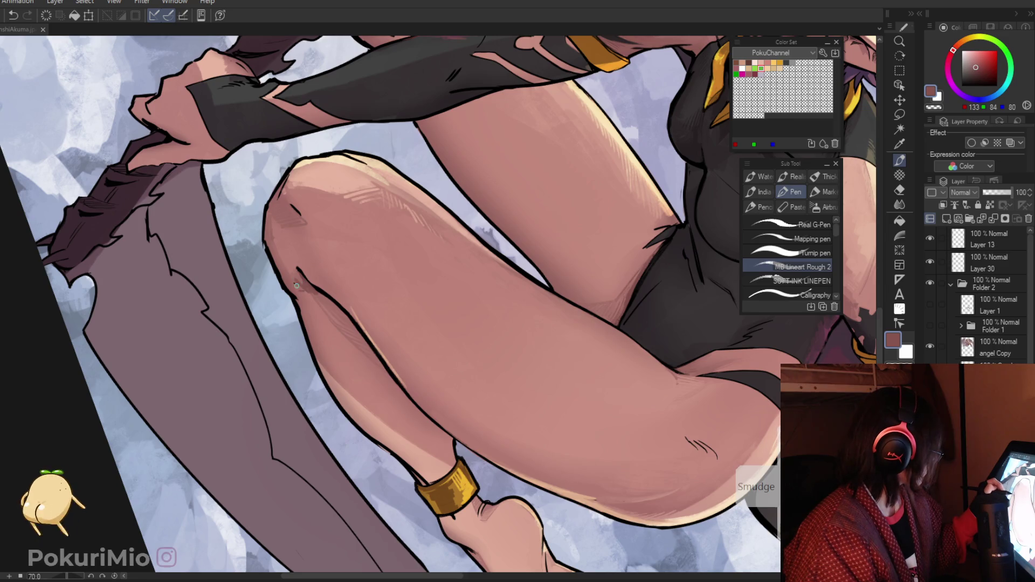
pyautogui.keyDown('alt'); pyautogui.click(295, 285); pyautogui.keyUp('alt')
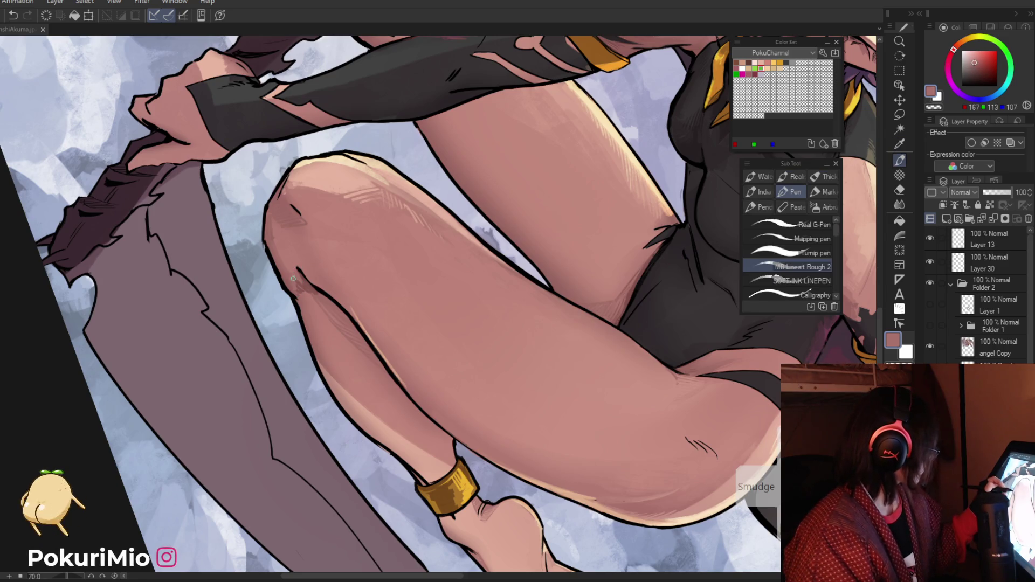
pyautogui.keyDown('alt'); pyautogui.click(291, 281); pyautogui.keyUp('alt')
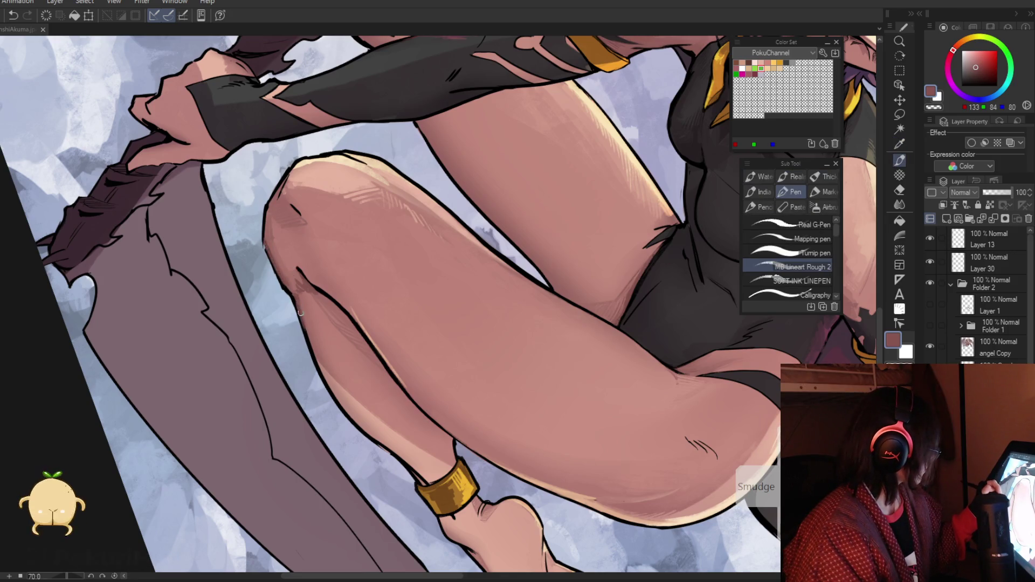
pyautogui.keyDown('alt'); pyautogui.click(266, 251); pyautogui.keyUp('alt')
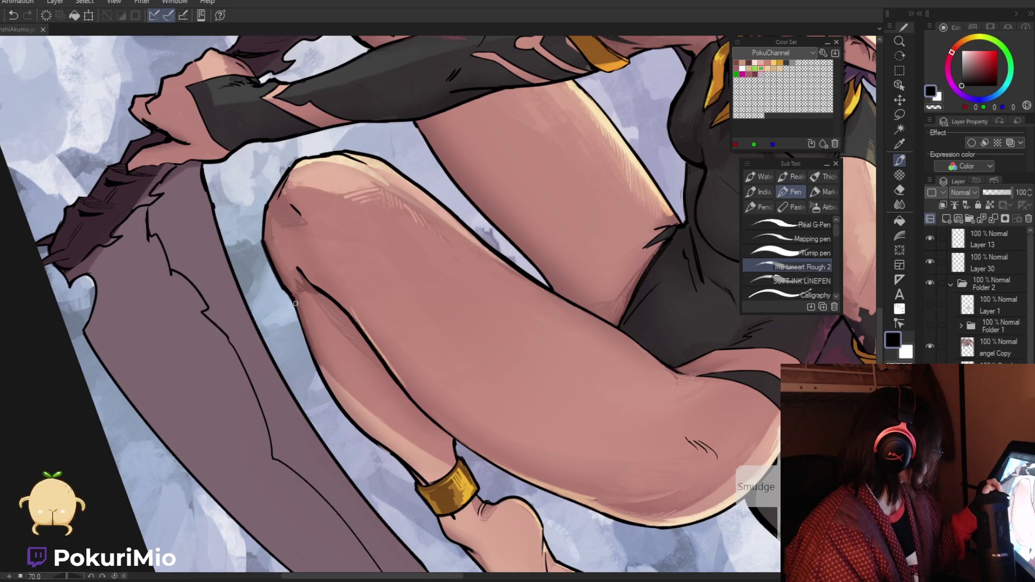
# Step: Zoom out over the tilted illustration, sample shaded skin and line-art black, then close in on the knee
pyautogui.hotkey('ctrl', 'space')
pyautogui.moveTo(322, 376); pyautogui.dragTo(337, 459)
pyautogui.scroll(5, 467, 393)
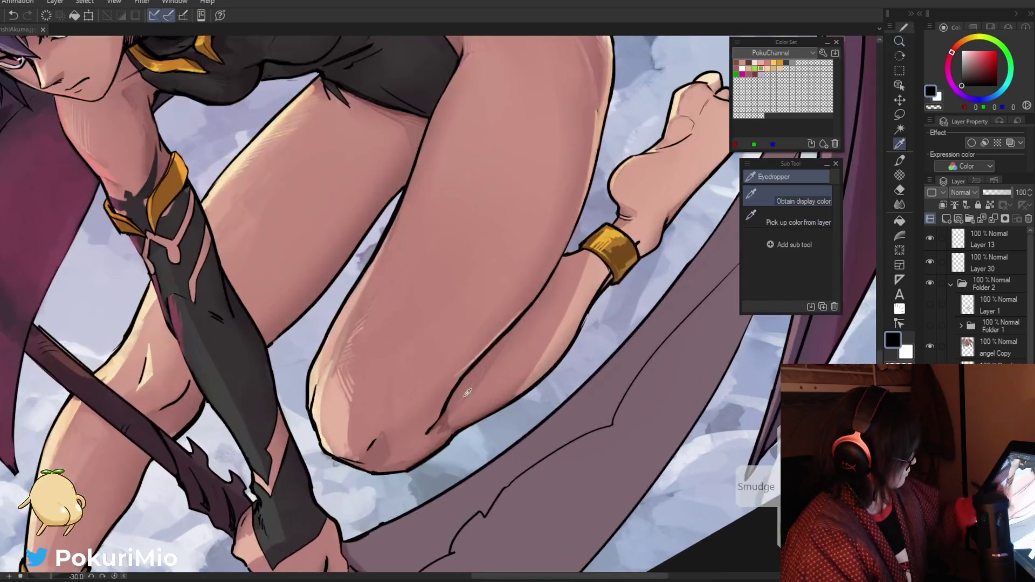
pyautogui.keyDown('alt'); pyautogui.click(454, 434); pyautogui.keyUp('alt')
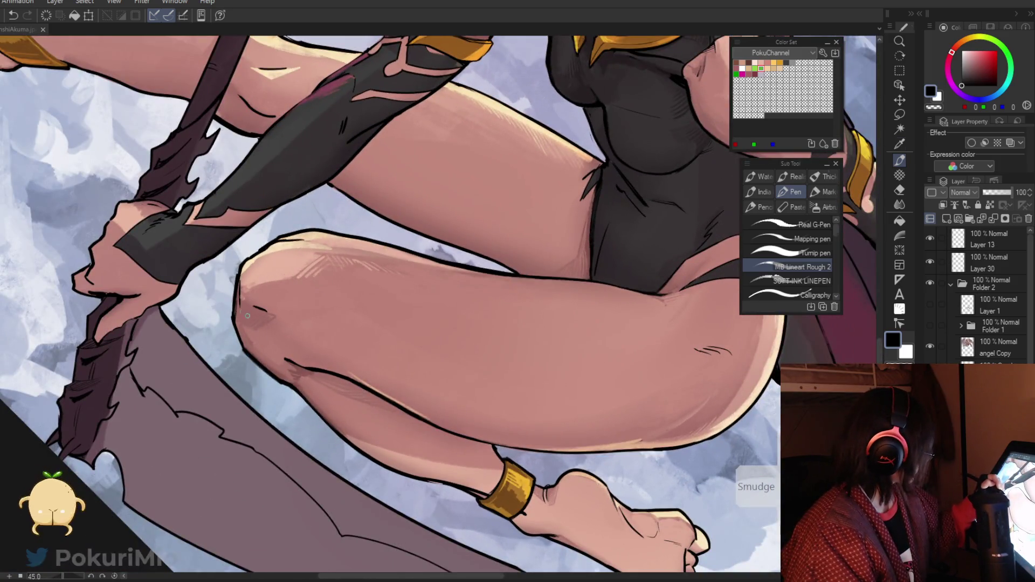
pyautogui.keyDown('alt'); pyautogui.click(302, 365); pyautogui.keyUp('alt')
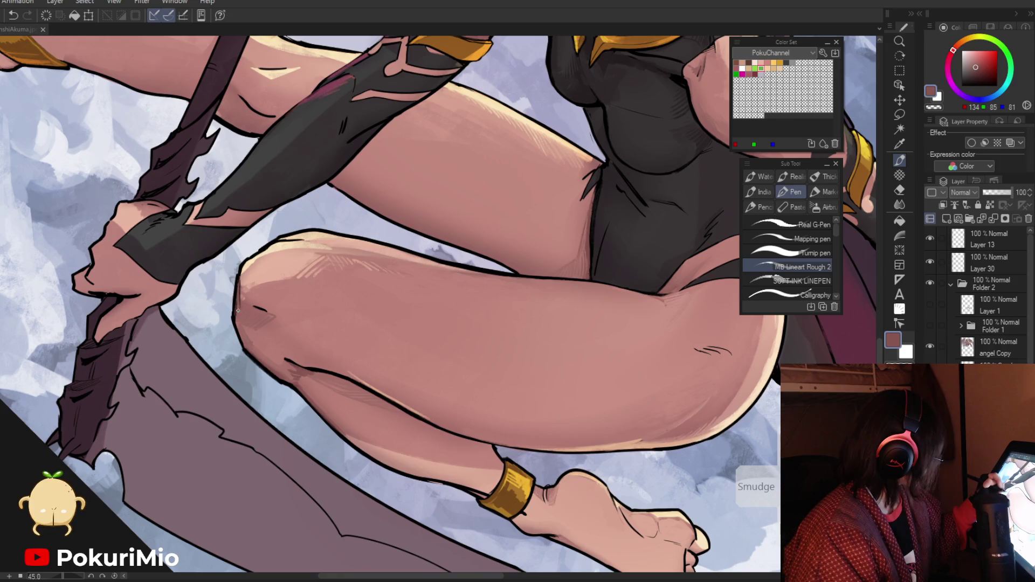
pyautogui.keyDown('alt'); pyautogui.click(237, 275); pyautogui.keyUp('alt')
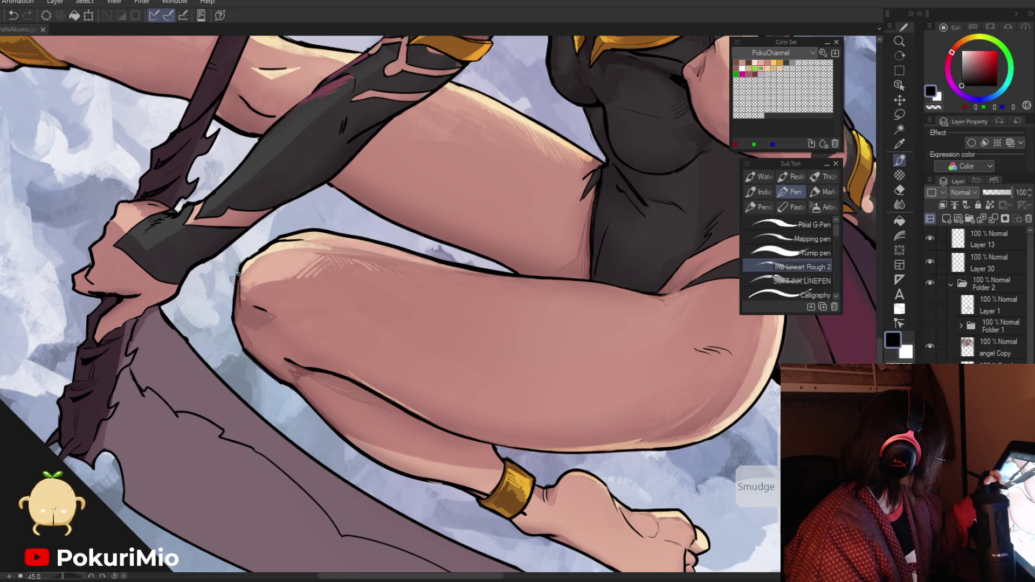
pyautogui.moveTo(234, 282); pyautogui.dragTo(279, 357)
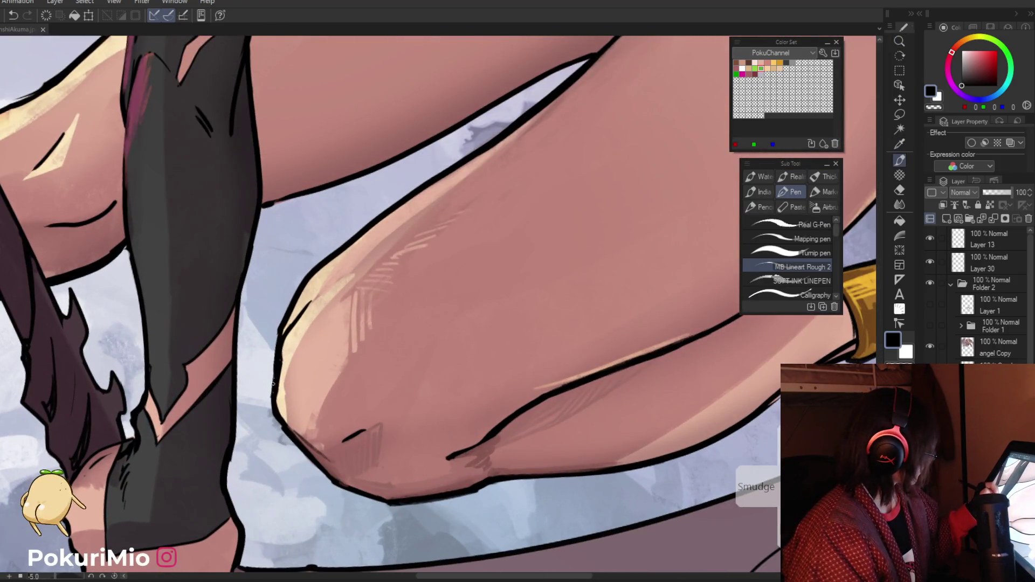
# Step: Paint a cream highlight along the knee's left outline, then zoom out
pyautogui.keyDown('alt'); pyautogui.click(281, 350); pyautogui.keyUp('alt')
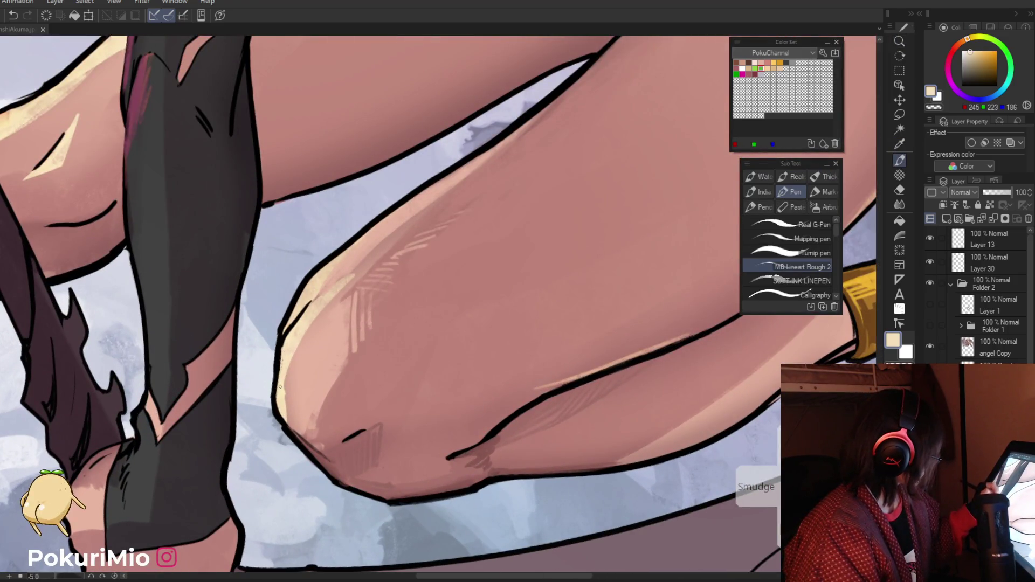
pyautogui.moveTo(284, 367); pyautogui.dragTo(287, 409)
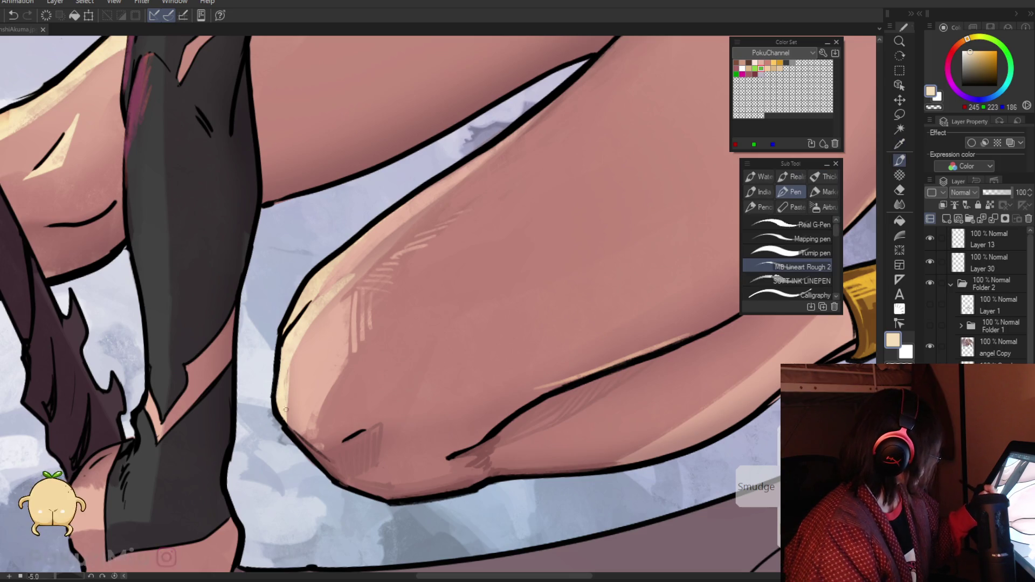
pyautogui.keyDown('alt'); pyautogui.click(315, 450); pyautogui.keyUp('alt')
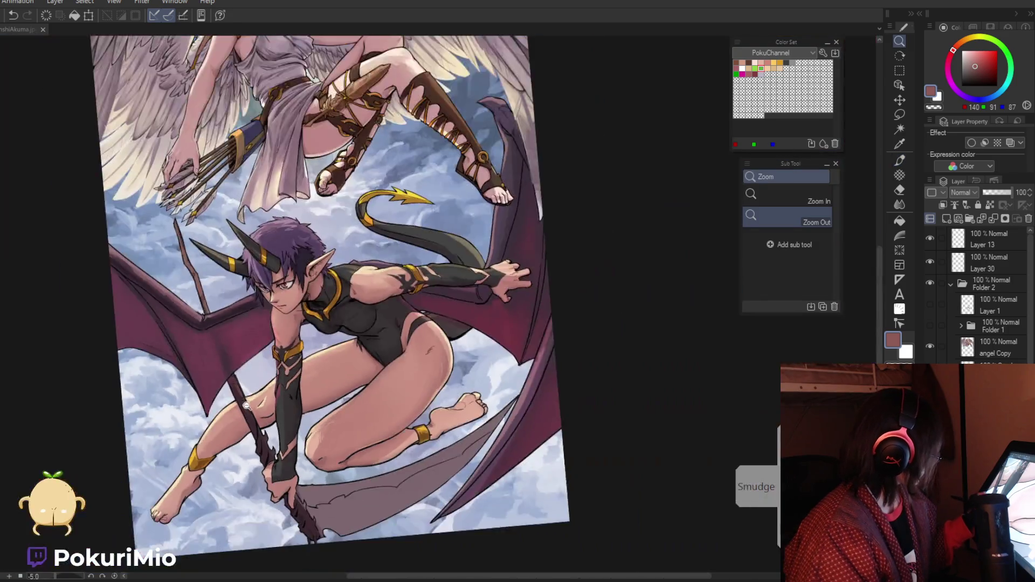
pyautogui.keyDown('ctrl'); pyautogui.keyDown('alt'); pyautogui.click(316, 458); pyautogui.keyUp('alt'); pyautogui.keyUp('ctrl')
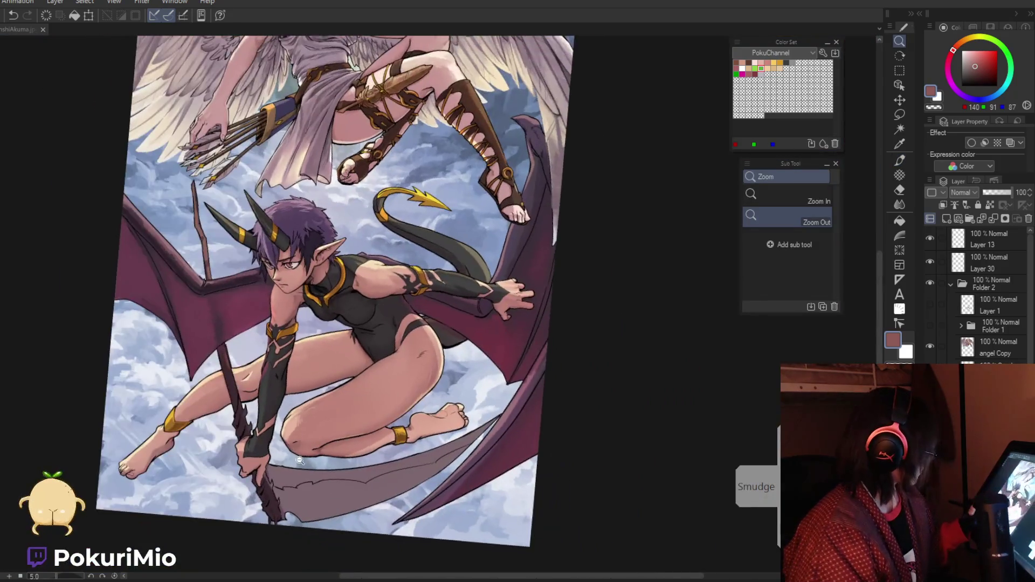
# Step: Shade the demon's black leotard under her chest with progressively darker eyedropped bodysuit greys
pyautogui.keyDown('ctrl'); pyautogui.keyDown('alt'); pyautogui.click(318, 485); pyautogui.keyUp('alt'); pyautogui.keyUp('ctrl')
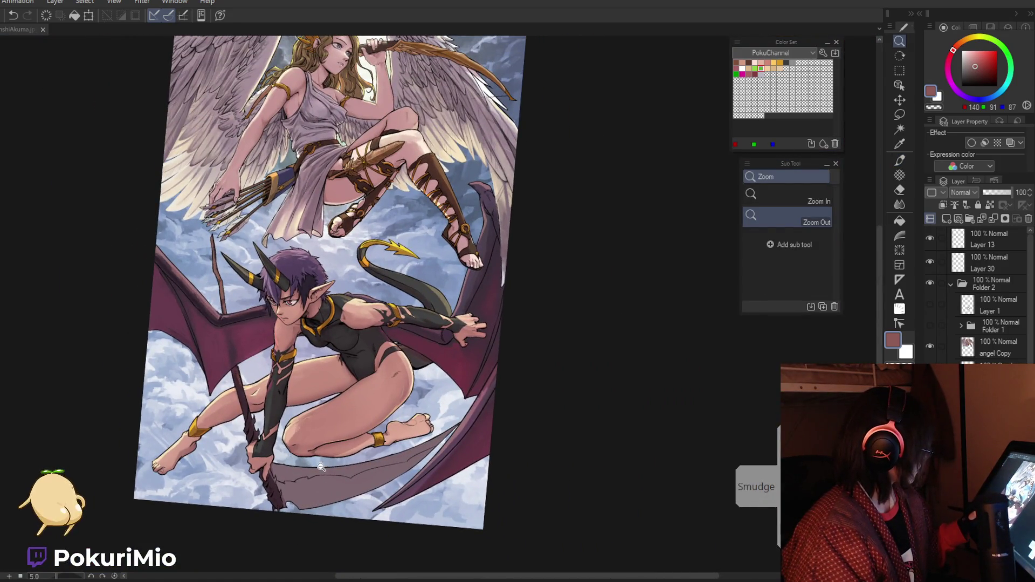
pyautogui.keyDown('ctrl'); pyautogui.click(318, 377); pyautogui.keyUp('ctrl')
pyautogui.keyDown('ctrl'); pyautogui.click(281, 334); pyautogui.keyUp('ctrl')
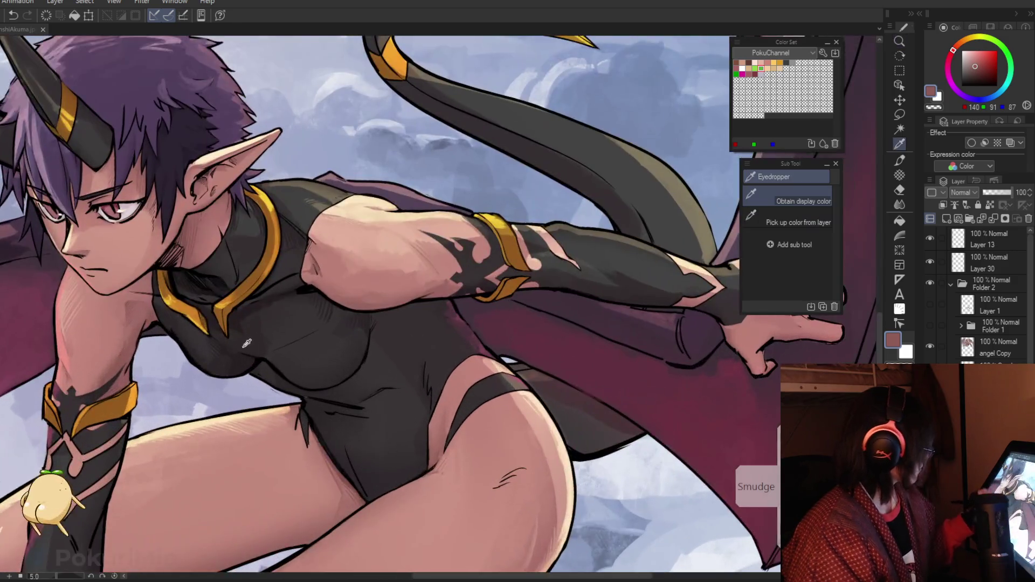
pyautogui.click(242, 314)
pyautogui.press('p')
pyautogui.moveTo(242, 314); pyautogui.dragTo(271, 314)
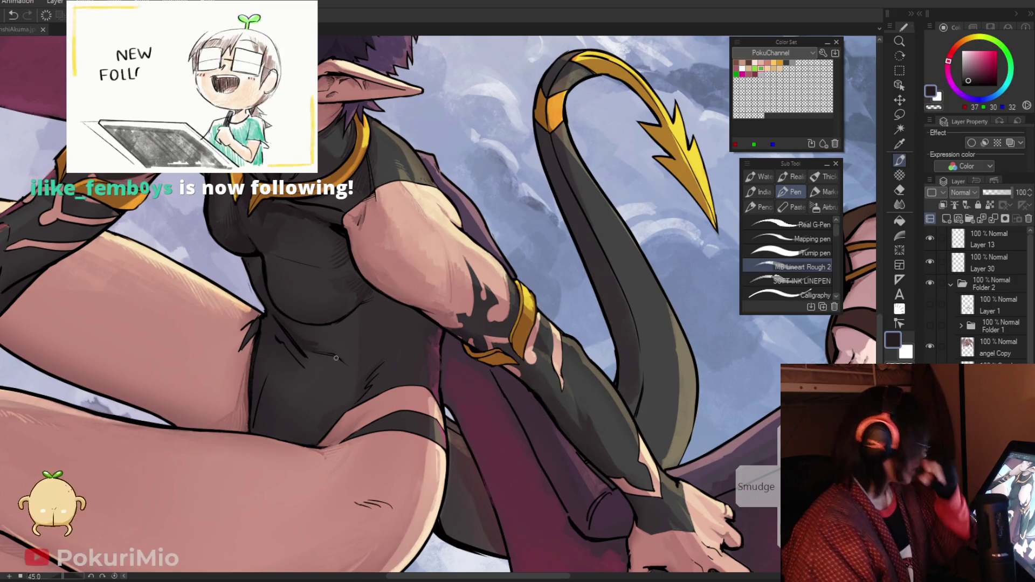
pyautogui.moveTo(336, 358); pyautogui.dragTo(367, 377)
pyautogui.scroll(5, 367, 377)
pyautogui.keyDown('alt'); pyautogui.click(395, 396); pyautogui.keyUp('alt')
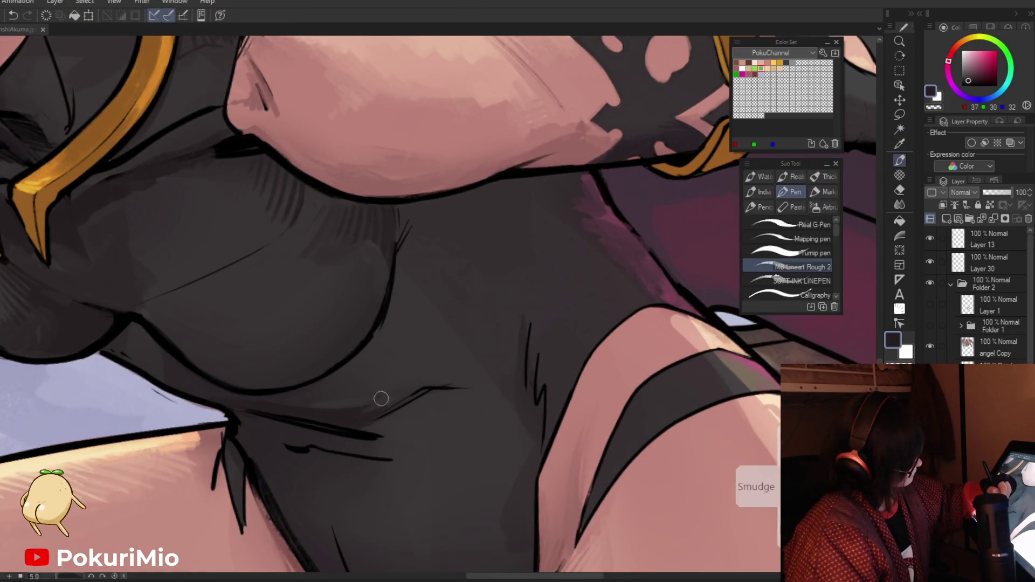
pyautogui.keyDown('alt'); pyautogui.click(294, 400); pyautogui.keyUp('alt')
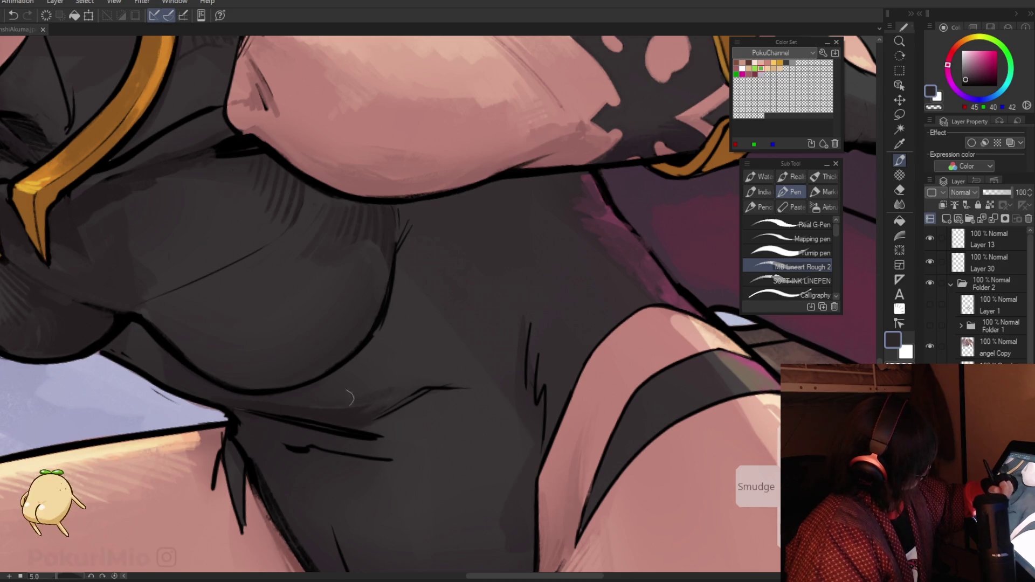
pyautogui.keyDown('alt'); pyautogui.click(345, 405); pyautogui.keyUp('alt')
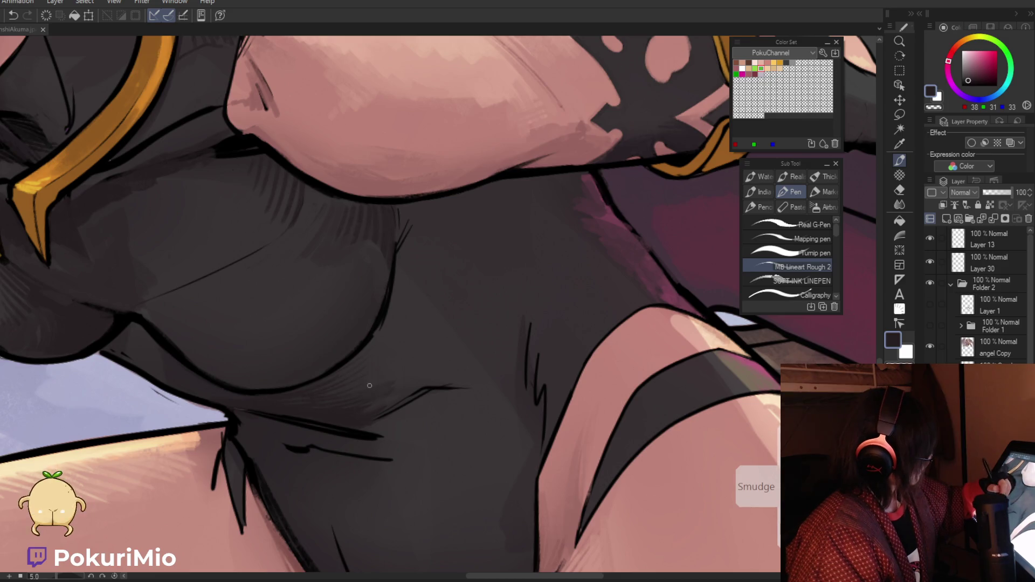
pyautogui.keyDown('ctrl'); pyautogui.keyDown('alt'); pyautogui.click(277, 368); pyautogui.keyUp('alt'); pyautogui.keyUp('ctrl')
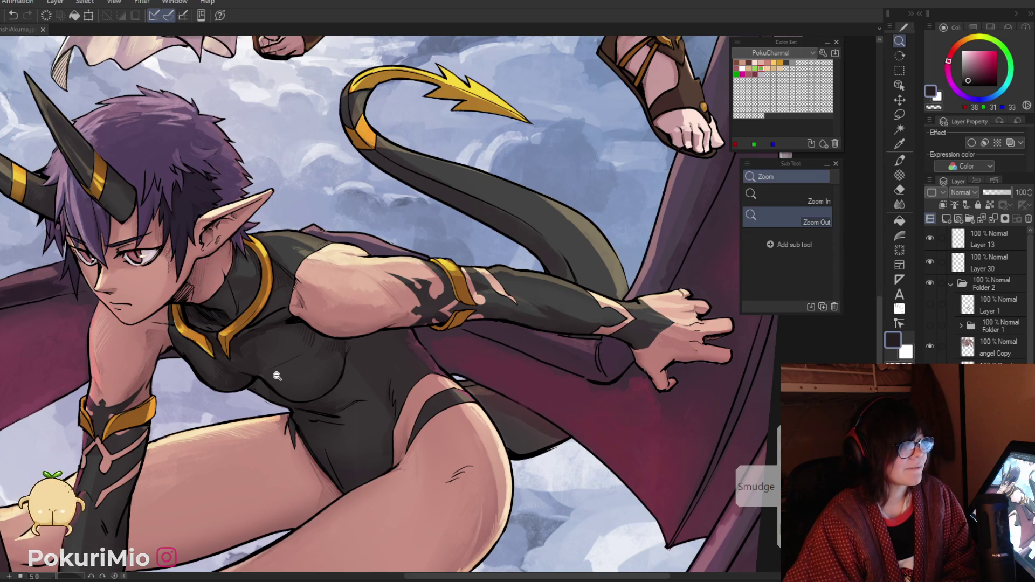
# Step: Draw a near-black line along the edge where the demon's hip meets her bodysuit
pyautogui.moveTo(278, 376); pyautogui.dragTo(532, 279)
pyautogui.keyDown('alt'); pyautogui.click(532, 279); pyautogui.keyUp('alt')
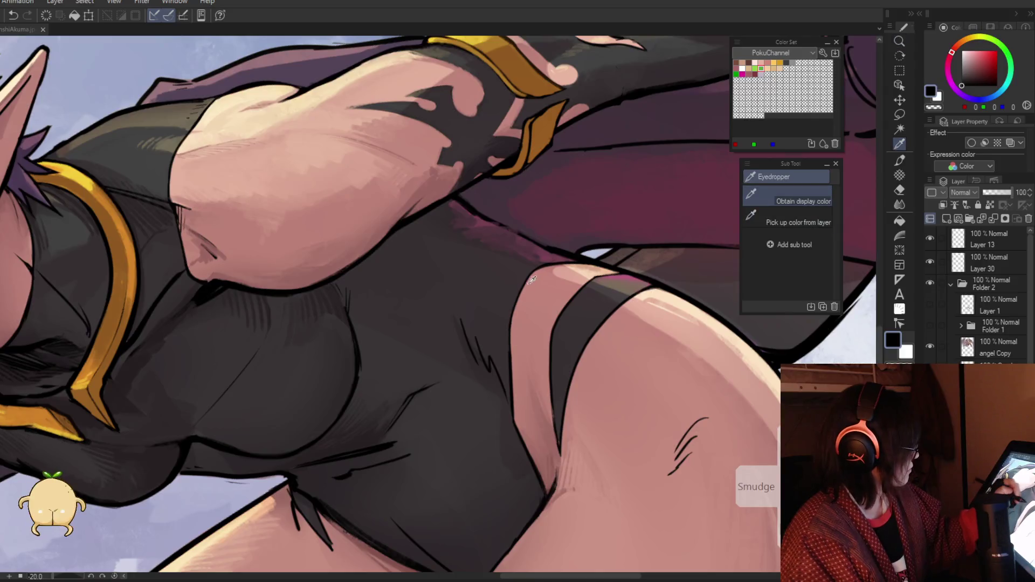
pyautogui.keyDown('alt'); pyautogui.click(542, 266); pyautogui.keyUp('alt')
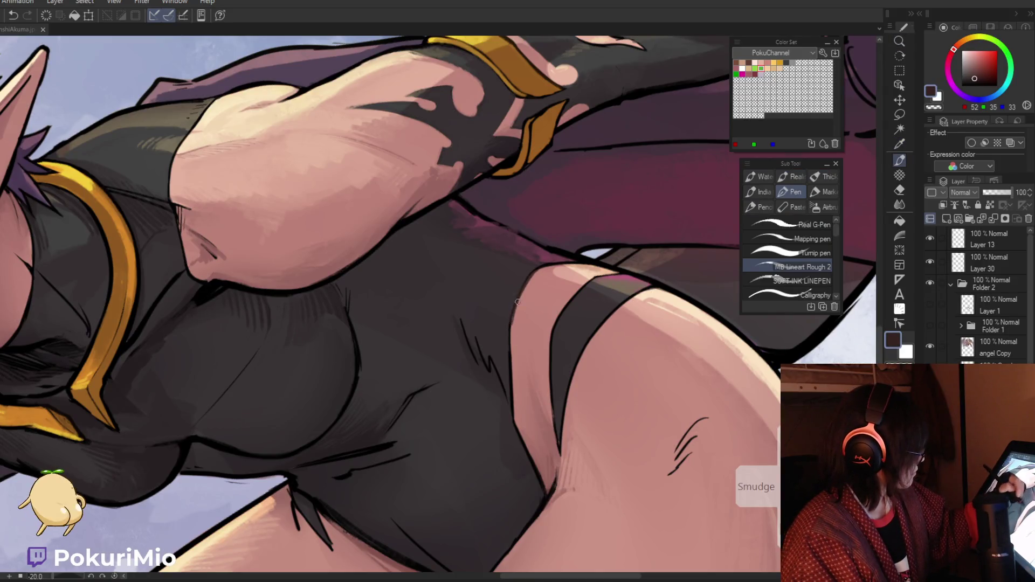
pyautogui.keyDown('alt'); pyautogui.click(533, 273); pyautogui.keyUp('alt')
pyautogui.moveTo(529, 279); pyautogui.dragTo(511, 327)
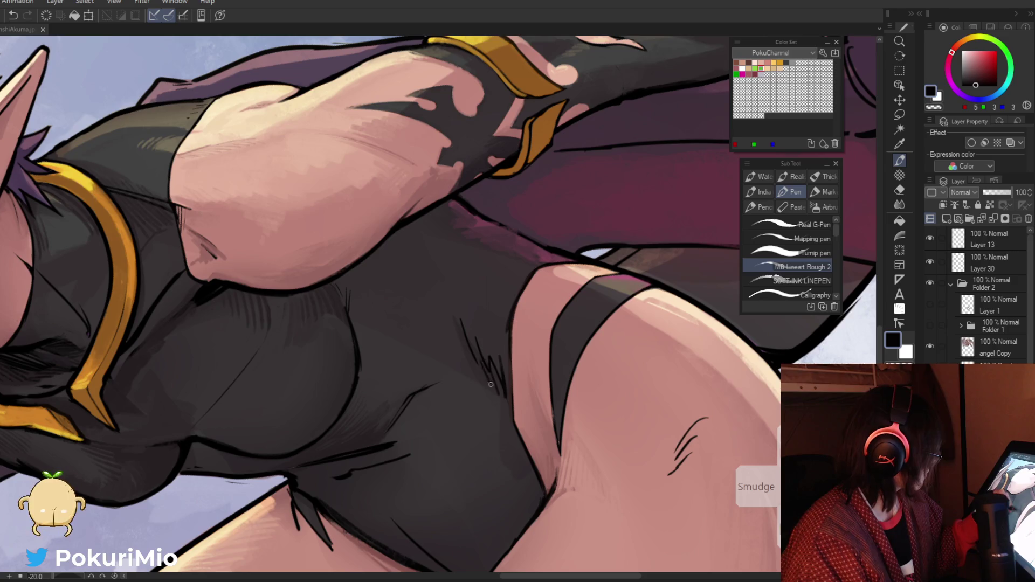
pyautogui.scroll(-5, 431, 332)
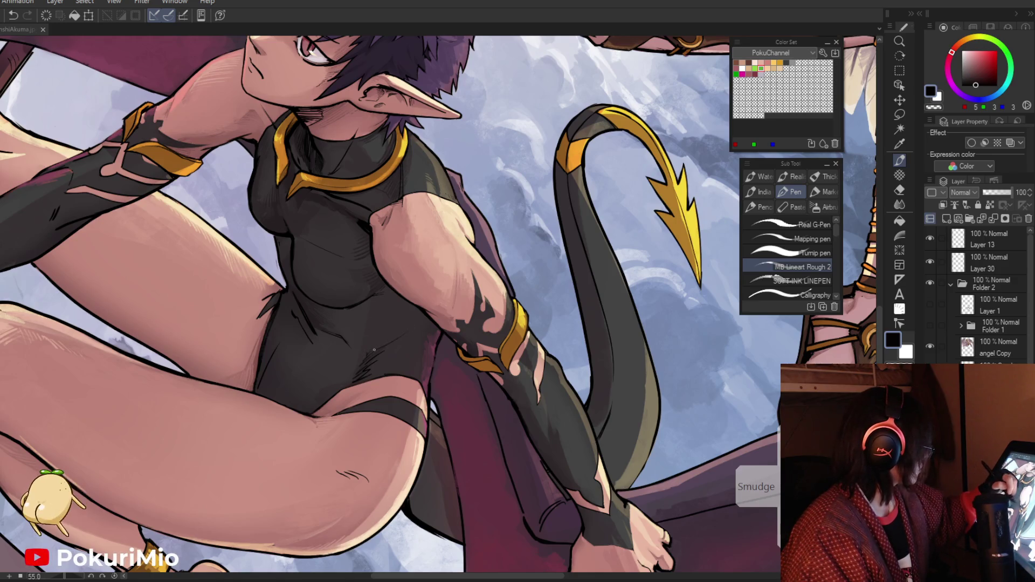
pyautogui.scroll(-5, 342, 288)
pyautogui.scroll(8, 410, 406)
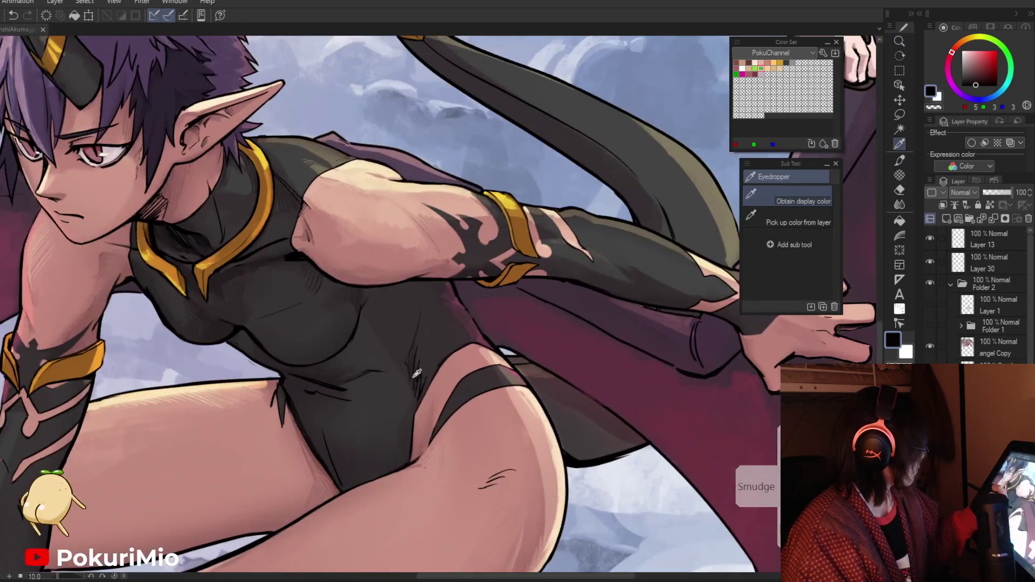
# Step: Paint with sampled dark bodysuit greys and undo a stray stroke
pyautogui.keyDown('alt'); pyautogui.click(406, 413); pyautogui.keyUp('alt')
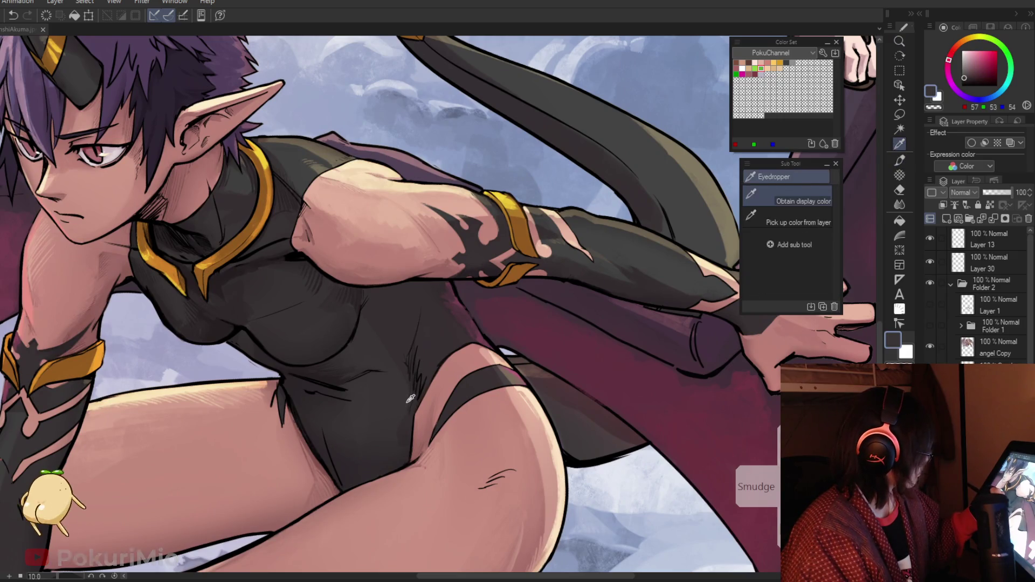
pyautogui.keyDown('alt'); pyautogui.click(424, 370); pyautogui.keyUp('alt')
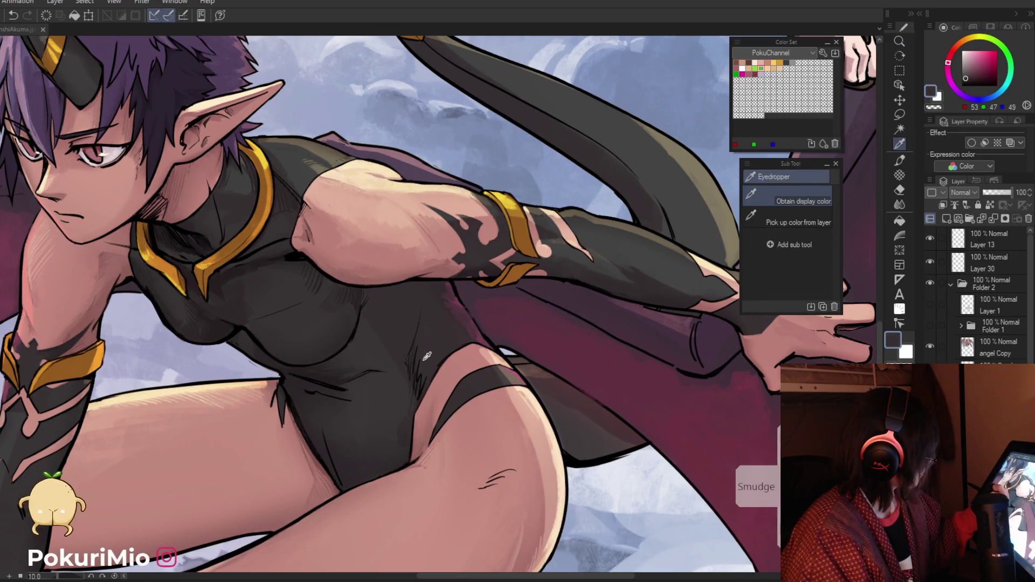
pyautogui.keyDown('alt'); pyautogui.click(449, 354); pyautogui.keyUp('alt')
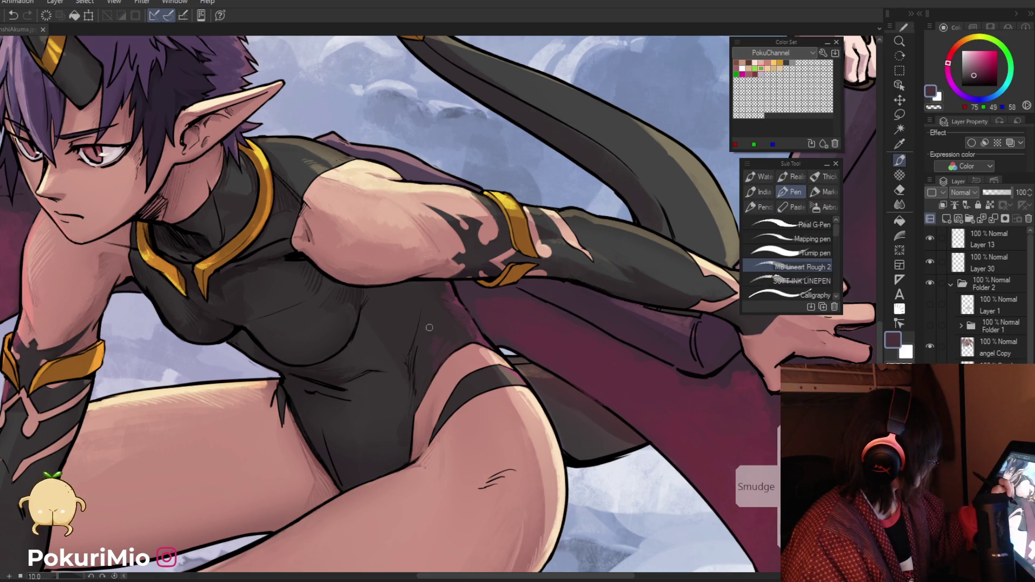
pyautogui.moveTo(429, 327); pyautogui.dragTo(434, 507)
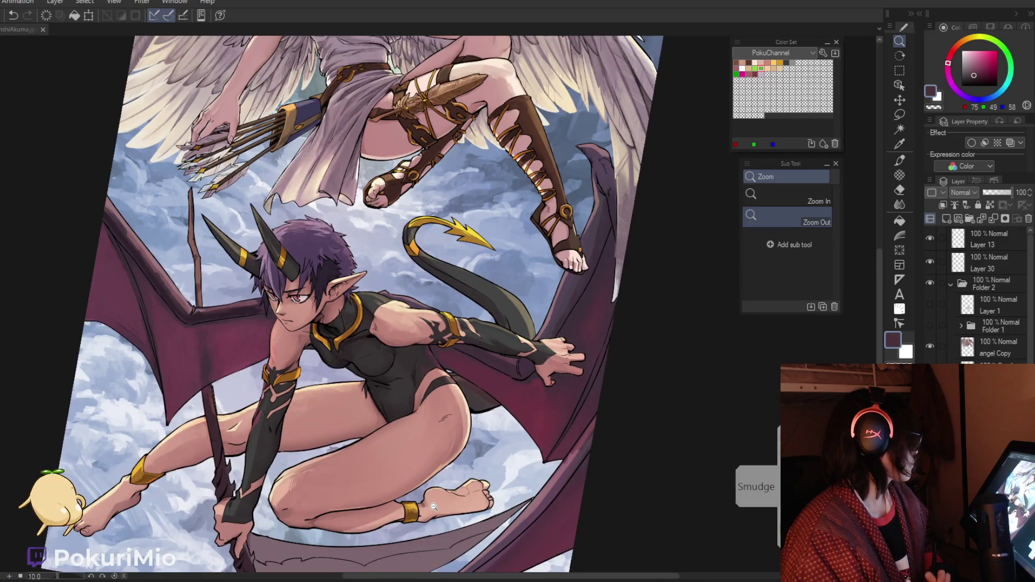
pyautogui.hotkey('ctrl', 'z')
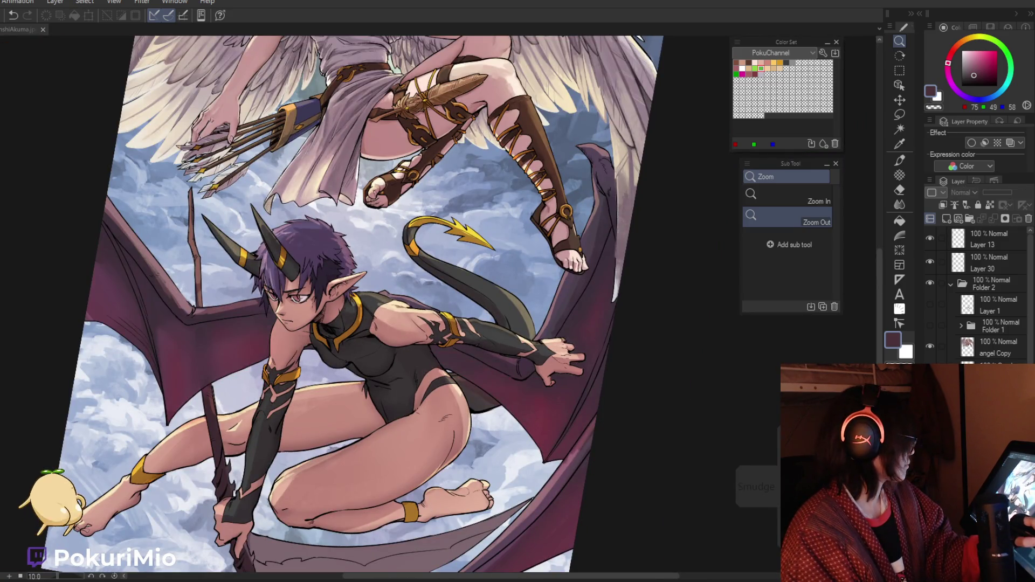
# Step: Touch up the bodysuit with further sampled darker grey tones
pyautogui.scroll(5, 403, 369)
pyautogui.press('p')
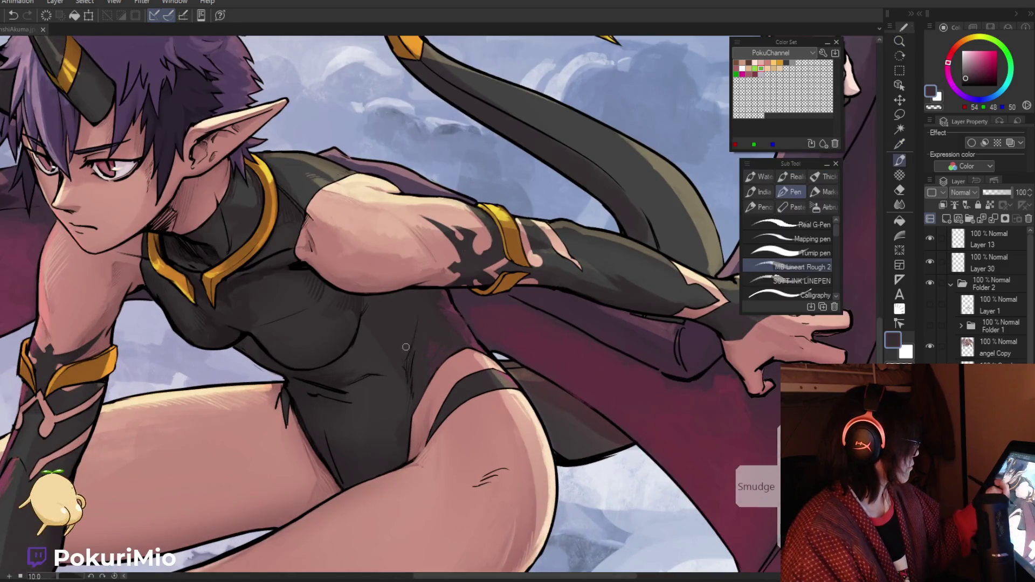
pyautogui.keyDown('alt'); pyautogui.click(410, 369); pyautogui.keyUp('alt')
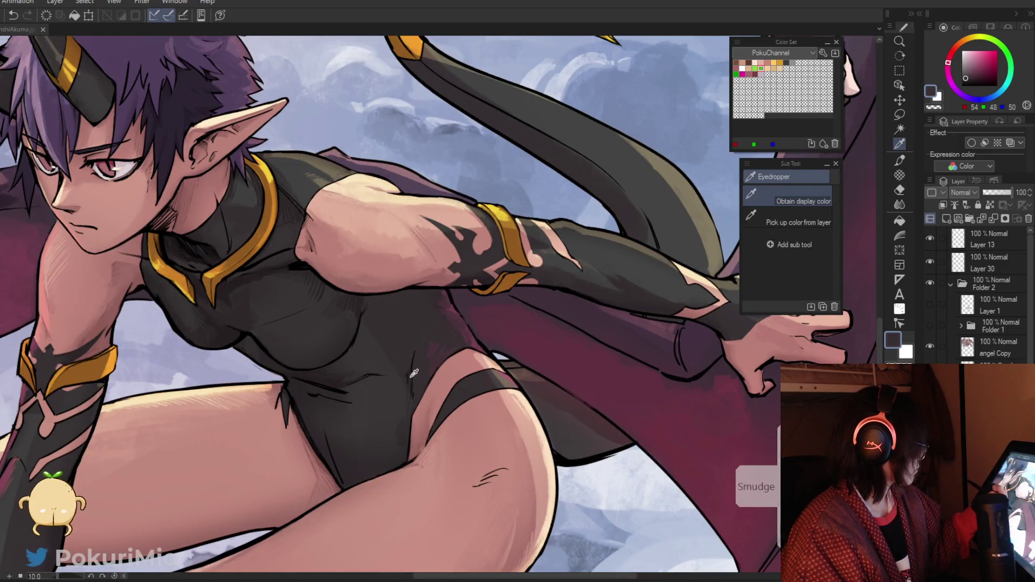
pyautogui.press('/')
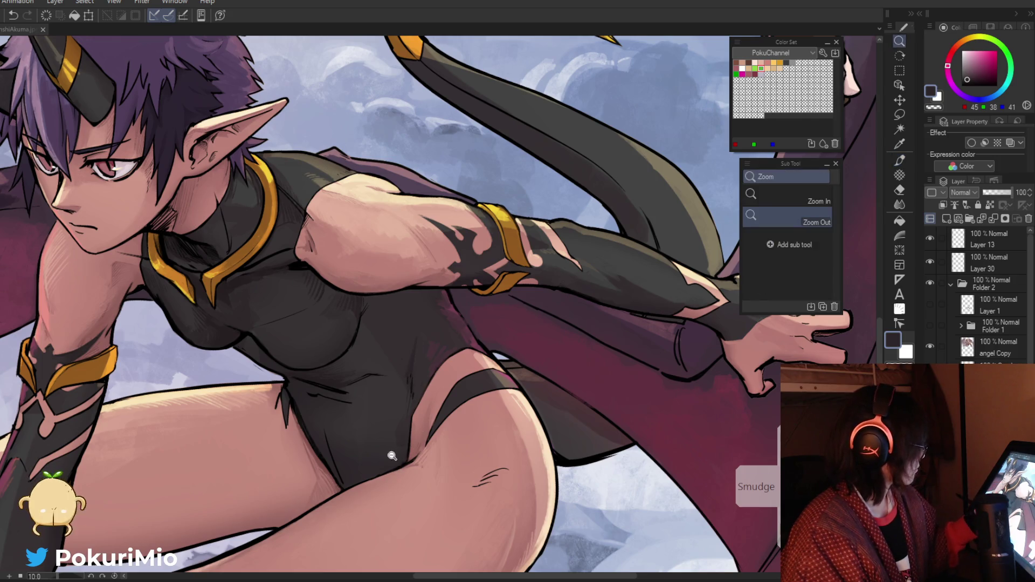
pyautogui.scroll(-3, 430, 540)
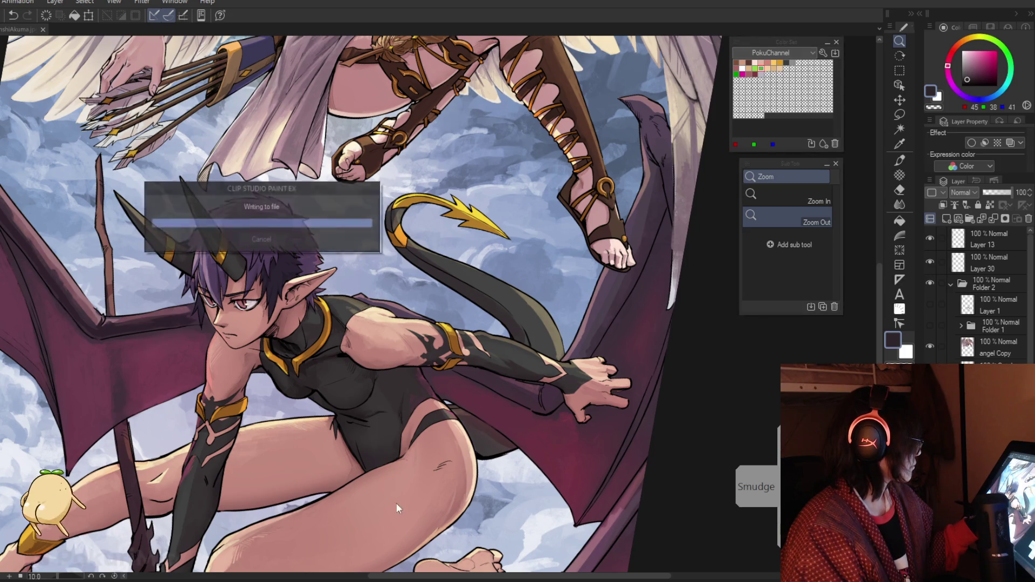
pyautogui.press('p')
pyautogui.keyDown('alt'); pyautogui.click(379, 385); pyautogui.keyUp('alt')
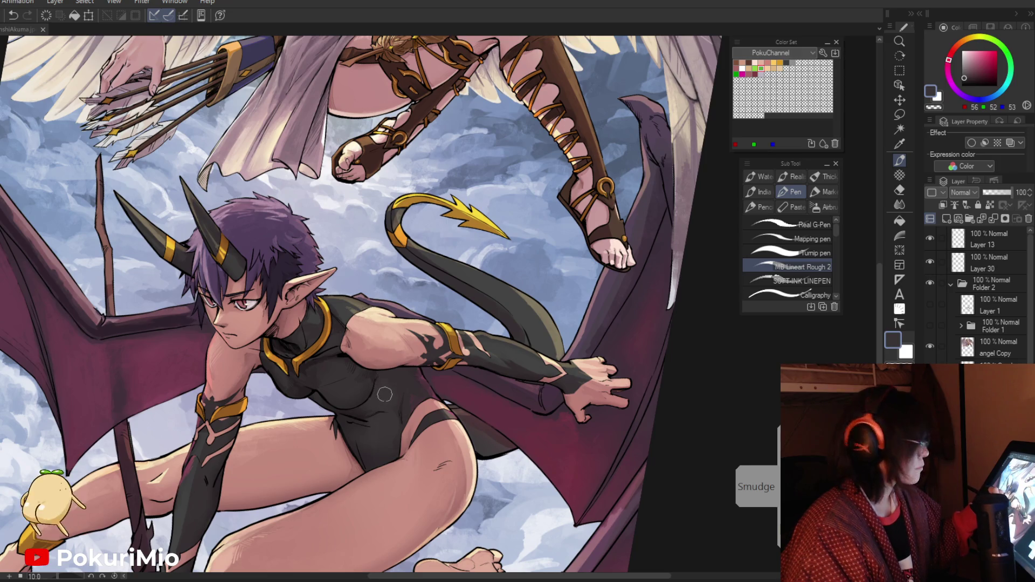
pyautogui.moveTo(381, 383); pyautogui.dragTo(449, 520)
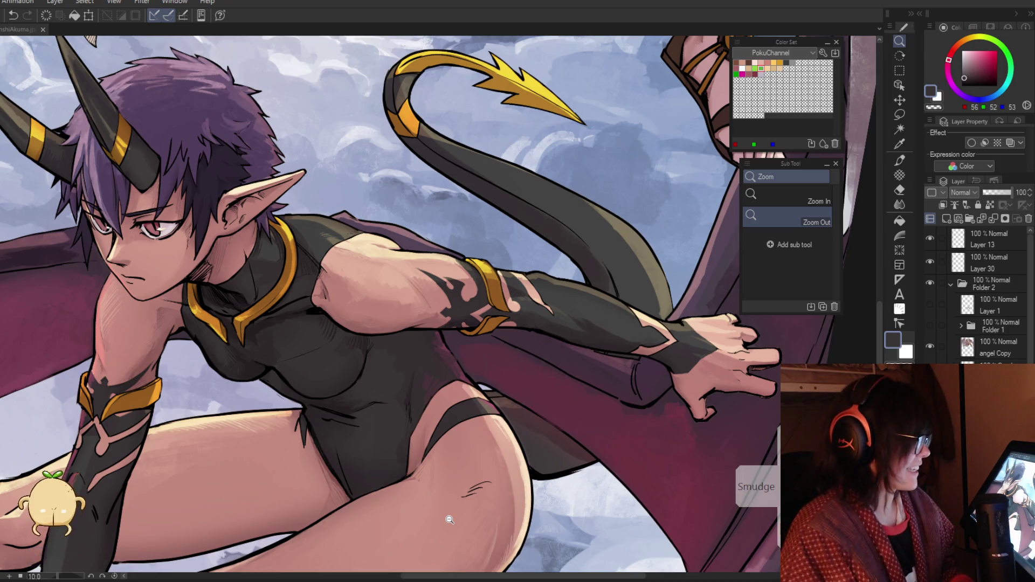
pyautogui.press('p')
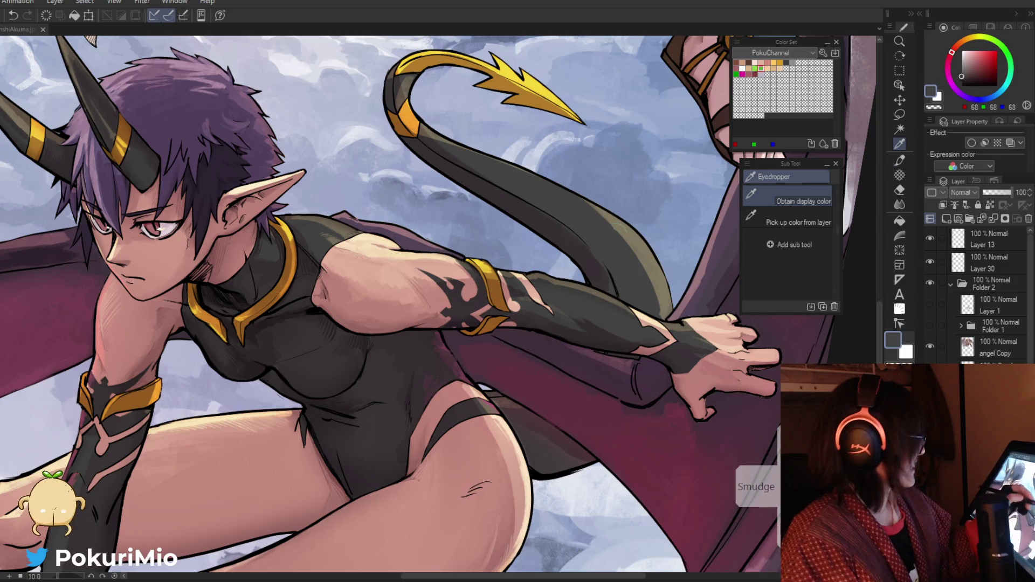
pyautogui.keyDown('alt'); pyautogui.click(544, 190); pyautogui.keyUp('alt')
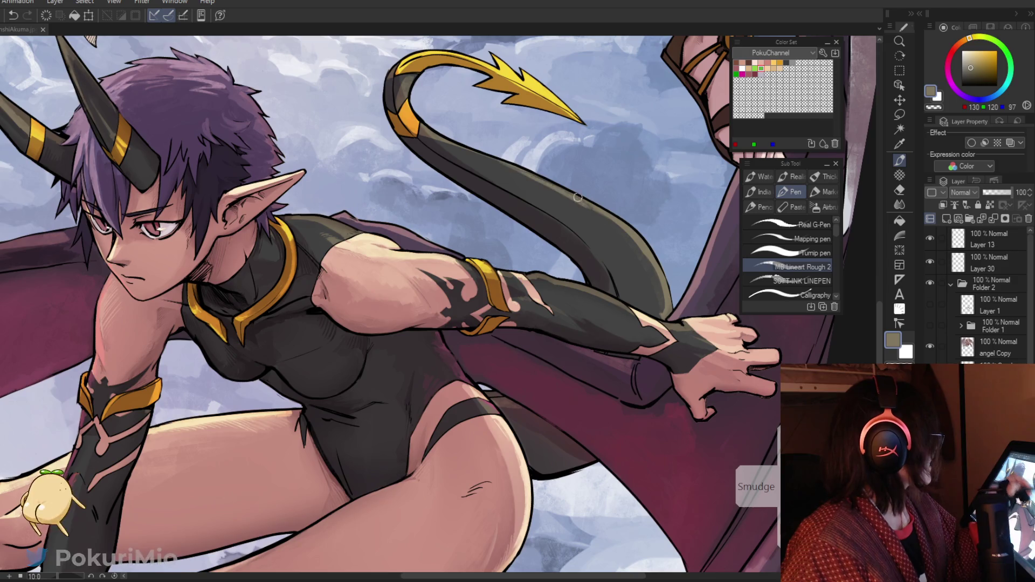
pyautogui.keyDown('alt'); pyautogui.click(496, 166); pyautogui.keyUp('alt')
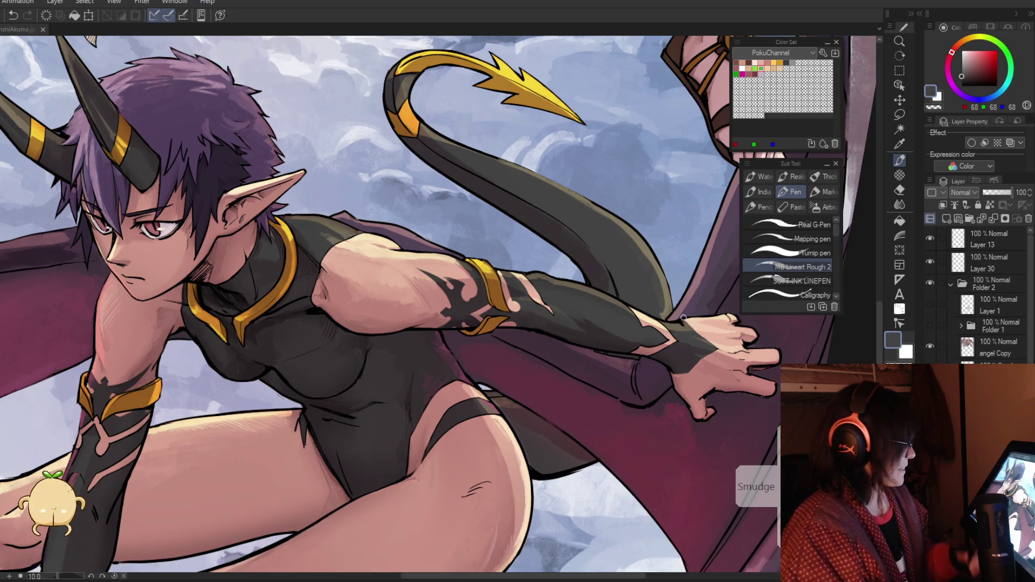
pyautogui.press('i')
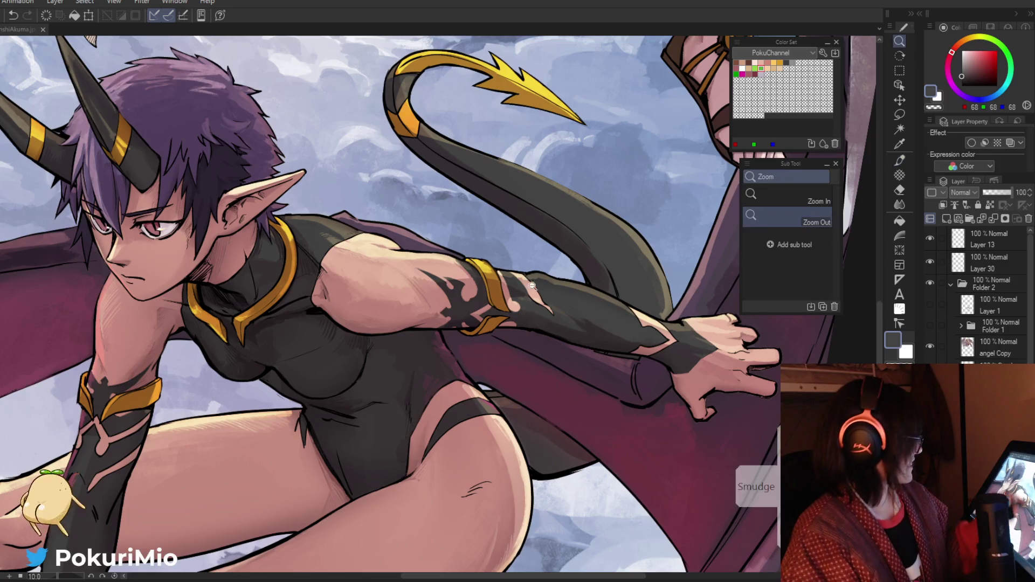
# Step: Add small dark grey strokes to the gauntlet near the sleeve
pyautogui.scroll(5, 539, 297)
pyautogui.click(546, 291)
pyautogui.press('p')
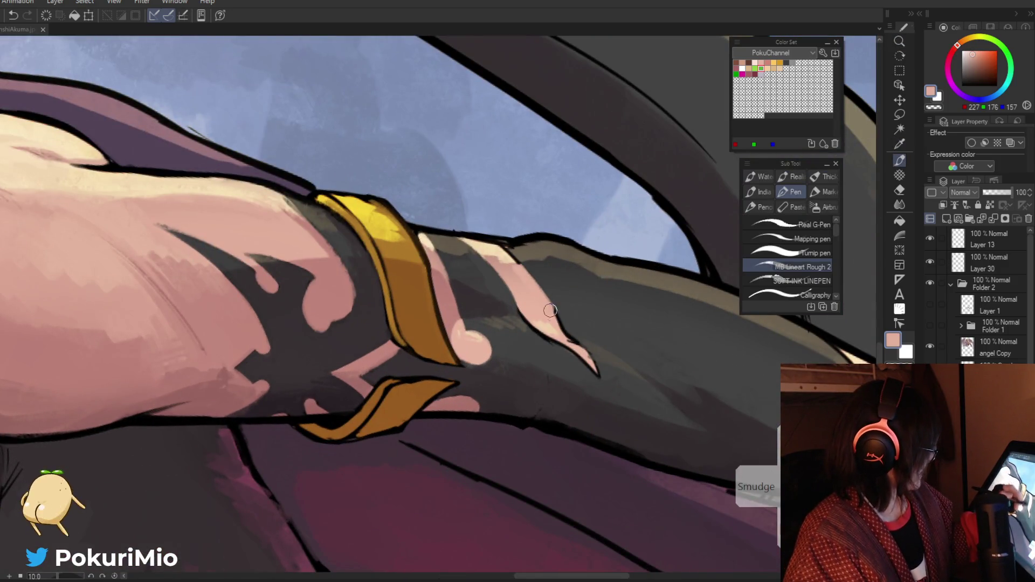
pyautogui.keyDown('alt'); pyautogui.click(539, 281); pyautogui.keyUp('alt')
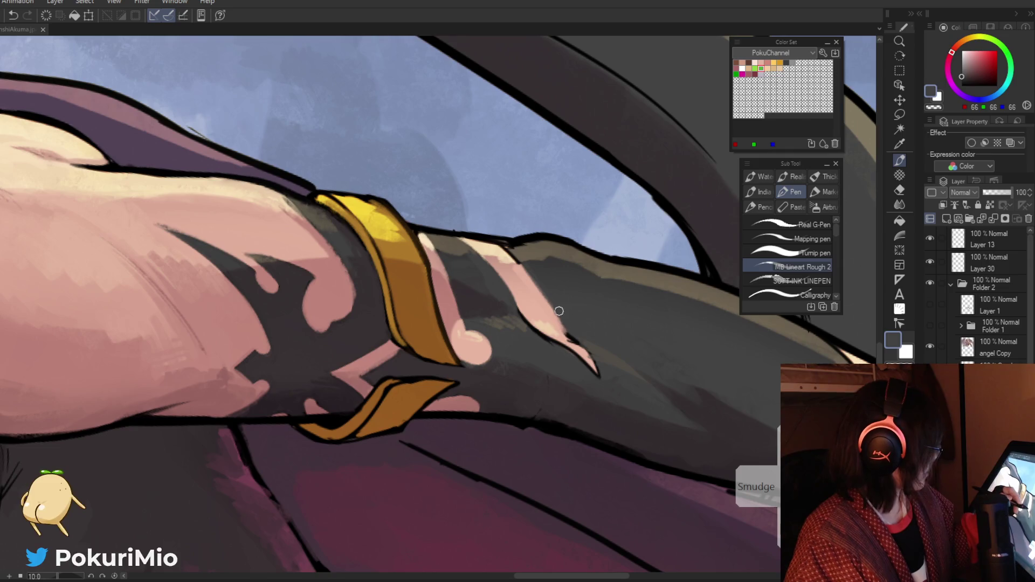
pyautogui.keyDown('alt'); pyautogui.click(490, 248); pyautogui.keyUp('alt')
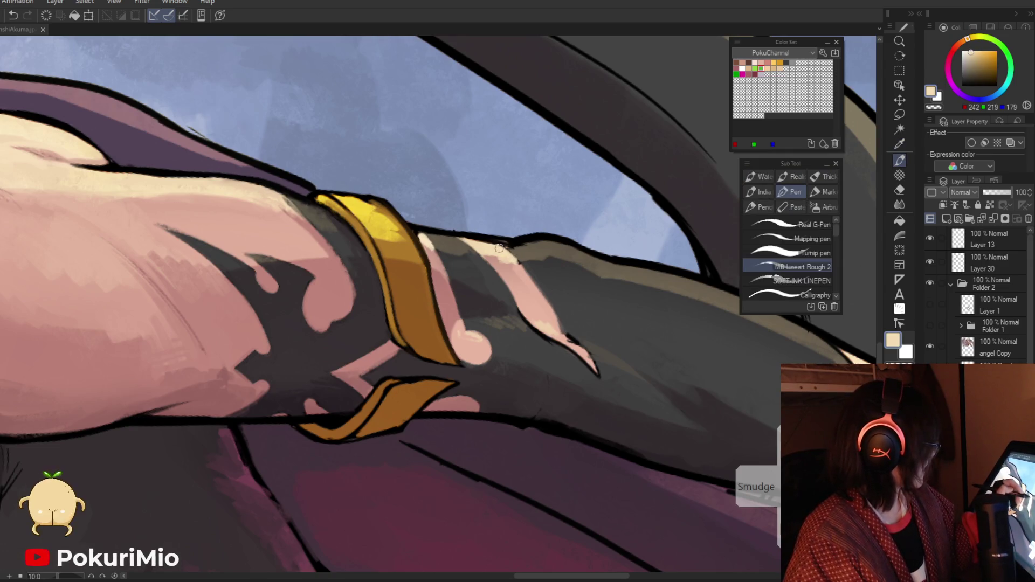
pyautogui.keyDown('alt'); pyautogui.click(510, 256); pyautogui.keyUp('alt')
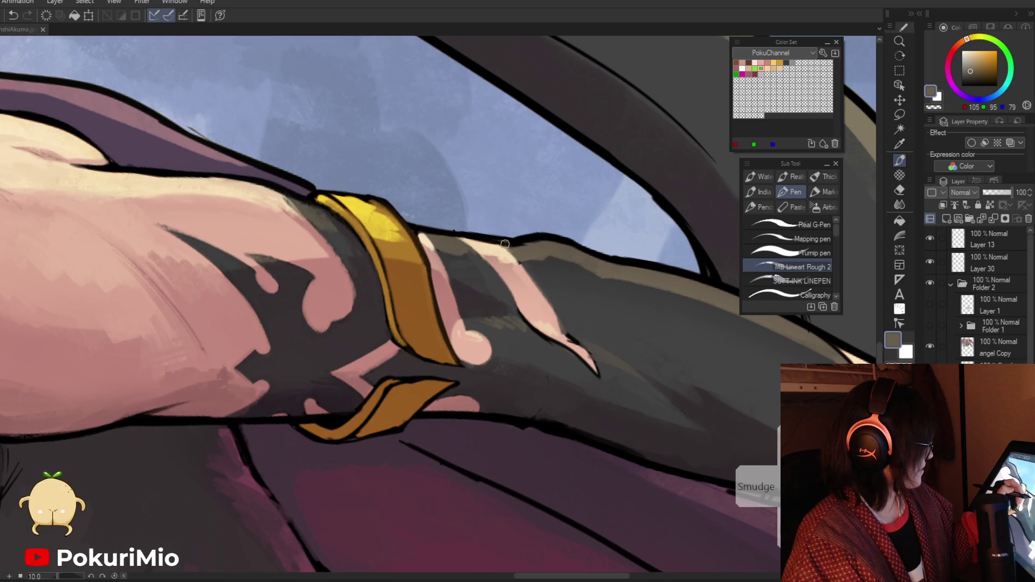
pyautogui.moveTo(510, 253); pyautogui.dragTo(436, 156)
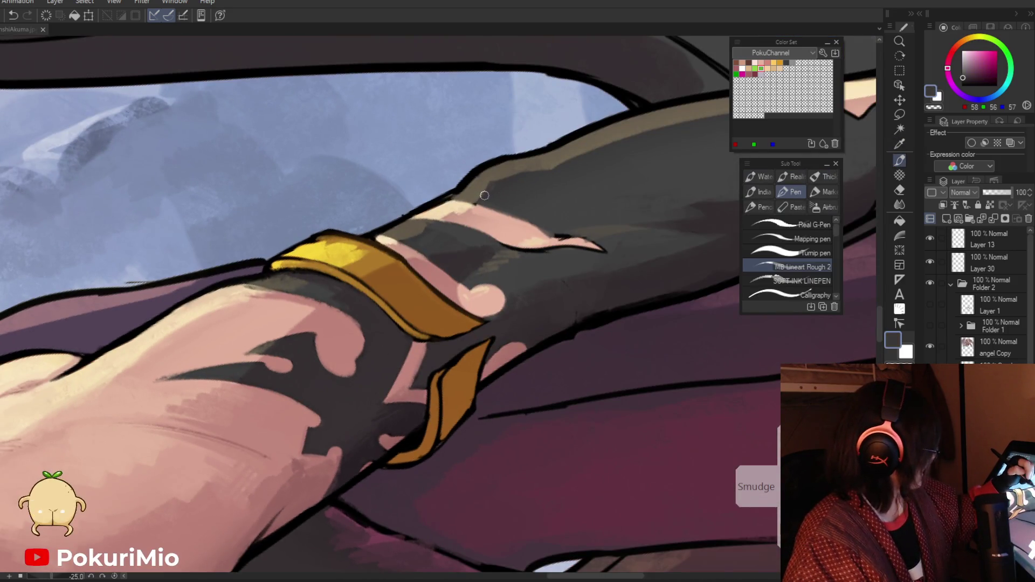
pyautogui.keyDown('alt'); pyautogui.click(463, 201); pyautogui.keyUp('alt')
pyautogui.moveTo(463, 201)
pyautogui.mouseDown()
pyautogui.moveTo(390, 370)
pyautogui.moveTo(480, 375)
pyautogui.mouseUp()
pyautogui.keyDown('alt'); pyautogui.click(480, 374); pyautogui.keyUp('alt')
pyautogui.moveTo(453, 315)
pyautogui.mouseDown()
pyautogui.moveTo(480, 345)
pyautogui.moveTo(492, 388)
pyautogui.mouseUp()
# Step: Repaint the peach highlight running along the gauntlet
pyautogui.keyDown('alt'); pyautogui.click(446, 302); pyautogui.keyUp('alt')
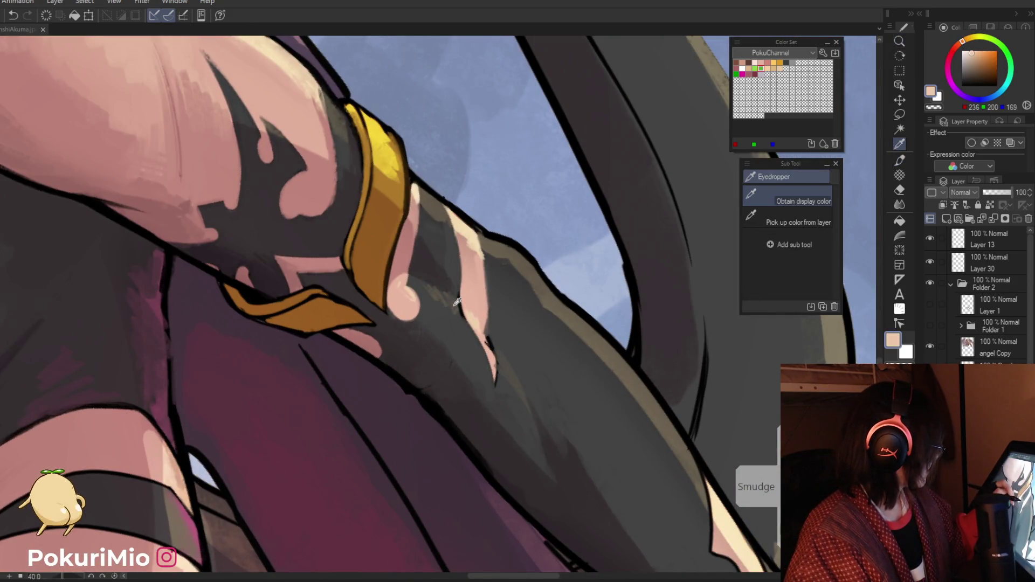
pyautogui.keyDown('alt'); pyautogui.click(460, 303); pyautogui.keyUp('alt')
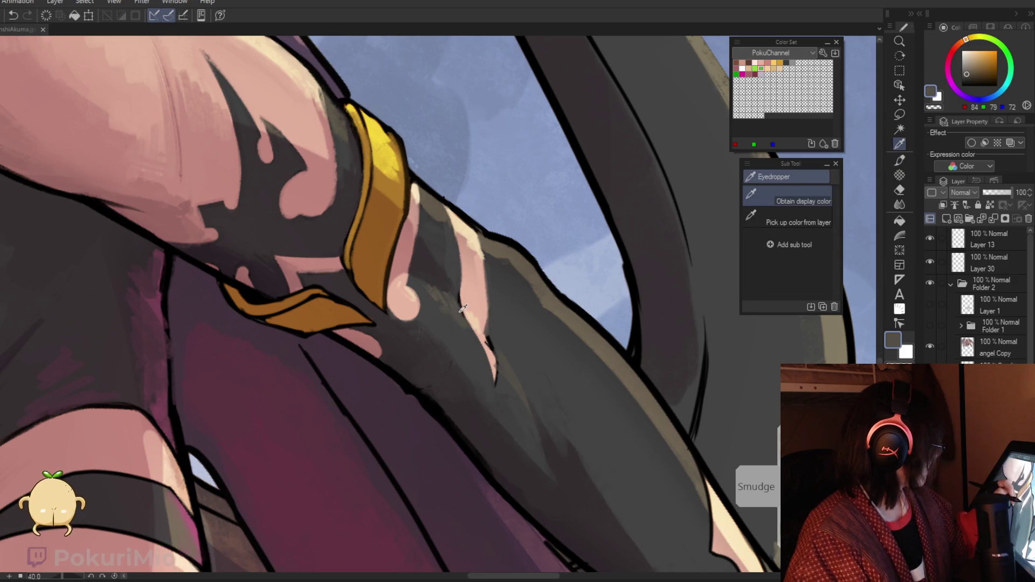
pyautogui.keyDown('alt'); pyautogui.click(463, 310); pyautogui.keyUp('alt')
pyautogui.keyDown('alt'); pyautogui.click(458, 299); pyautogui.keyUp('alt')
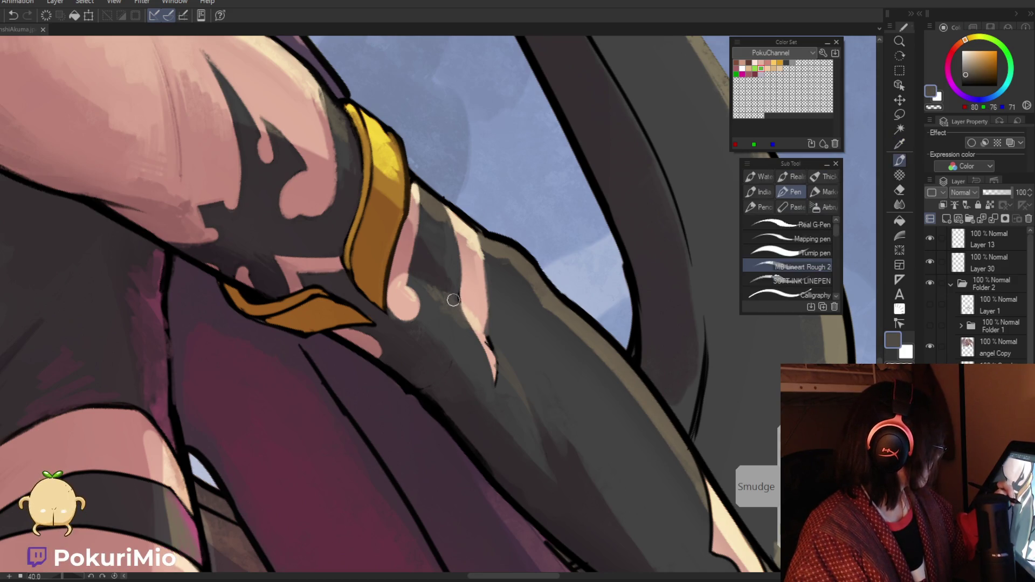
pyautogui.keyDown('alt'); pyautogui.click(458, 301); pyautogui.keyUp('alt')
pyautogui.keyDown('alt'); pyautogui.click(465, 304); pyautogui.keyUp('alt')
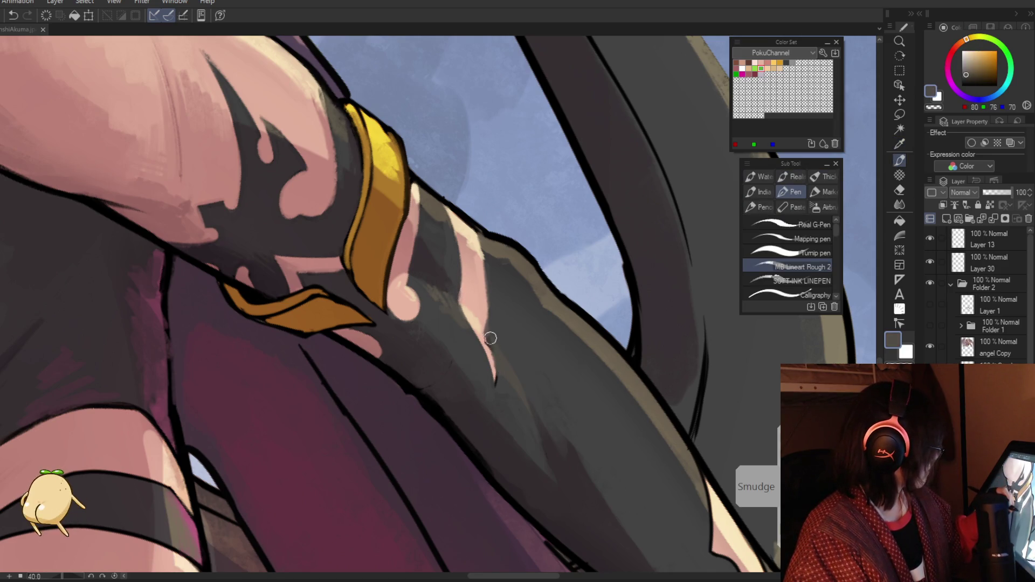
pyautogui.moveTo(483, 337); pyautogui.dragTo(495, 384)
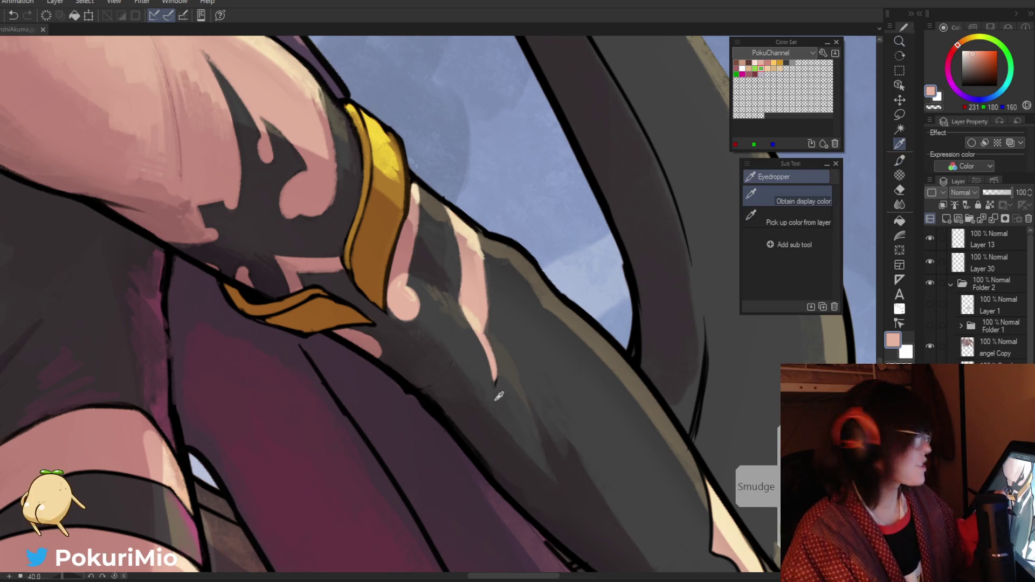
pyautogui.keyDown('alt'); pyautogui.click(498, 398); pyautogui.keyUp('alt')
# Step: Check the arm against the whole figure and undo the last gauntlet stroke
pyautogui.press('/')
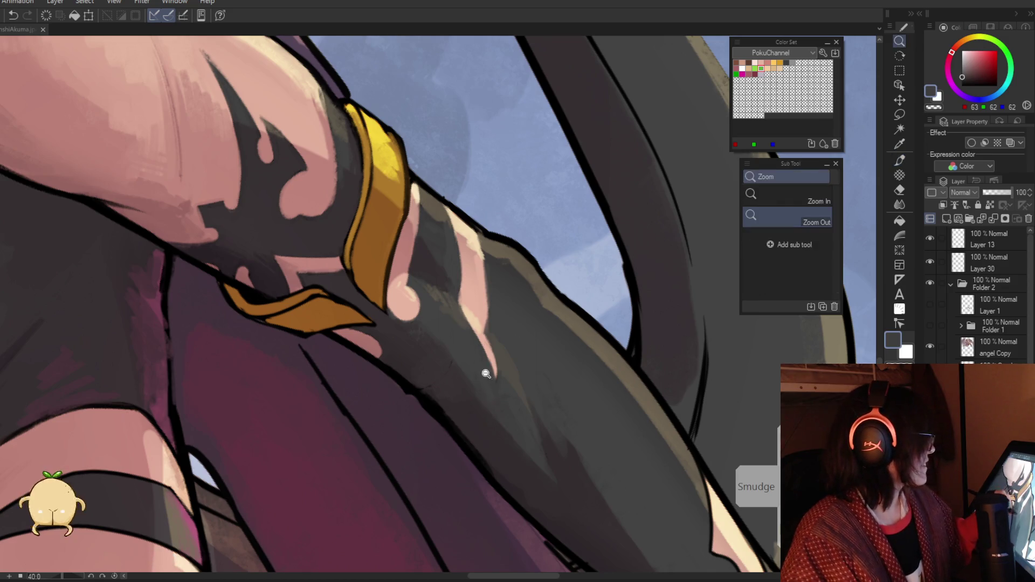
pyautogui.keyDown('alt'); pyautogui.click(485, 370); pyautogui.keyUp('alt')
pyautogui.click(524, 426)
pyautogui.click(493, 383)
pyautogui.click(486, 358)
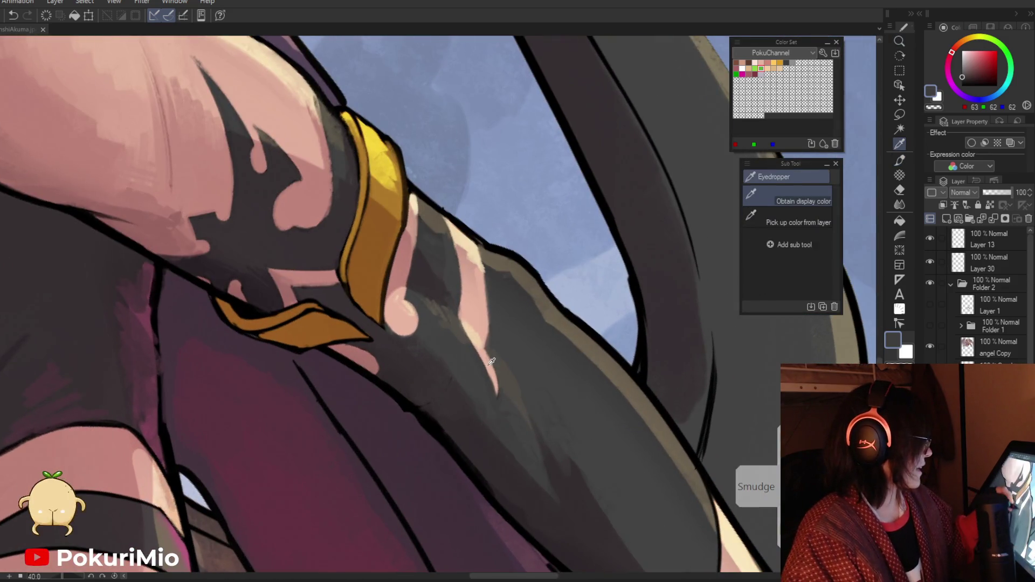
pyautogui.press('p')
pyautogui.keyDown('alt'); pyautogui.click(485, 340); pyautogui.keyUp('alt')
pyautogui.press('/')
pyautogui.keyDown('alt'); pyautogui.click(503, 408); pyautogui.keyUp('alt')
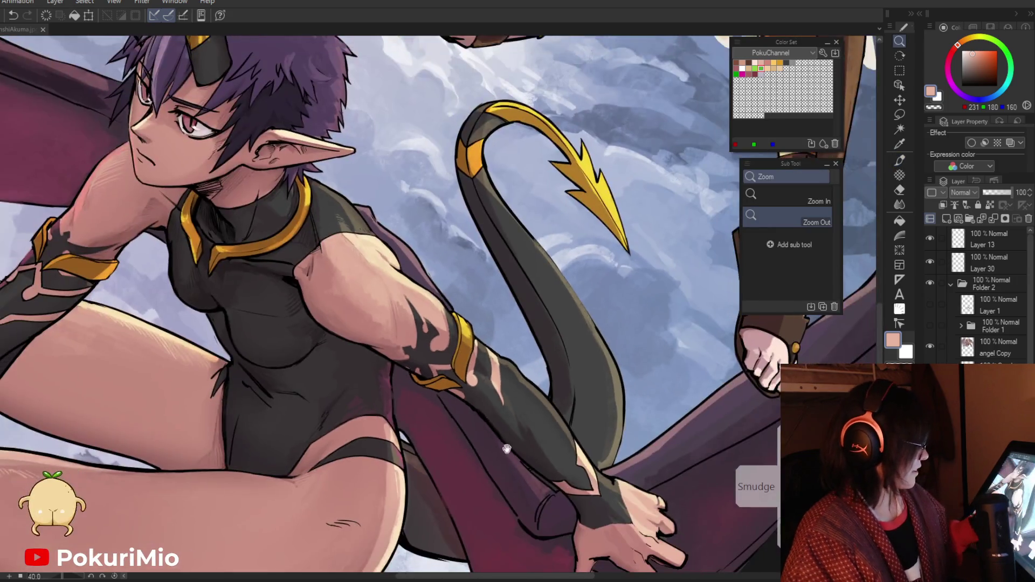
pyautogui.click(506, 449)
pyautogui.click(519, 408)
pyautogui.click(528, 404)
pyautogui.press('p')
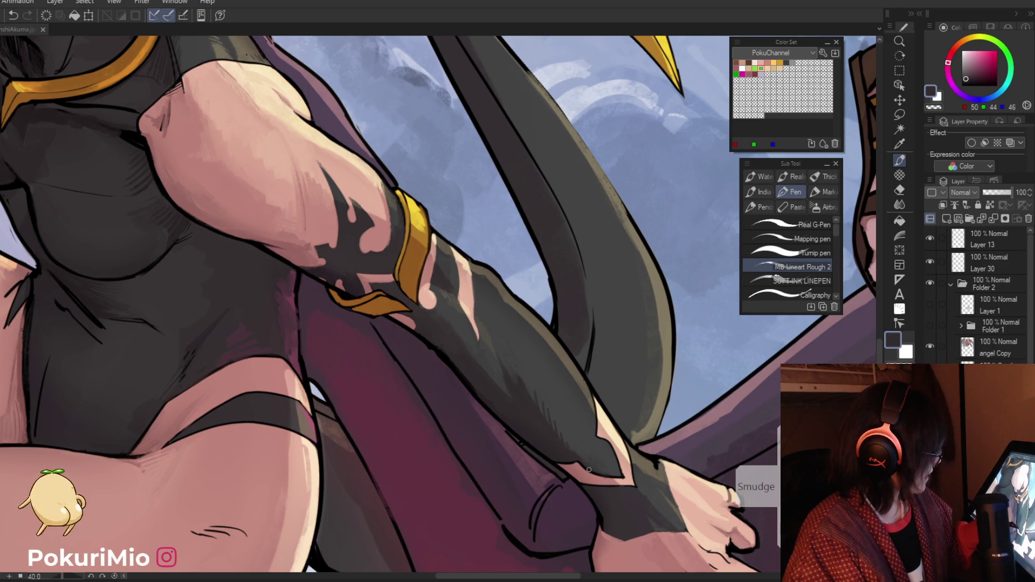
pyautogui.press('/')
pyautogui.click(521, 439)
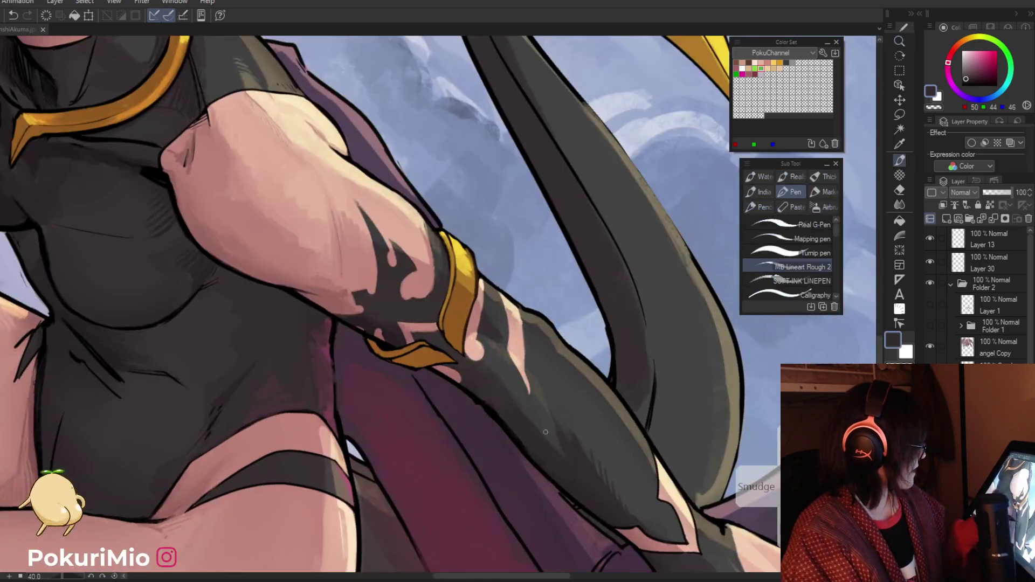
pyautogui.hotkey('ctrl', 'z')
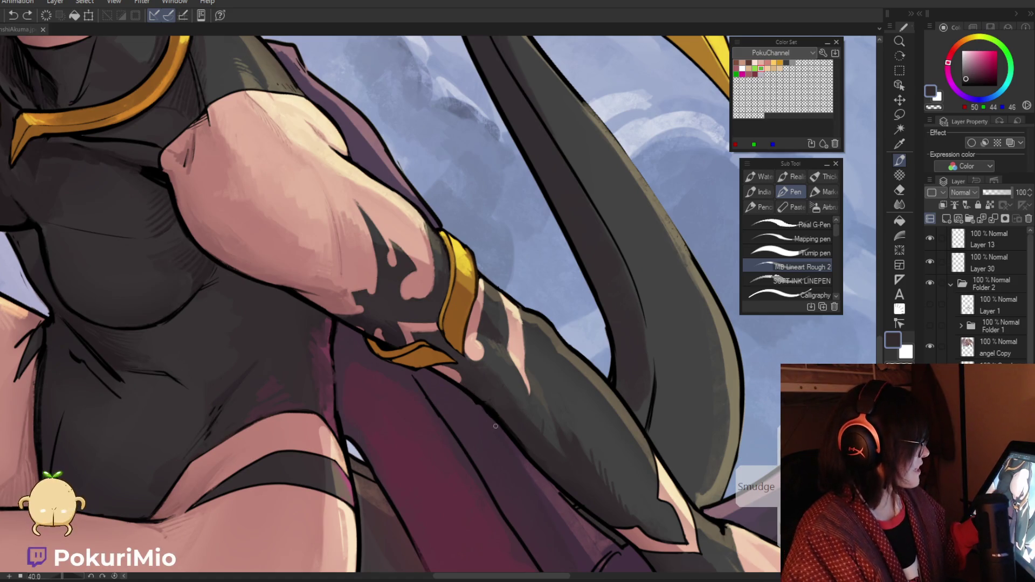
# Step: Paint brown along the lower gold band's left edge
pyautogui.moveTo(532, 482); pyautogui.dragTo(576, 310)
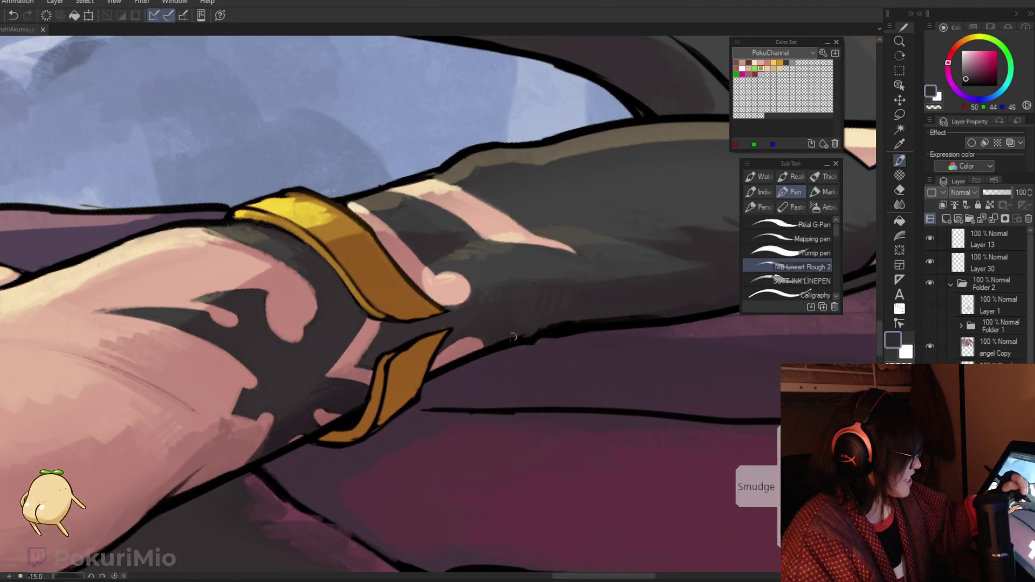
pyautogui.press('i')
pyautogui.keyDown('alt'); pyautogui.click(548, 330); pyautogui.keyUp('alt')
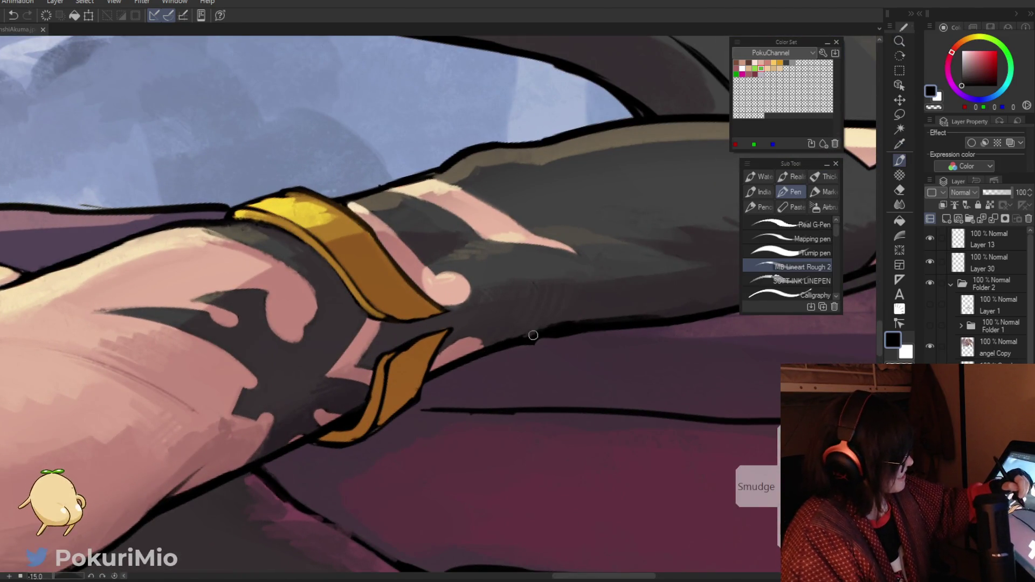
pyautogui.keyDown('alt'); pyautogui.click(474, 343); pyautogui.keyUp('alt')
pyautogui.keyDown('alt'); pyautogui.click(453, 339); pyautogui.keyUp('alt')
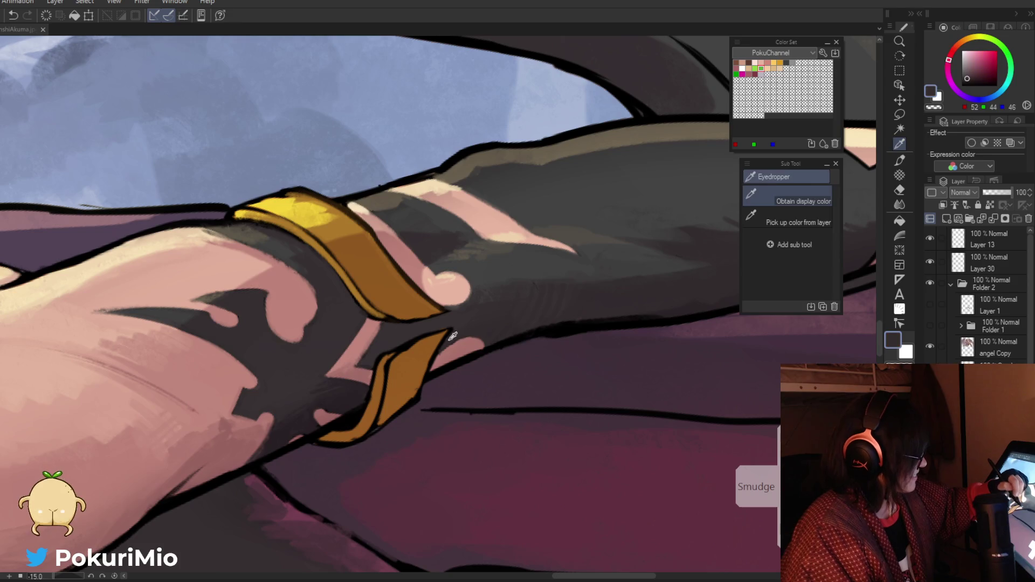
pyautogui.hotkey('ctrl', 'space')
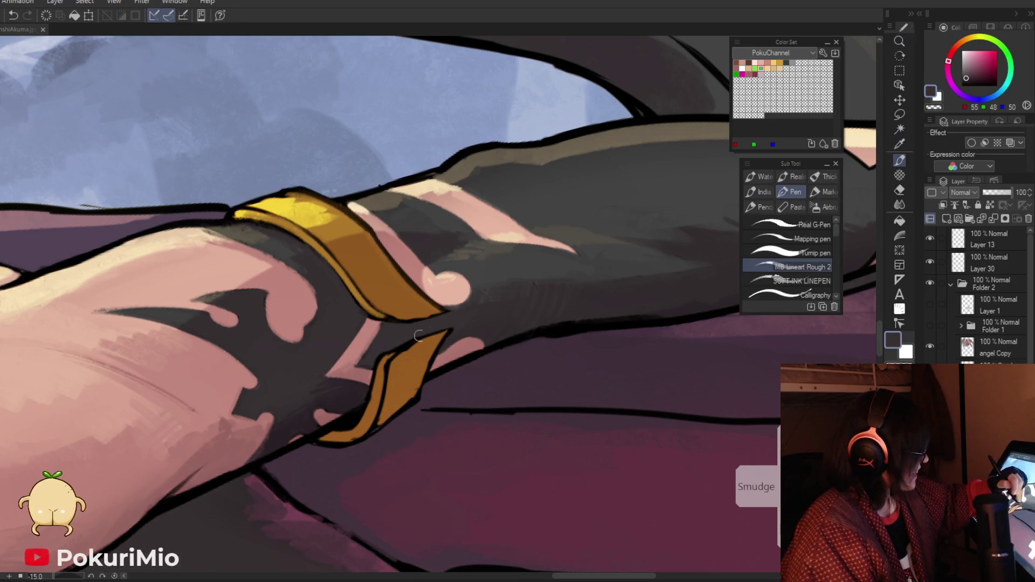
pyautogui.keyDown('alt'); pyautogui.click(409, 305); pyautogui.keyUp('alt')
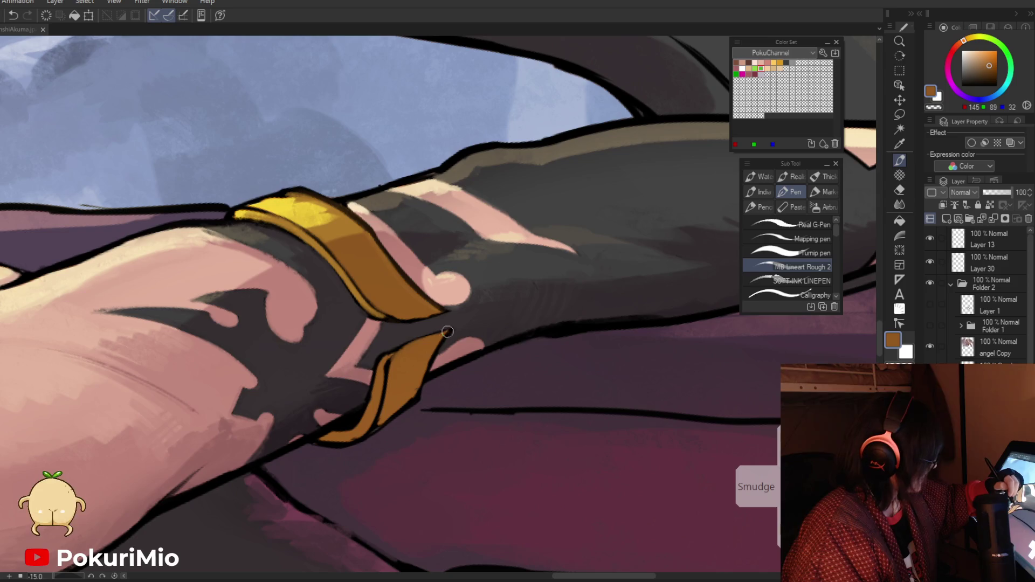
pyautogui.moveTo(390, 369)
pyautogui.mouseDown()
pyautogui.moveTo(378, 426)
pyautogui.moveTo(407, 395)
pyautogui.mouseUp()
# Step: Darken the lower gold band's right edge with dark brown and black
pyautogui.keyDown('alt'); pyautogui.click(391, 415); pyautogui.keyUp('alt')
pyautogui.keyDown('alt'); pyautogui.click(391, 414); pyautogui.keyUp('alt')
pyautogui.keyDown('alt'); pyautogui.click(426, 378); pyautogui.keyUp('alt')
pyautogui.moveTo(447, 335); pyautogui.dragTo(416, 404)
pyautogui.keyDown('alt'); pyautogui.click(402, 415); pyautogui.keyUp('alt')
pyautogui.moveTo(447, 336); pyautogui.dragTo(415, 404)
# Step: Strengthen the black line under the band and paint gold over its left-edge outline
pyautogui.keyDown('alt'); pyautogui.click(422, 393); pyautogui.keyUp('alt')
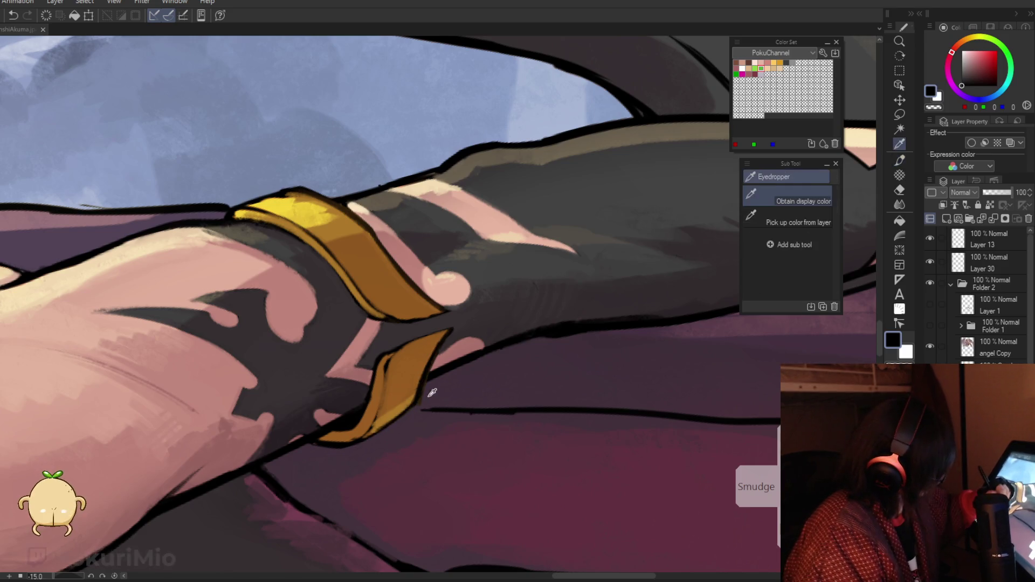
pyautogui.keyDown('alt'); pyautogui.click(396, 423); pyautogui.keyUp('alt')
pyautogui.moveTo(407, 410); pyautogui.dragTo(346, 448)
pyautogui.moveTo(384, 385)
pyautogui.mouseDown()
pyautogui.moveTo(386, 378)
pyautogui.moveTo(372, 420)
pyautogui.mouseUp()
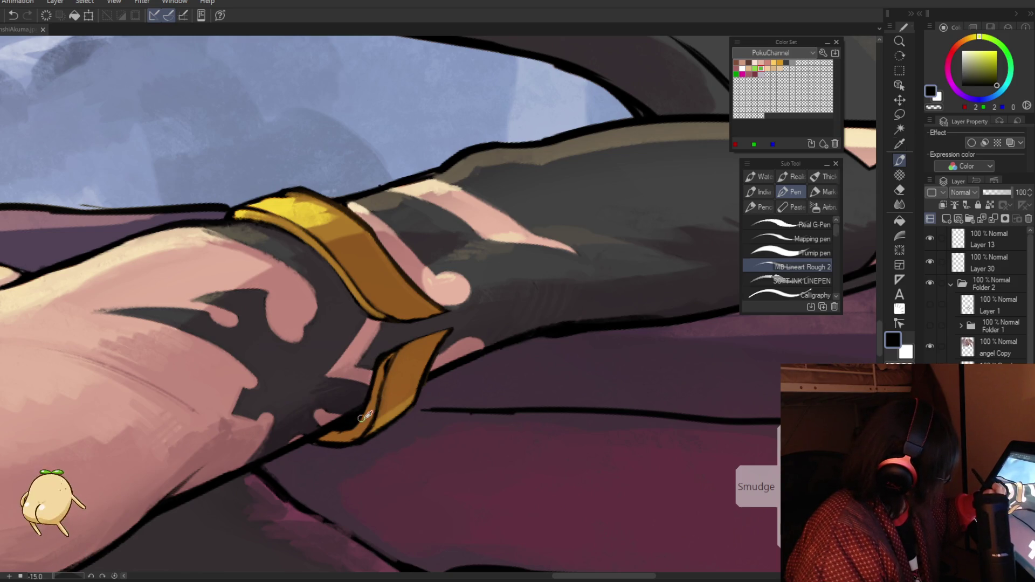
pyautogui.keyDown('alt'); pyautogui.click(380, 362); pyautogui.keyUp('alt')
pyautogui.moveTo(381, 362); pyautogui.dragTo(348, 428)
pyautogui.moveTo(391, 350); pyautogui.dragTo(370, 403)
pyautogui.hotkey('alt', 'space')
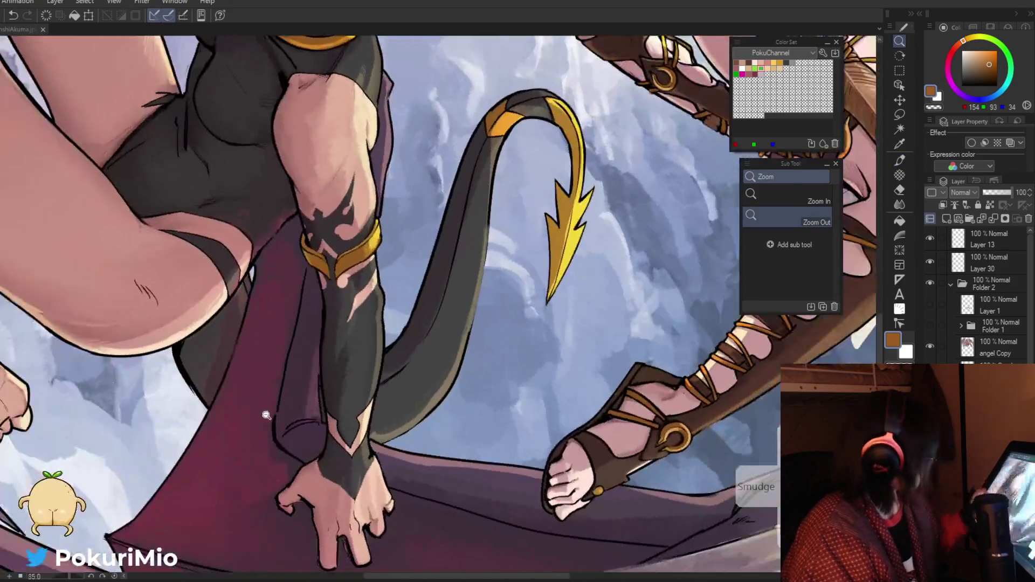
# Step: Shade the gauntlet below the gold bracelet with sampled dark and mid greys
pyautogui.scroll(5, 321, 239)
pyautogui.keyDown('alt'); pyautogui.click(393, 232); pyautogui.keyUp('alt')
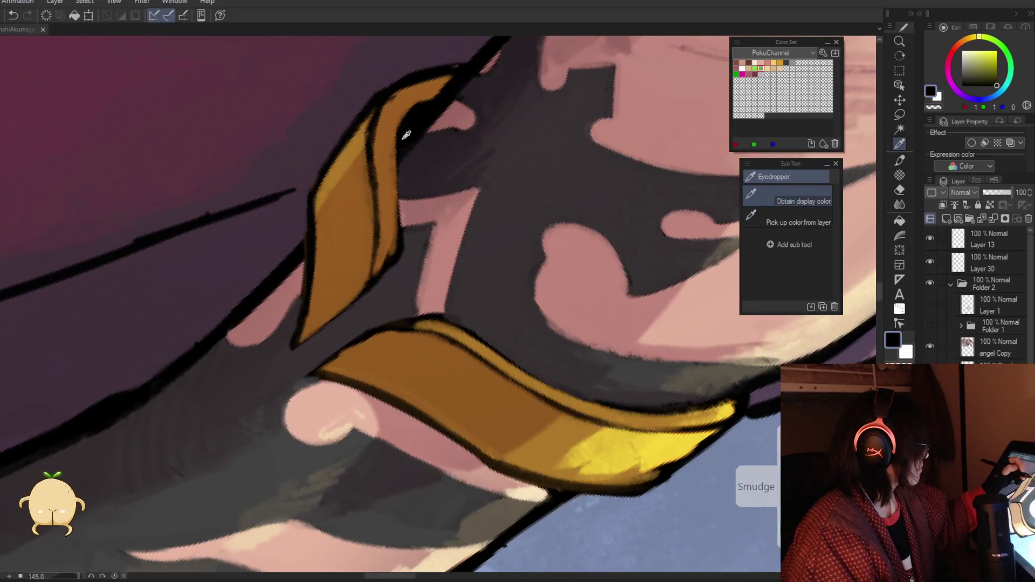
pyautogui.keyDown('alt'); pyautogui.click(412, 236); pyautogui.keyUp('alt')
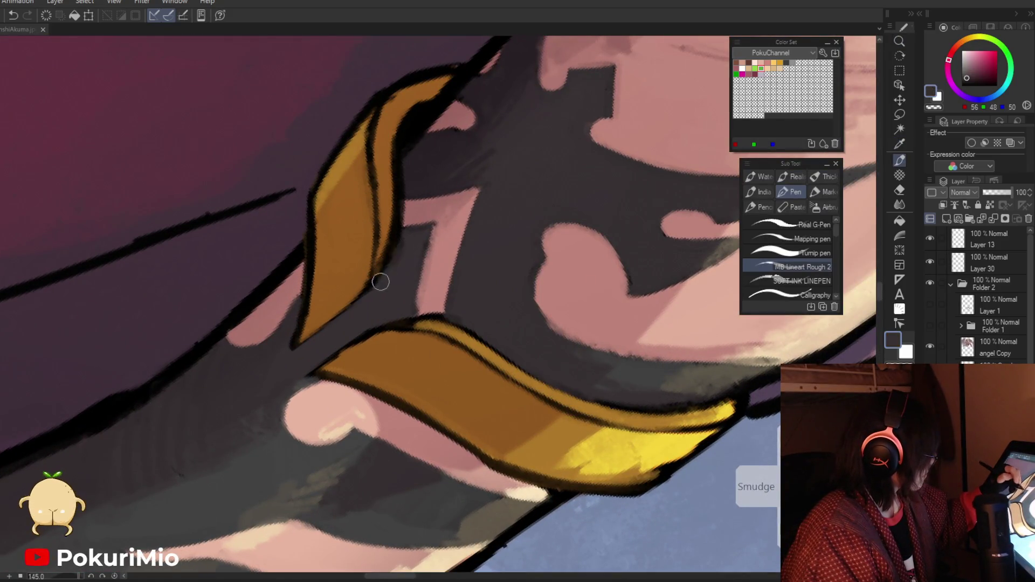
pyautogui.hotkey('ctrl', 'space')
pyautogui.moveTo(358, 305); pyautogui.dragTo(265, 269)
pyautogui.press('j')
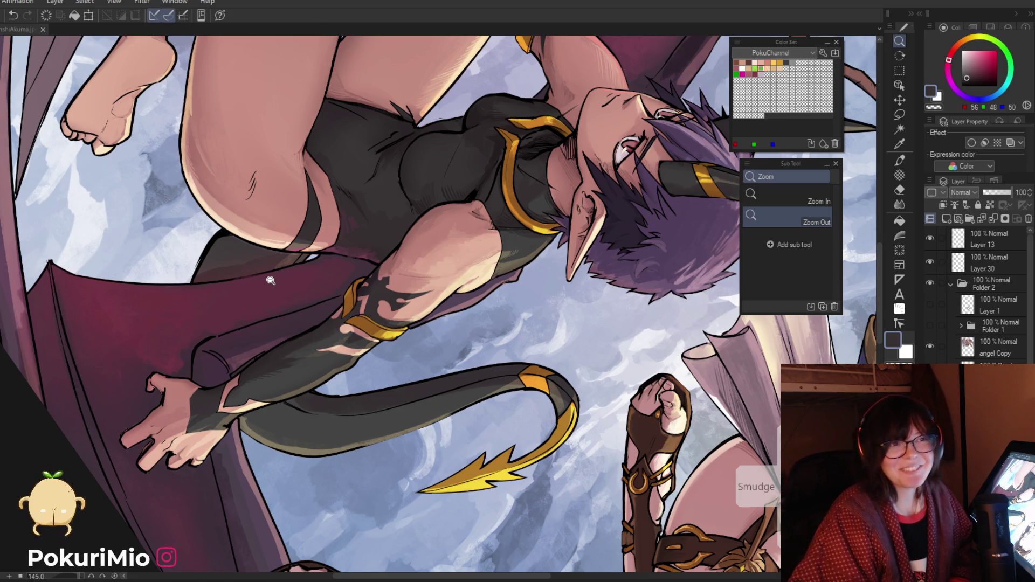
pyautogui.hotkey('ctrl', '0')
pyautogui.moveTo(476, 377)
pyautogui.mouseDown()
pyautogui.moveTo(534, 457)
pyautogui.moveTo(460, 380)
pyautogui.mouseUp()
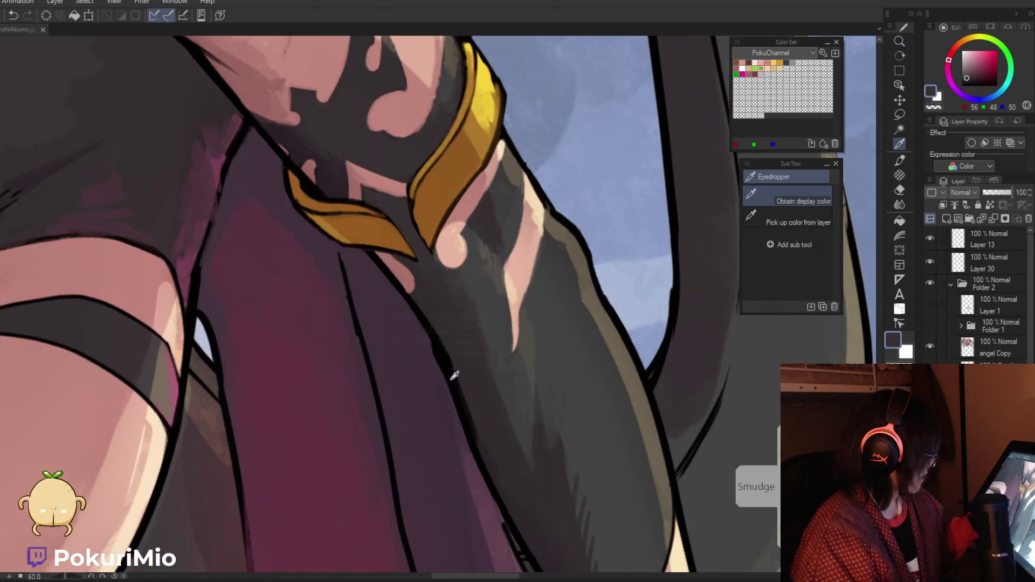
pyautogui.press('p')
pyautogui.keyDown('alt'); pyautogui.click(444, 374); pyautogui.keyUp('alt')
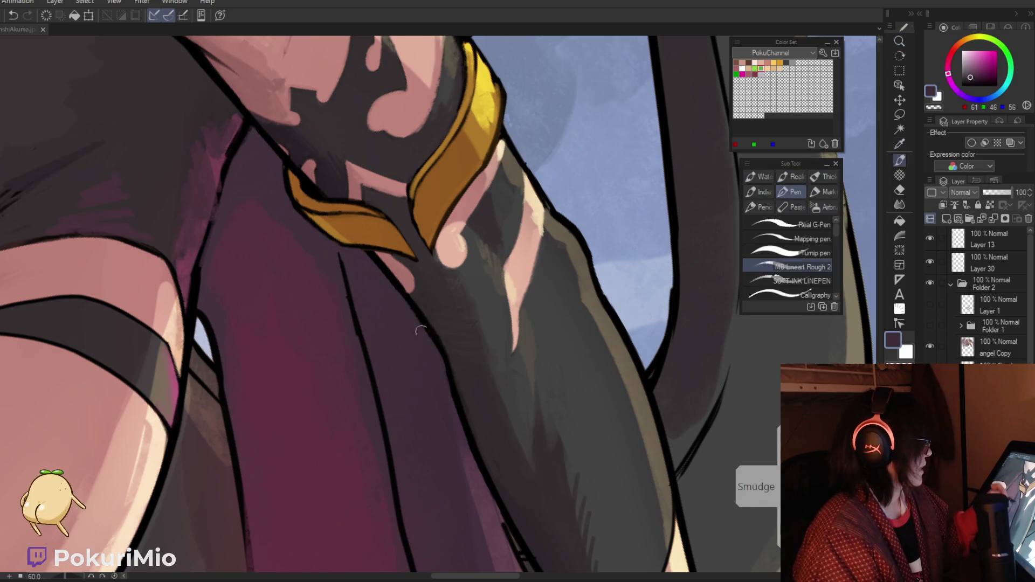
pyautogui.press('alt')
pyautogui.keyDown('alt'); pyautogui.click(462, 371); pyautogui.keyUp('alt')
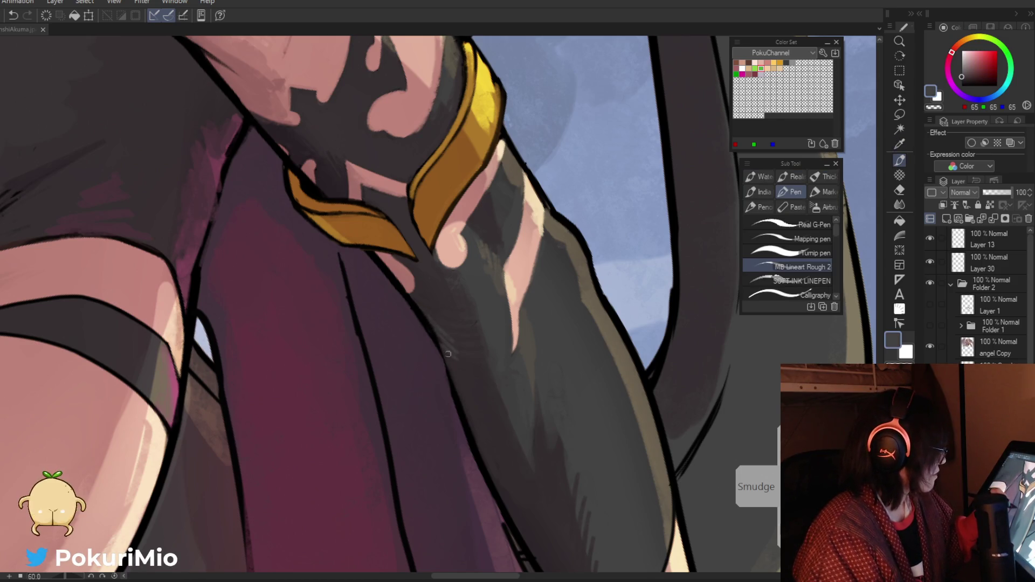
# Step: Deepen the forearm gauntlet shading with further grey and darker grey tones
pyautogui.hotkey('ctrl', 'space')
pyautogui.keyDown('alt'); pyautogui.click(430, 370); pyautogui.keyUp('alt')
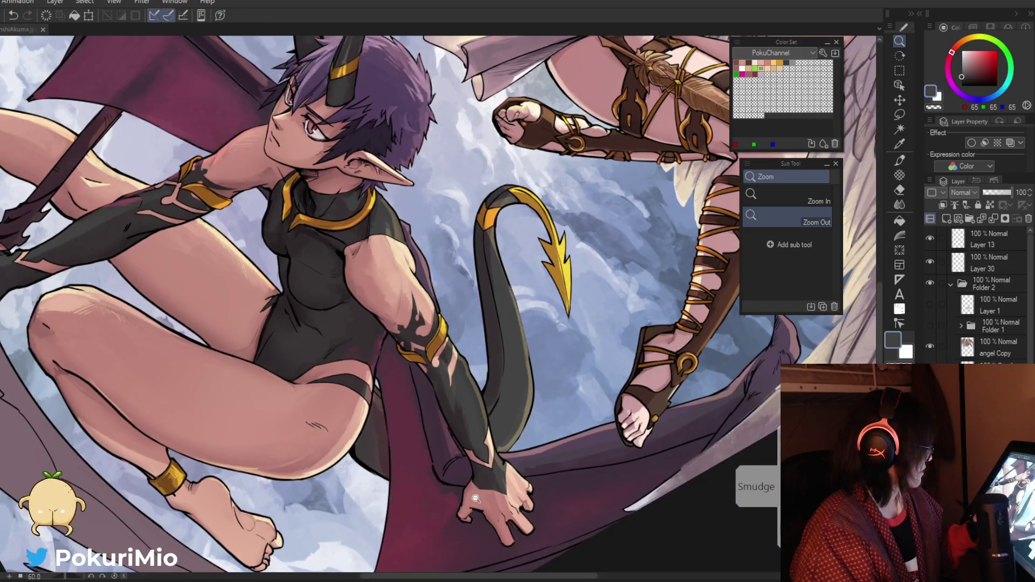
pyautogui.click(486, 468)
pyautogui.click(486, 468)
pyautogui.keyDown('alt'); pyautogui.click(451, 332); pyautogui.keyUp('alt')
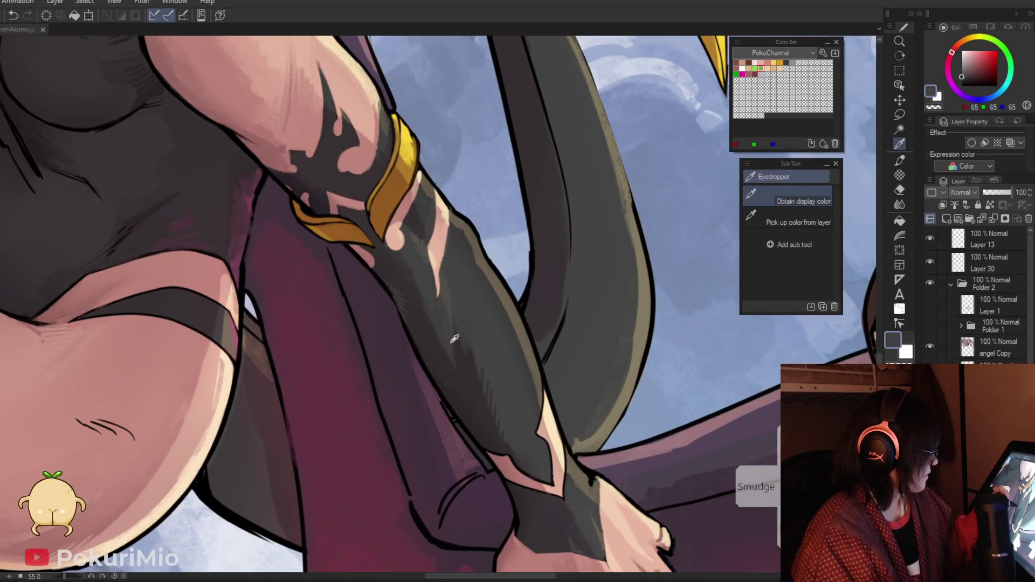
pyautogui.hotkey('ctrl', 'space')
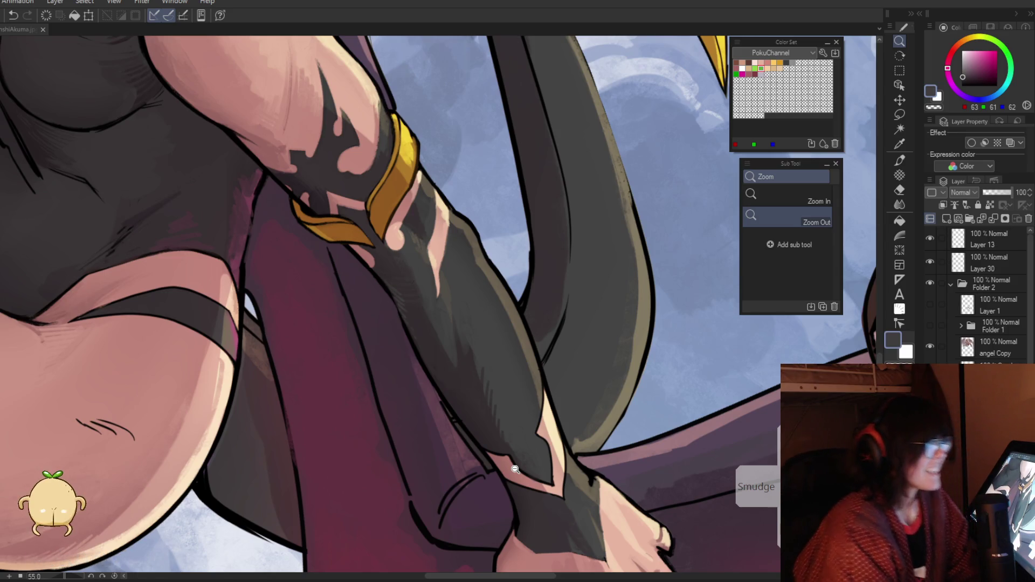
pyautogui.press('i')
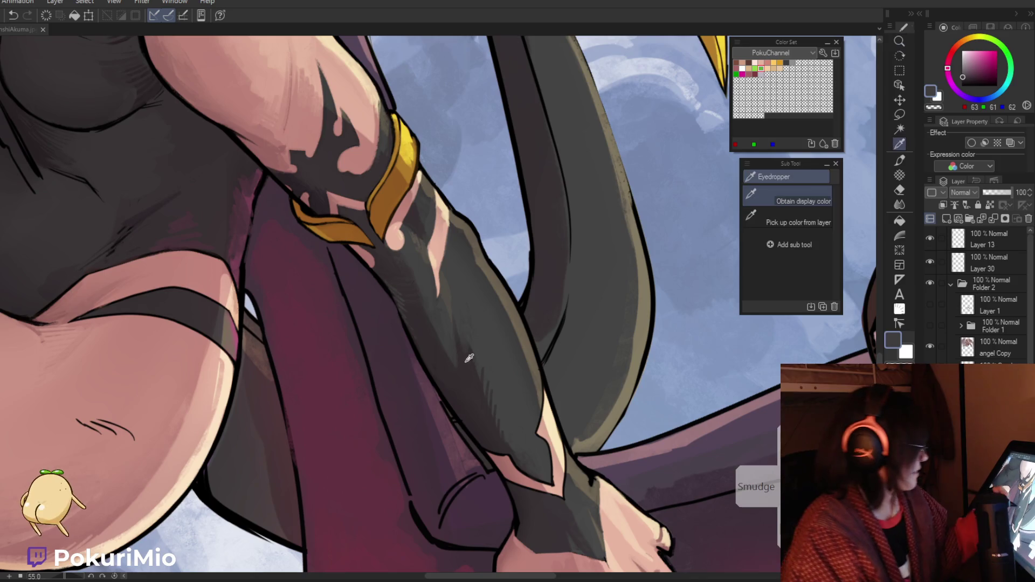
pyautogui.keyDown('alt'); pyautogui.click(468, 358); pyautogui.keyUp('alt')
pyautogui.keyDown('ctrl'); pyautogui.keyDown('alt'); pyautogui.click(430, 356); pyautogui.keyUp('alt'); pyautogui.keyUp('ctrl')
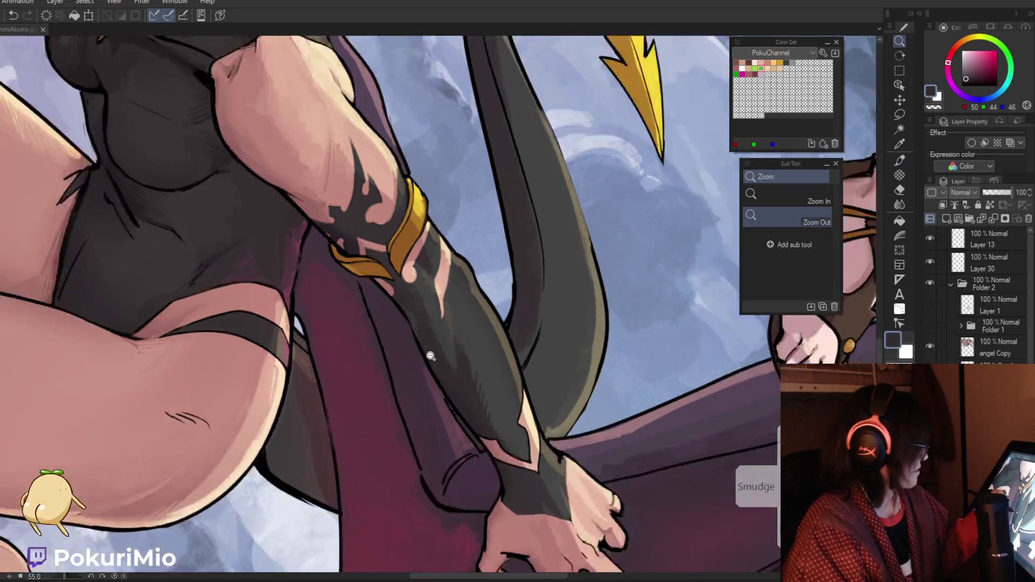
pyautogui.hotkey('ctrl', '0')
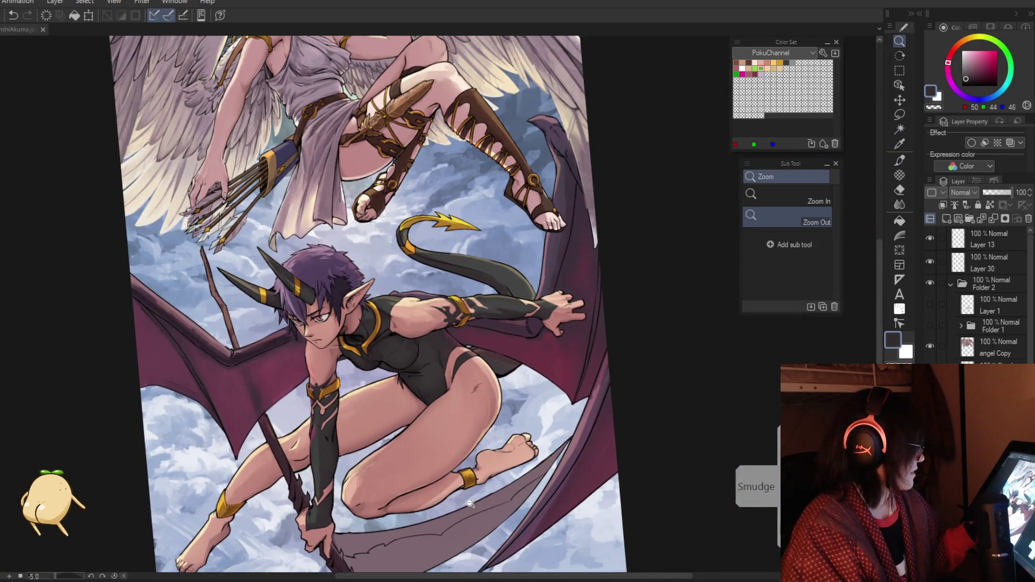
# Step: Cover the dark hatch strokes on the thigh with sampled skin tone
pyautogui.scroll(5, 469, 486)
pyautogui.press('p')
pyautogui.keyDown('alt'); pyautogui.click(534, 324); pyautogui.keyUp('alt')
pyautogui.moveTo(534, 324); pyautogui.dragTo(502, 375)
pyautogui.keyDown('alt'); pyautogui.click(515, 335); pyautogui.keyUp('alt')
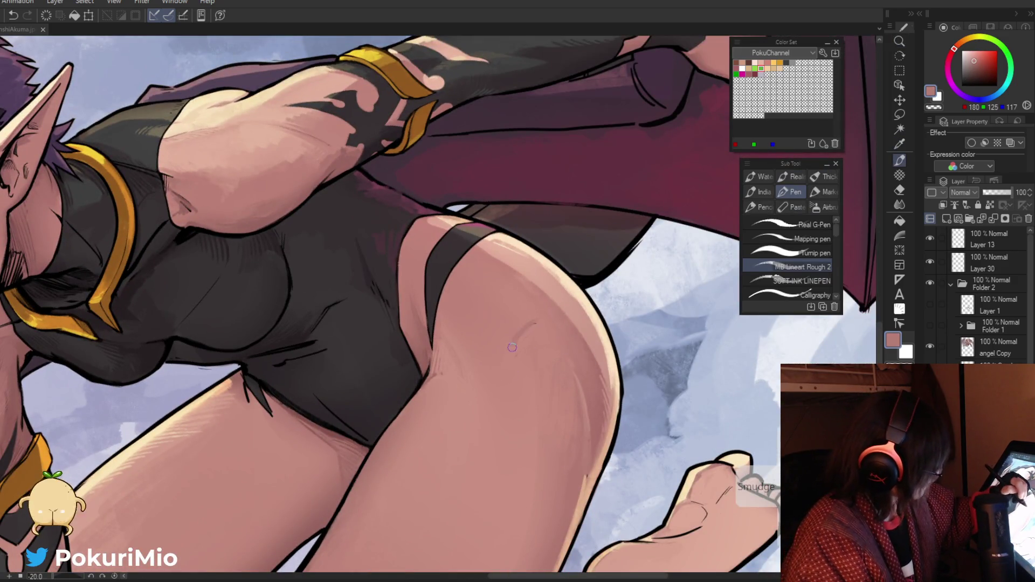
pyautogui.keyDown('alt'); pyautogui.click(525, 327); pyautogui.keyUp('alt')
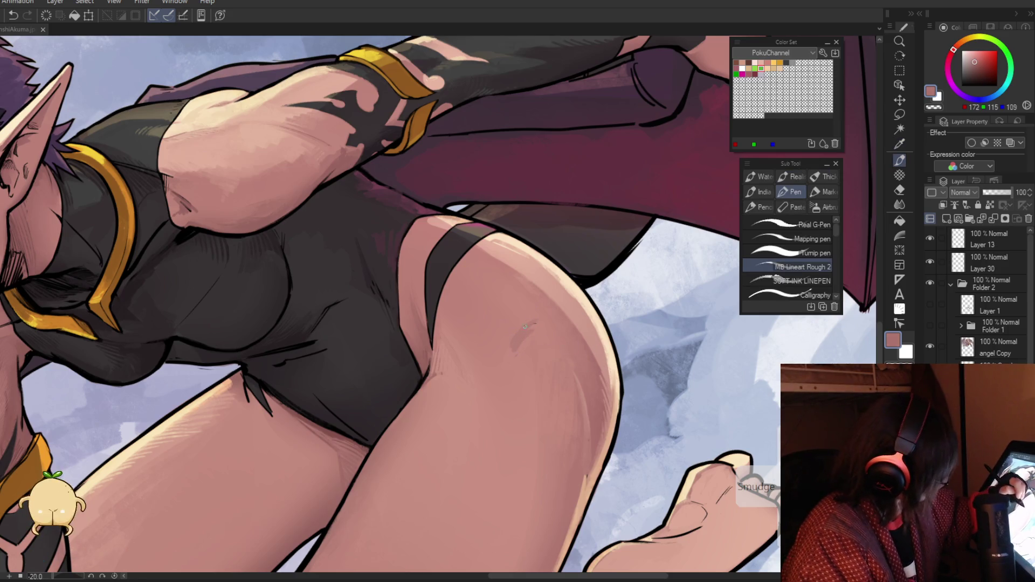
pyautogui.moveTo(526, 333)
pyautogui.mouseDown()
pyautogui.moveTo(511, 366)
pyautogui.moveTo(270, 513)
pyautogui.moveTo(294, 522)
pyautogui.moveTo(312, 304)
pyautogui.mouseUp()
# Step: Soften the thigh crease with a lighter skin tone
pyautogui.press('p')
pyautogui.keyDown('alt'); pyautogui.click(311, 304); pyautogui.keyUp('alt')
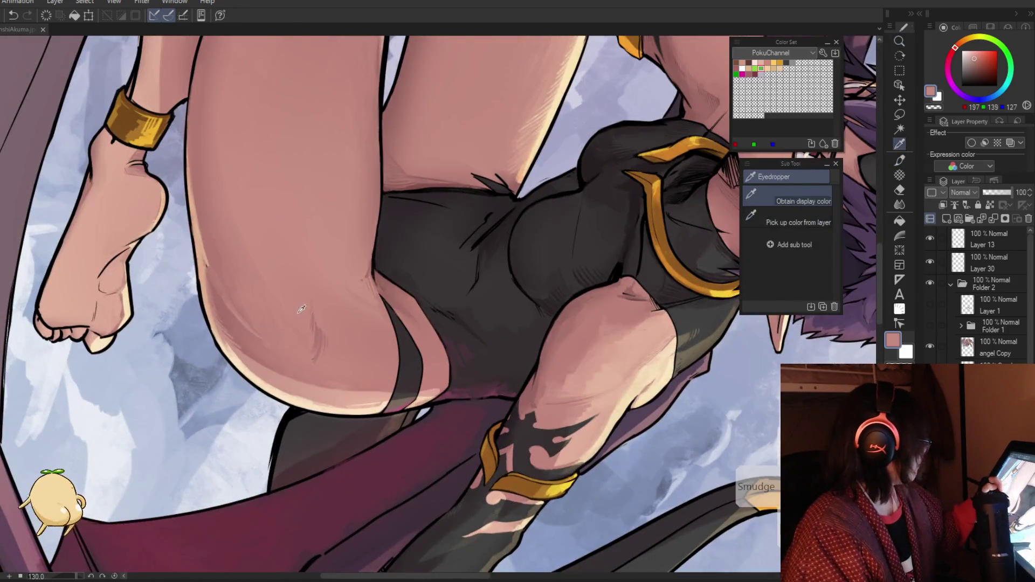
pyautogui.keyDown('alt'); pyautogui.click(312, 313); pyautogui.keyUp('alt')
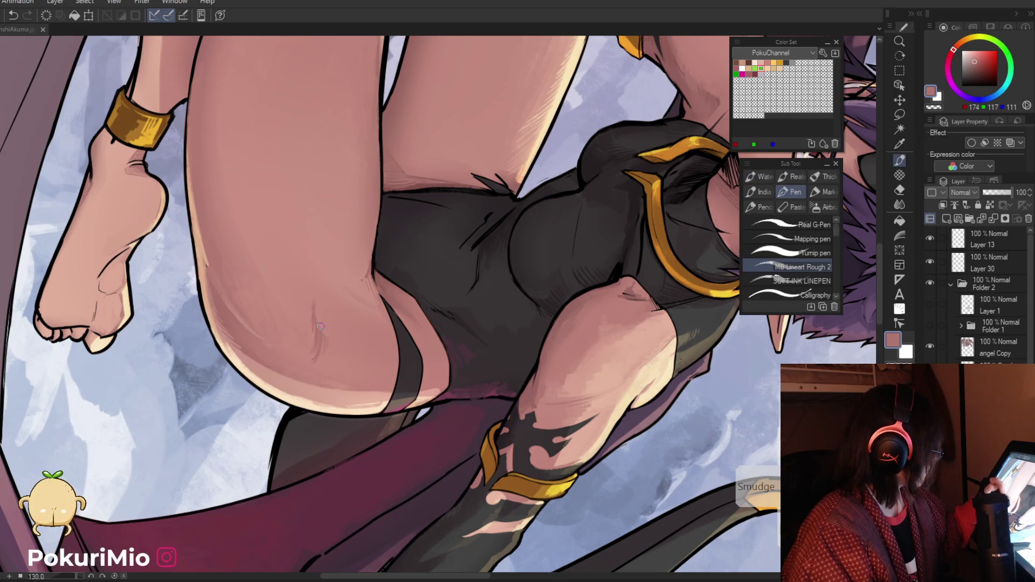
pyautogui.keyDown('alt'); pyautogui.click(312, 312); pyautogui.keyUp('alt')
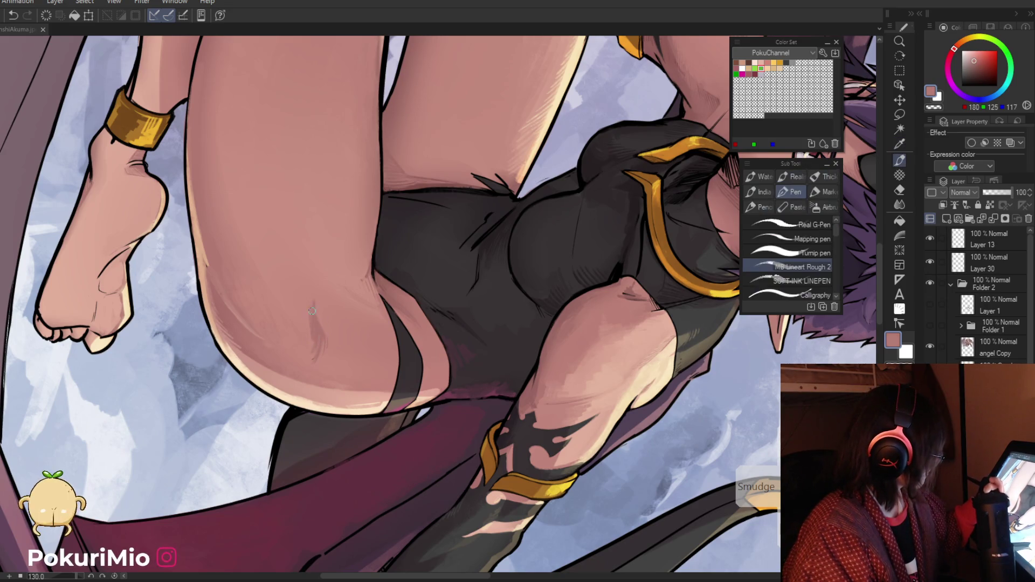
pyautogui.keyDown('alt'); pyautogui.click(308, 338); pyautogui.keyUp('alt')
pyautogui.moveTo(311, 311); pyautogui.dragTo(308, 339)
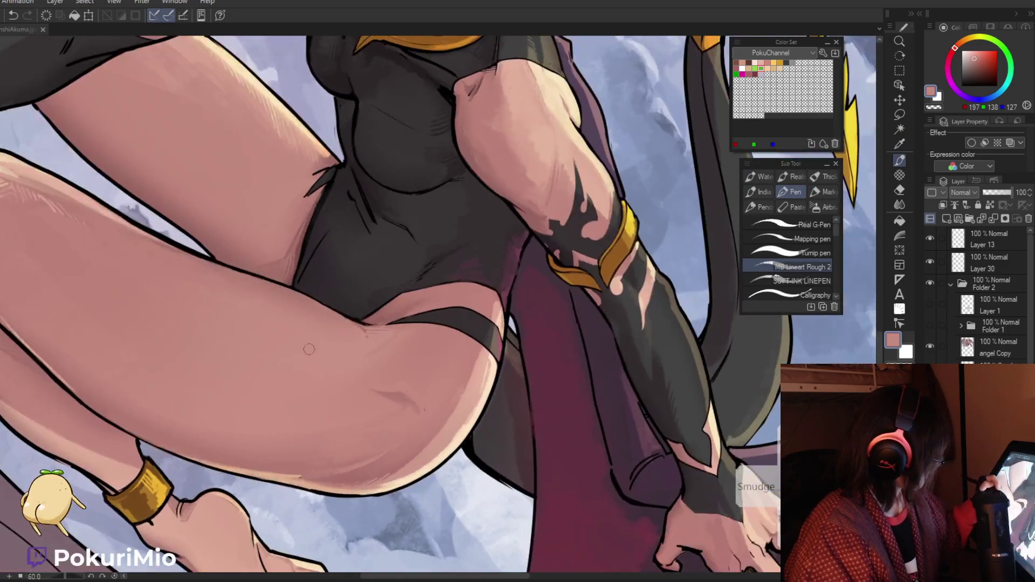
# Step: Paint over the faint thigh mark and blend short skin-tone strokes
pyautogui.keyDown('alt'); pyautogui.click(423, 399); pyautogui.keyUp('alt')
pyautogui.keyDown('alt'); pyautogui.click(419, 419); pyautogui.keyUp('alt')
pyautogui.moveTo(424, 413)
pyautogui.mouseDown()
pyautogui.moveTo(444, 362)
pyautogui.moveTo(326, 482)
pyautogui.moveTo(501, 361)
pyautogui.mouseUp()
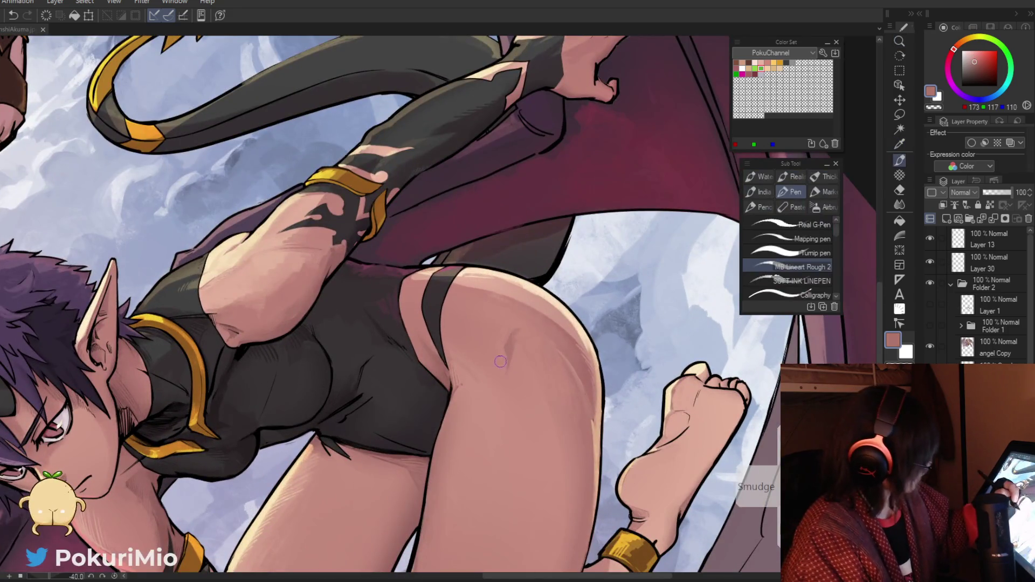
pyautogui.keyDown('alt'); pyautogui.click(496, 353); pyautogui.keyUp('alt')
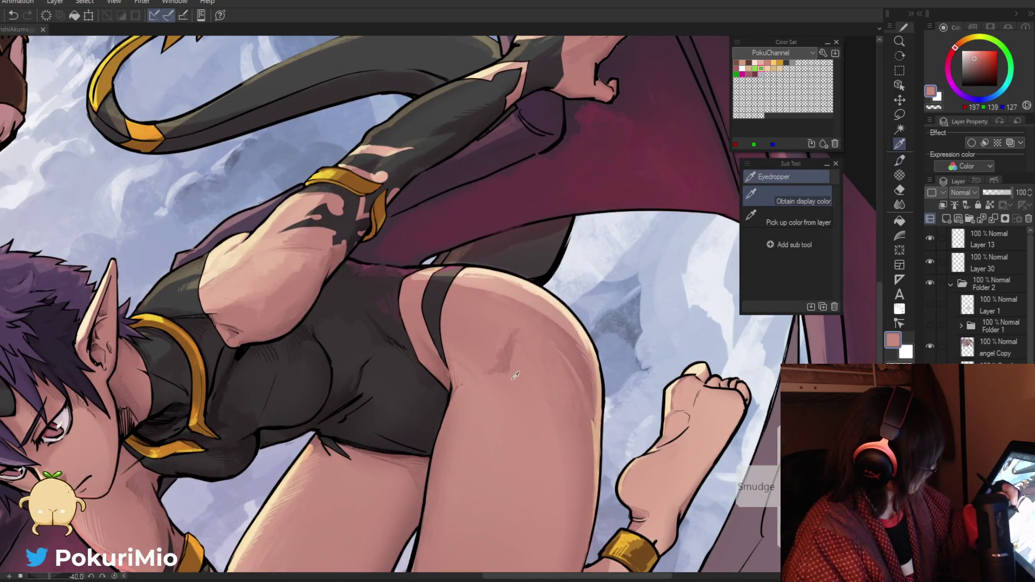
pyautogui.moveTo(512, 337); pyautogui.dragTo(499, 372)
pyautogui.keyDown('alt'); pyautogui.click(496, 356); pyautogui.keyUp('alt')
pyautogui.moveTo(510, 337); pyautogui.dragTo(486, 372)
pyautogui.keyDown('alt'); pyautogui.click(495, 355); pyautogui.keyUp('alt')
pyautogui.moveTo(513, 334); pyautogui.dragTo(499, 377)
# Step: Sample lighter thigh skin tones for final touch-ups with the full illustration in view
pyautogui.hotkey('ctrl', 'space')
pyautogui.hotkey('ctrl', '0')
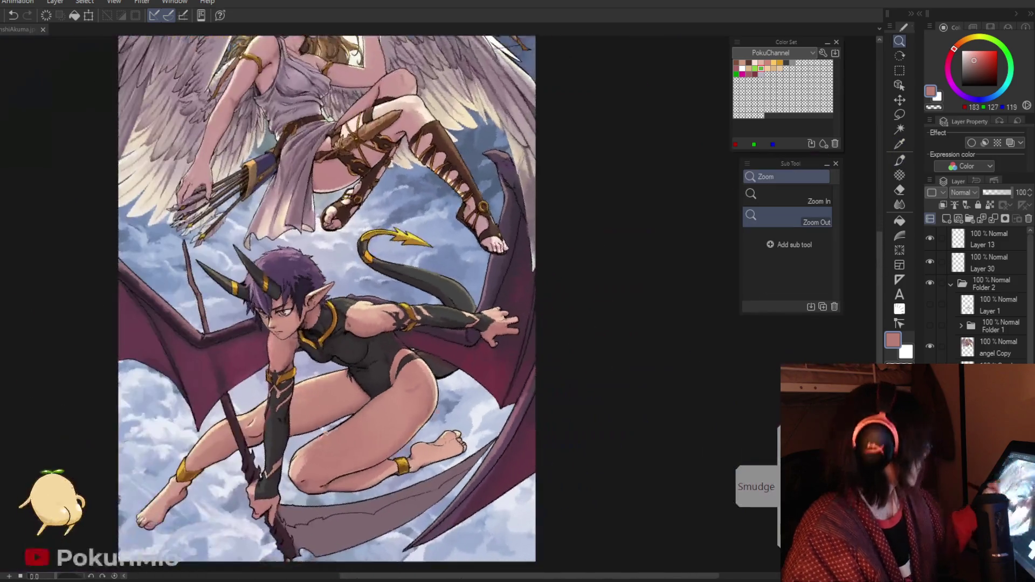
pyautogui.scroll(5, 348, 353)
pyautogui.keyDown('alt'); pyautogui.click(340, 322); pyautogui.keyUp('alt')
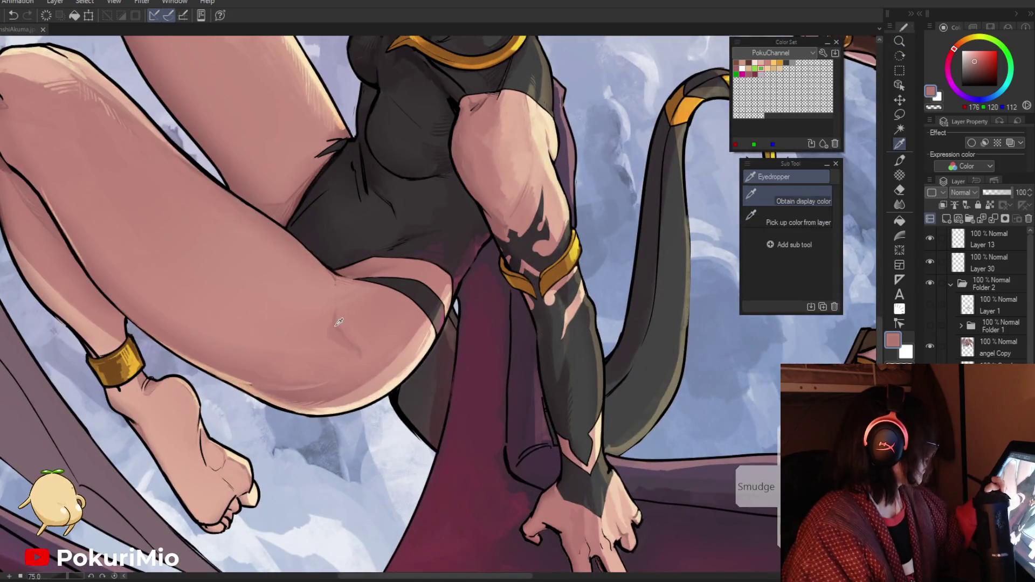
pyautogui.keyDown('alt'); pyautogui.click(353, 303); pyautogui.keyUp('alt')
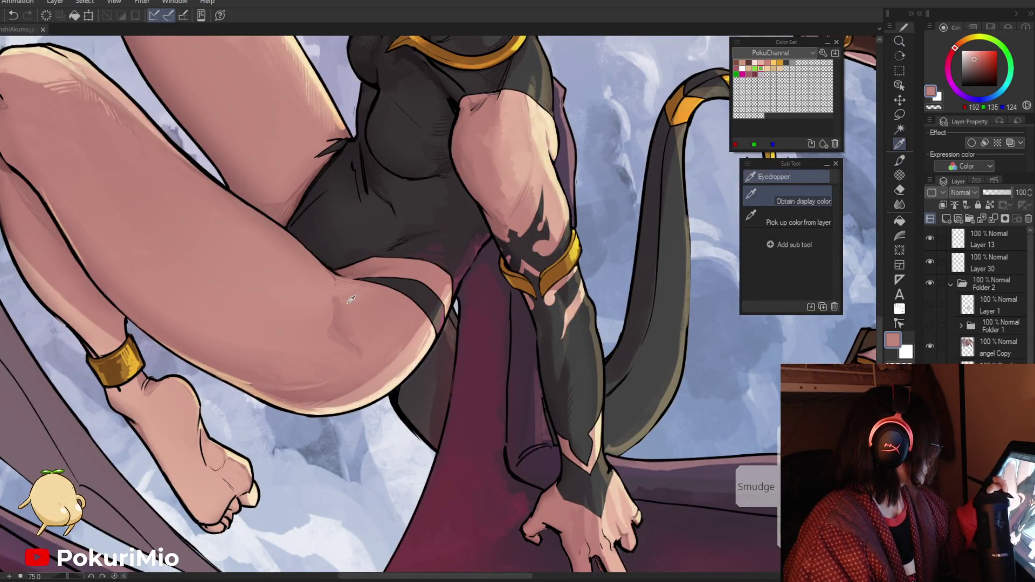
pyautogui.keyDown('alt'); pyautogui.click(339, 299); pyautogui.keyUp('alt')
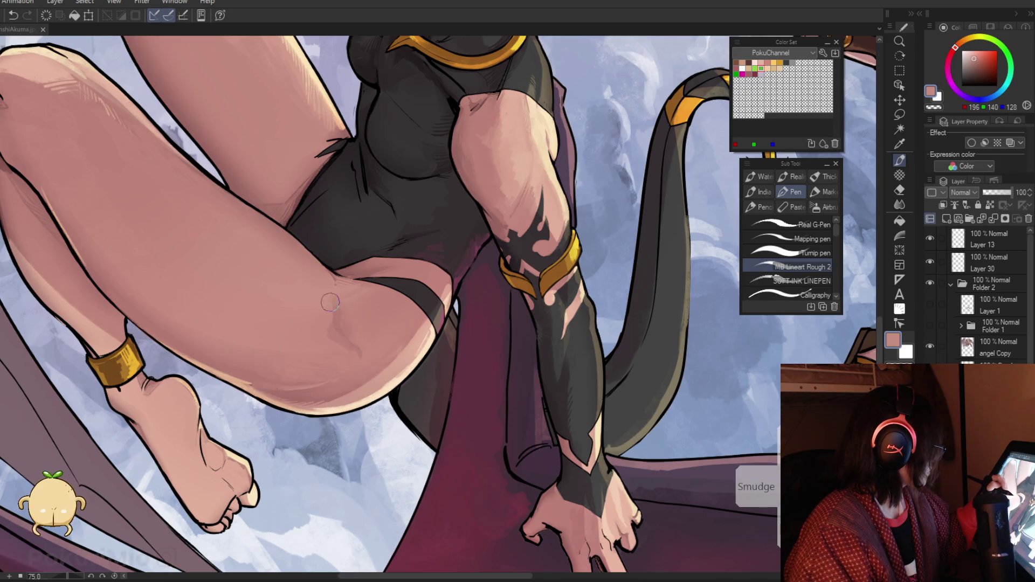
pyautogui.moveTo(315, 337); pyautogui.dragTo(295, 393)
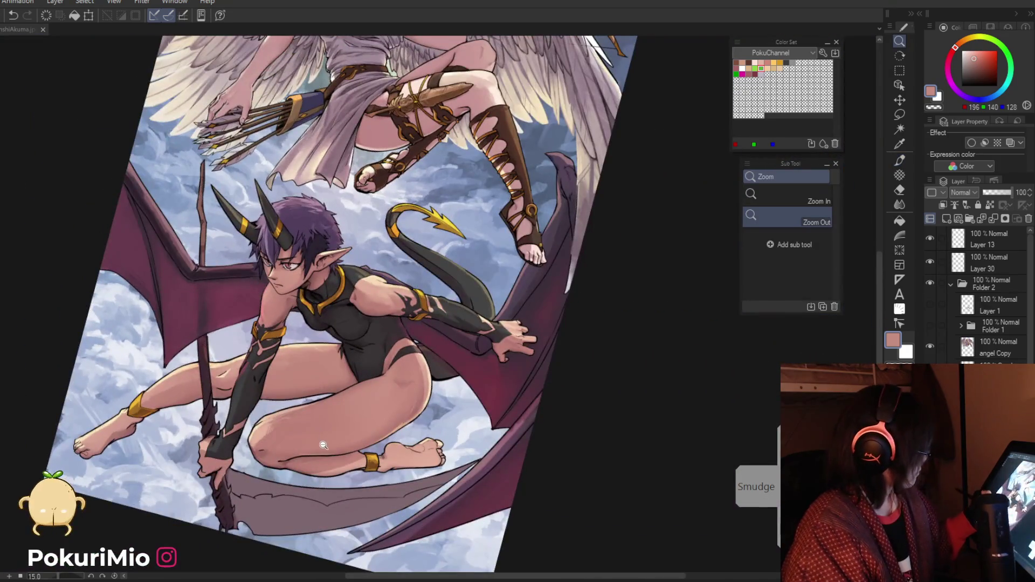
pyautogui.moveTo(340, 441); pyautogui.dragTo(376, 380)
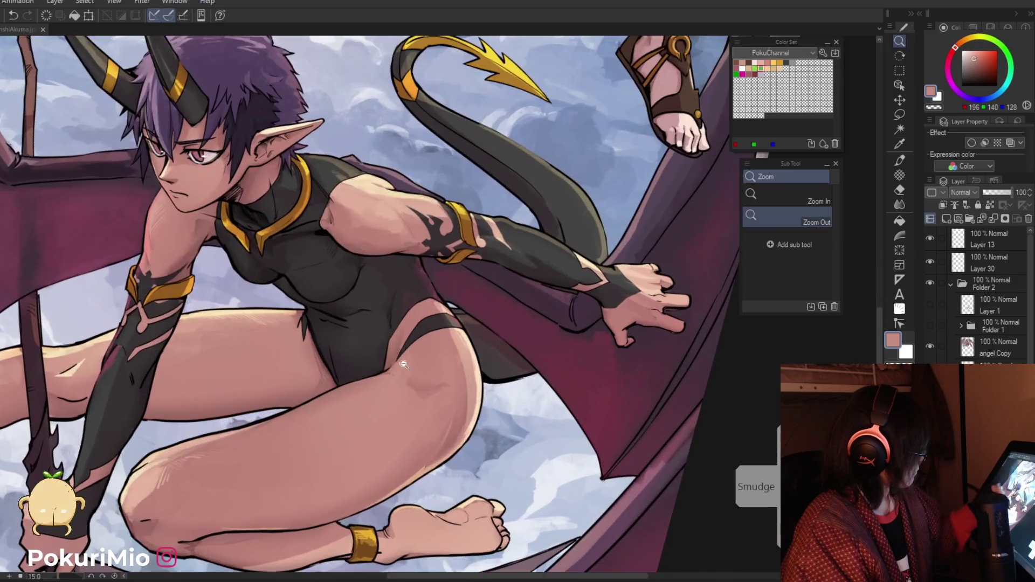
pyautogui.keyDown('alt'); pyautogui.click(376, 381); pyautogui.keyUp('alt')
pyautogui.moveTo(418, 341); pyautogui.dragTo(390, 427)
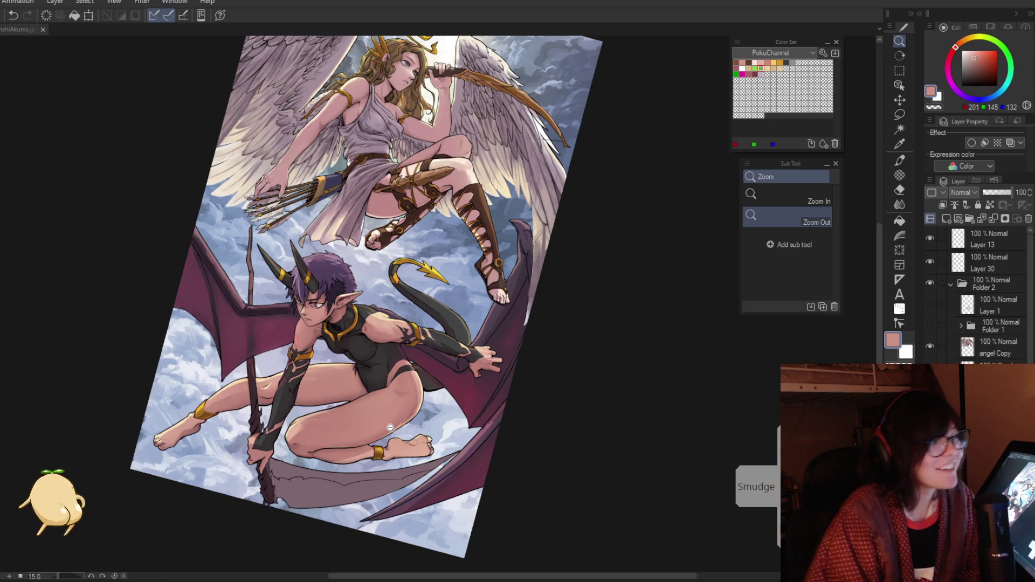
pyautogui.scroll(5, 390, 428)
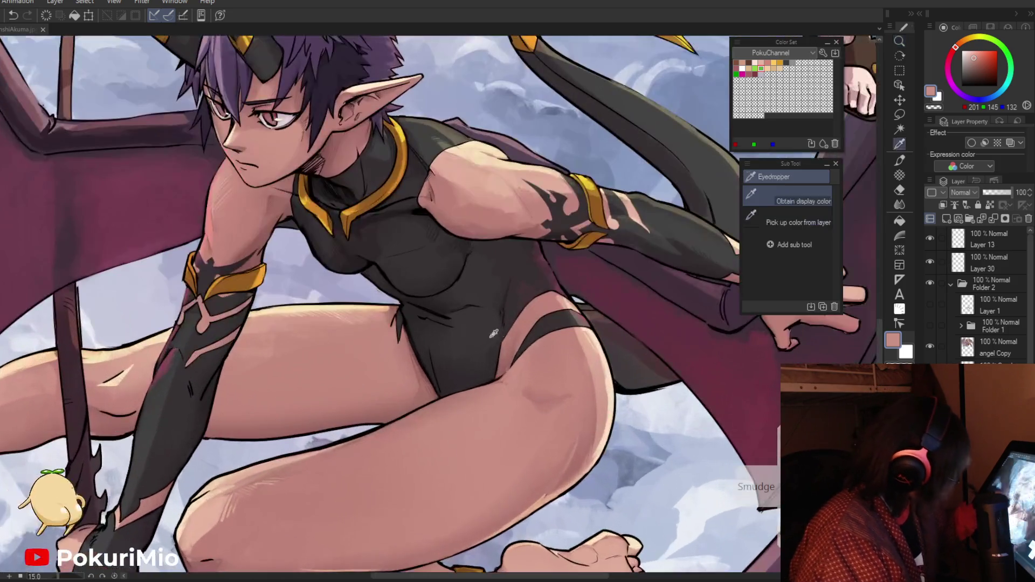
pyautogui.press('p')
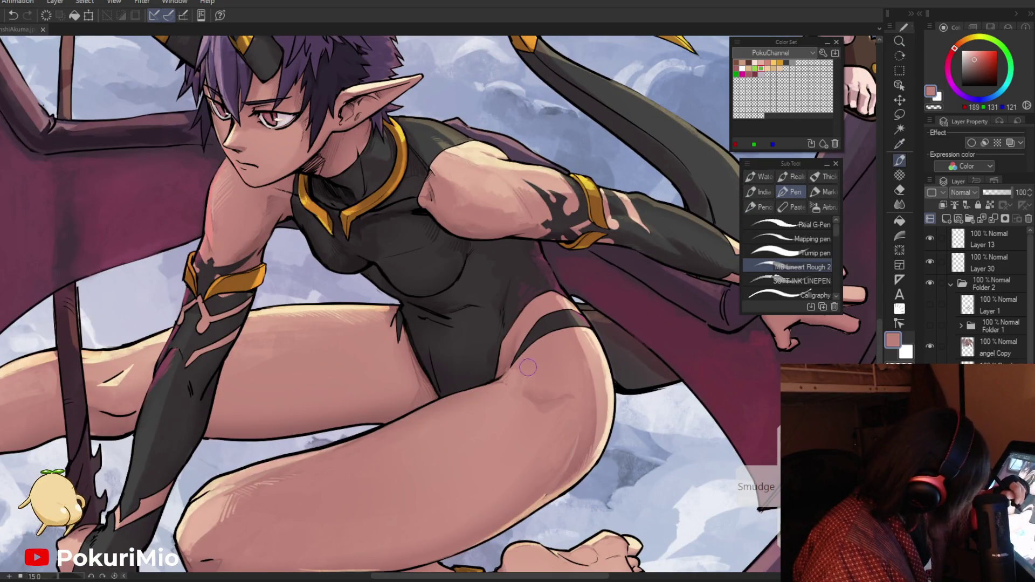
pyautogui.press('/')
pyautogui.scroll(-5, 486, 452)
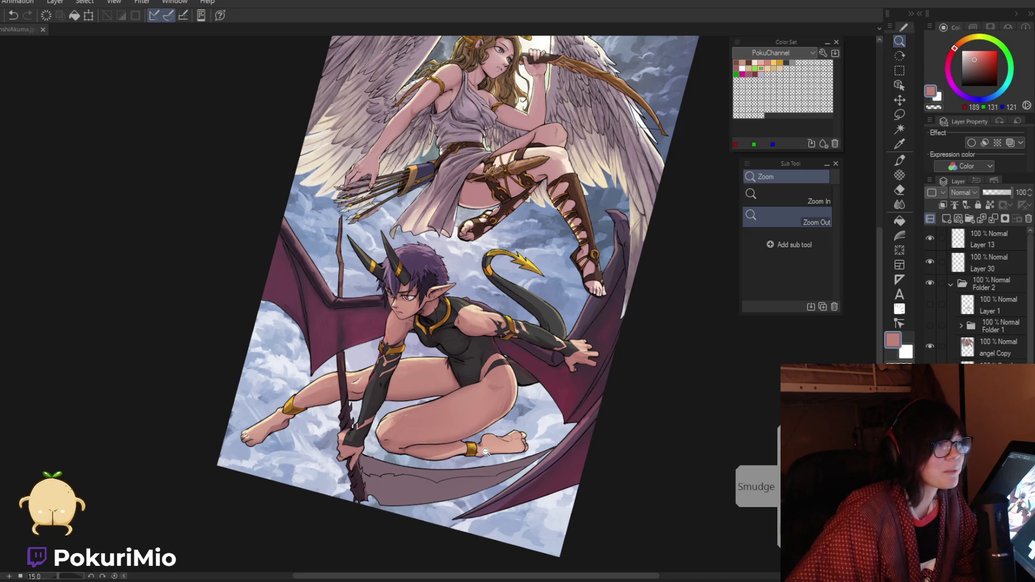
pyautogui.keyDown('alt'); pyautogui.click(485, 452); pyautogui.keyUp('alt')
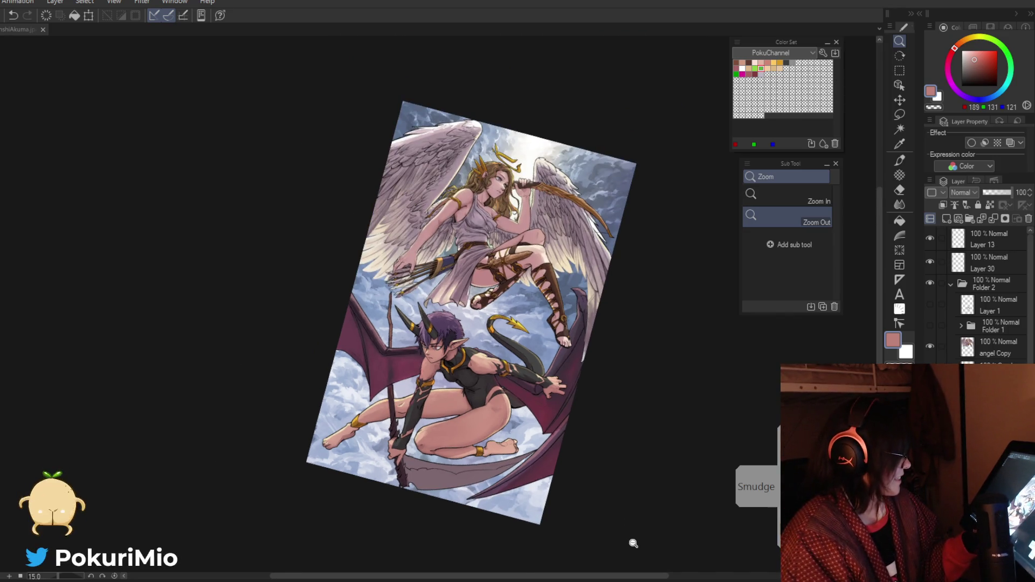
pyautogui.hotkey('ctrl', '0')
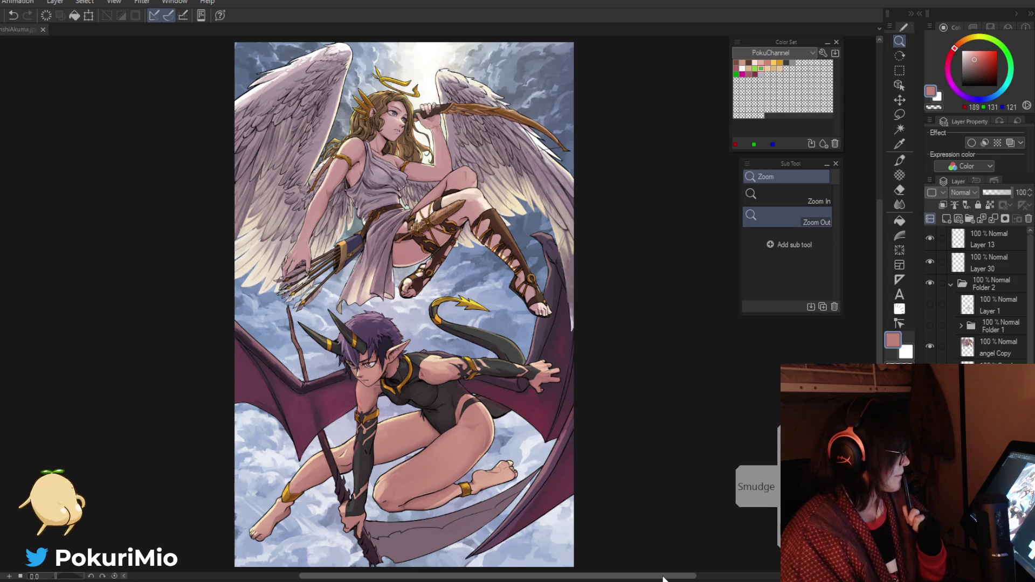
pyautogui.click(424, 441)
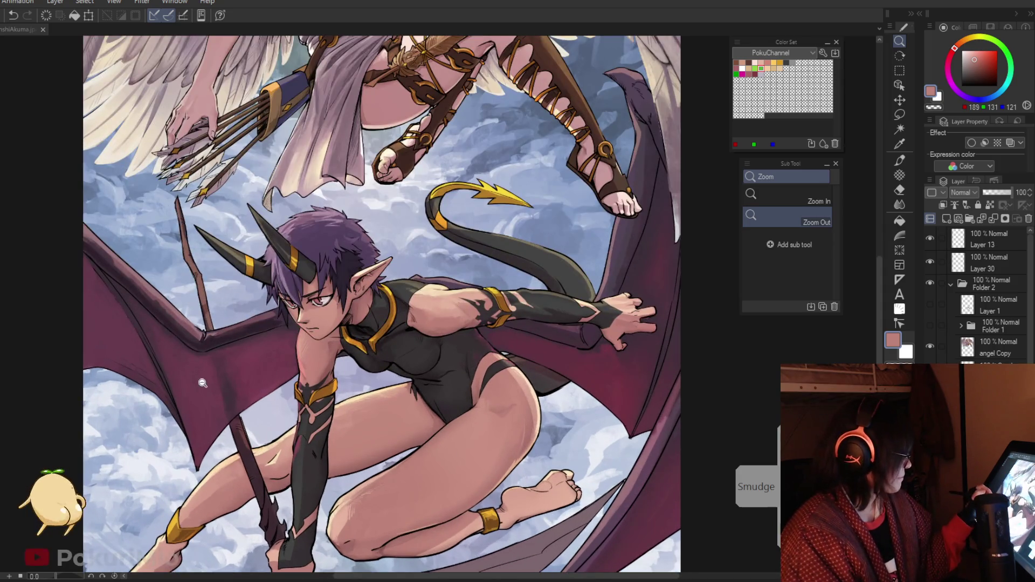
pyautogui.keyDown('alt'); pyautogui.click(245, 415); pyautogui.keyUp('alt')
pyautogui.scroll(-2, 240, 411)
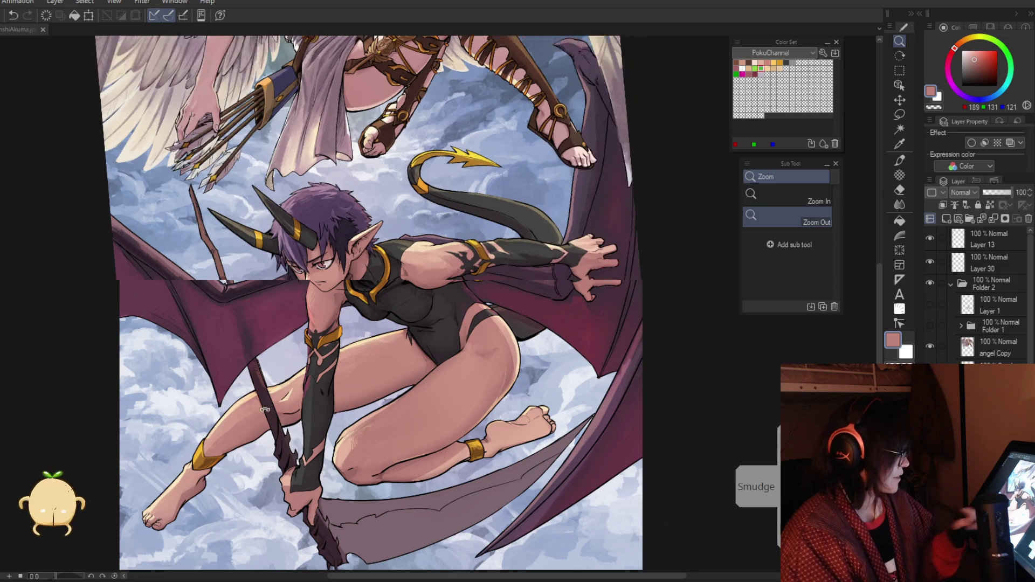
# Step: Zoom and tilt onto the demon's foot, paint sole strokes toward the heel, then undo them
pyautogui.press('-')
pyautogui.click(572, 421)
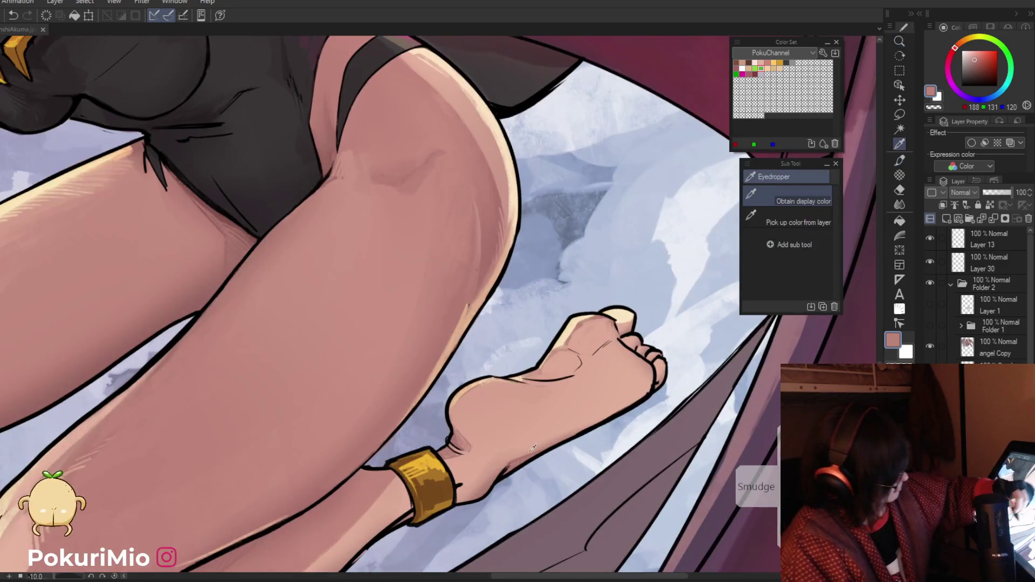
pyautogui.press('p')
pyautogui.moveTo(650, 384); pyautogui.dragTo(586, 417)
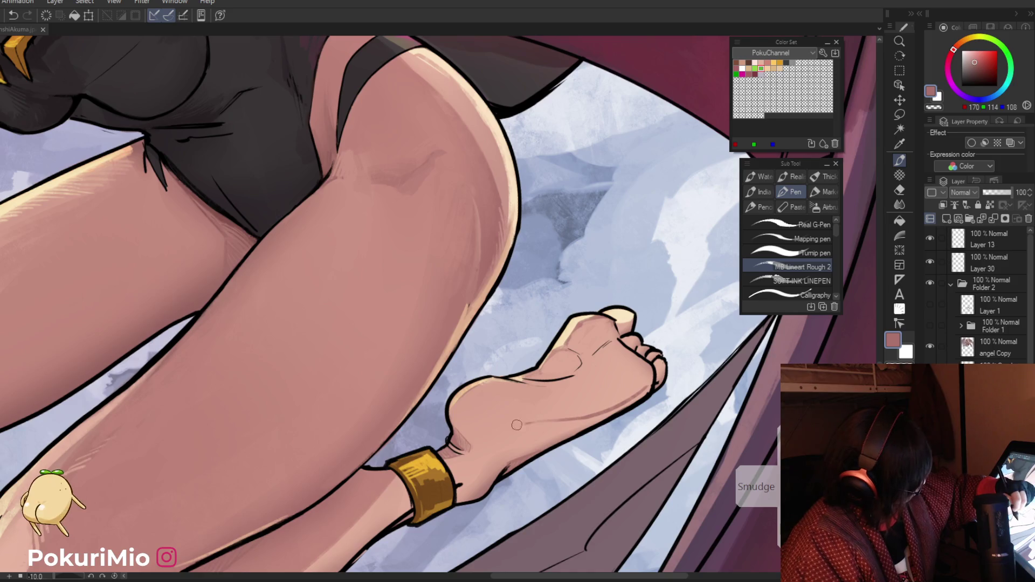
pyautogui.moveTo(516, 425); pyautogui.dragTo(487, 433)
pyautogui.press('i')
pyautogui.hotkey('ctrl', 'z')
pyautogui.hotkey('ctrl', 'z')
# Step: Paint a thin light skin-tone highlight along the sole, sampling lighter tones near the heel
pyautogui.click(646, 386)
pyautogui.press('p')
pyautogui.moveTo(647, 385); pyautogui.dragTo(503, 426)
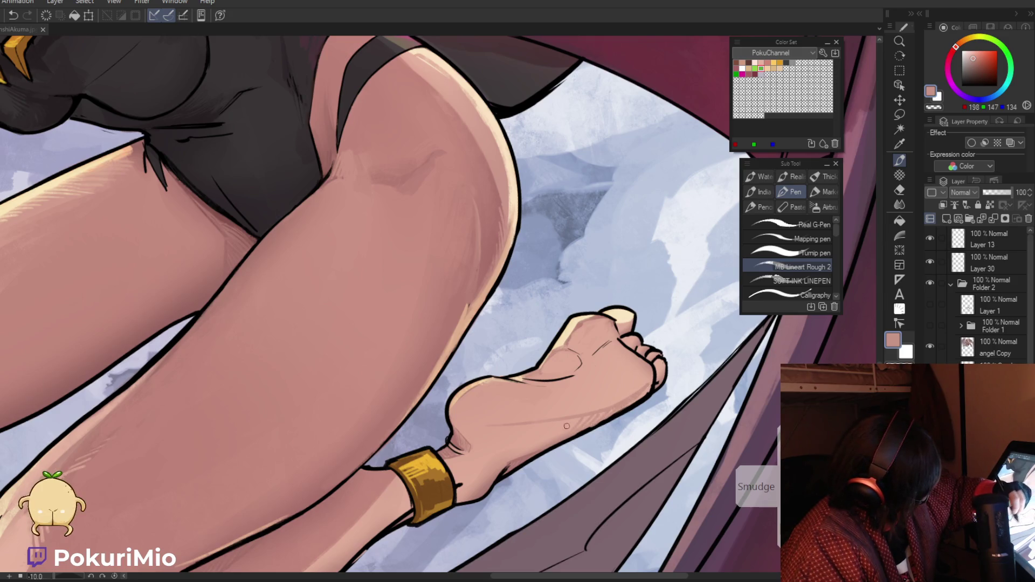
pyautogui.keyDown('alt'); pyautogui.click(534, 419); pyautogui.keyUp('alt')
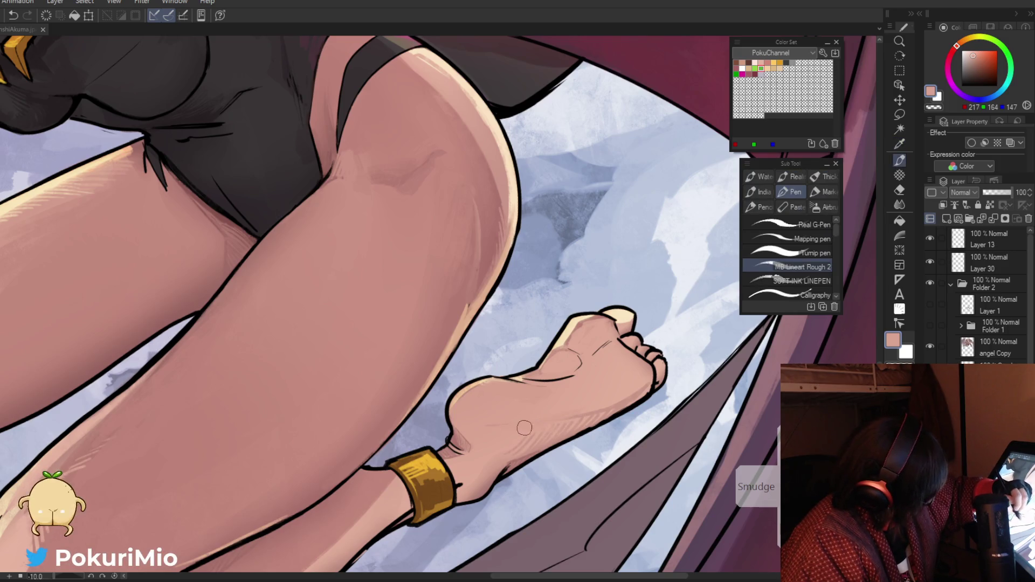
pyautogui.keyDown('alt'); pyautogui.click(574, 396); pyautogui.keyUp('alt')
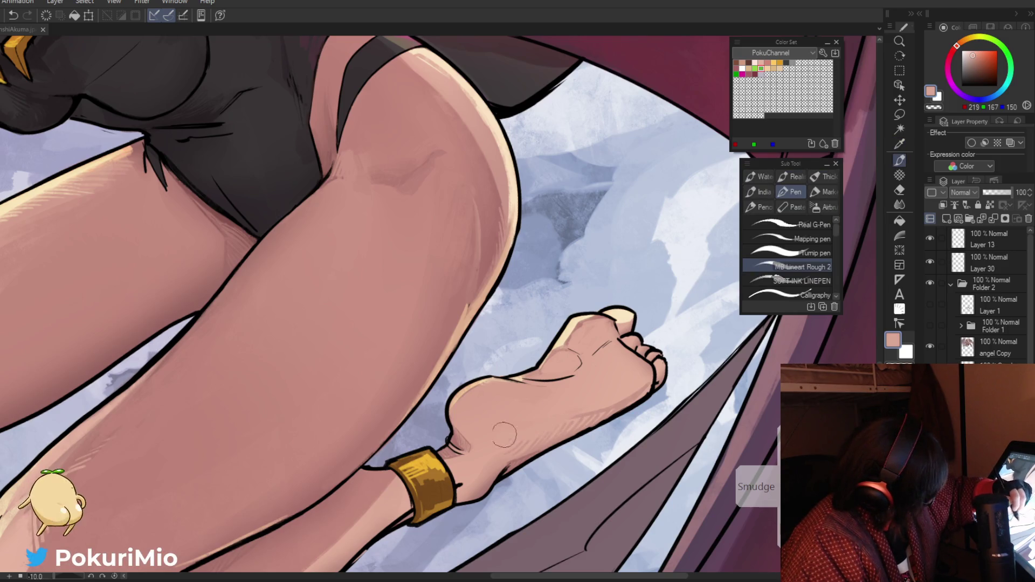
# Step: Shade the lower leg with darker and mid skin tones sampled from the leg
pyautogui.moveTo(564, 416)
pyautogui.mouseDown()
pyautogui.moveTo(354, 470)
pyautogui.moveTo(322, 516)
pyautogui.mouseUp()
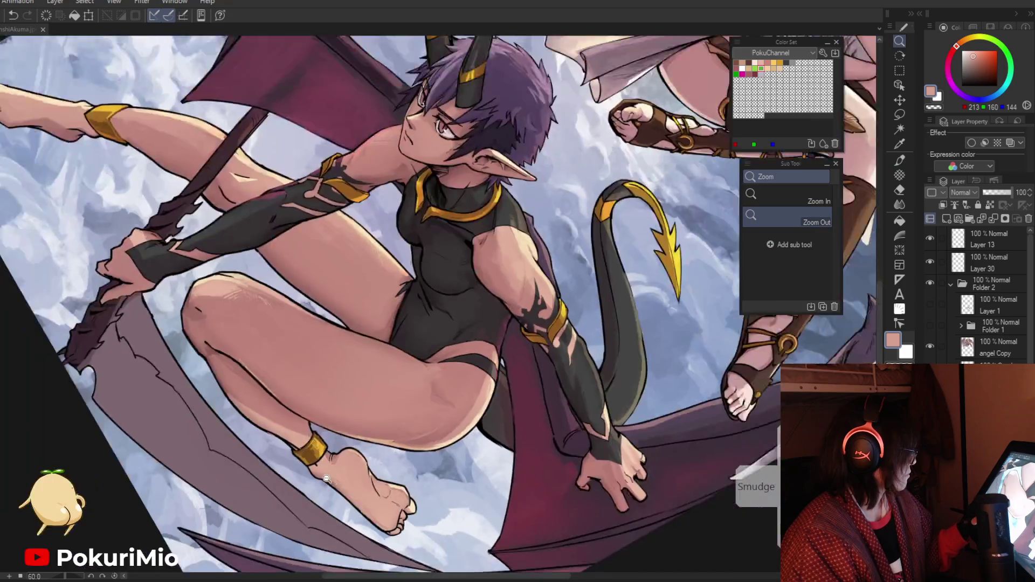
pyautogui.click(281, 441)
pyautogui.press('p')
pyautogui.keyDown('alt'); pyautogui.click(238, 397); pyautogui.keyUp('alt')
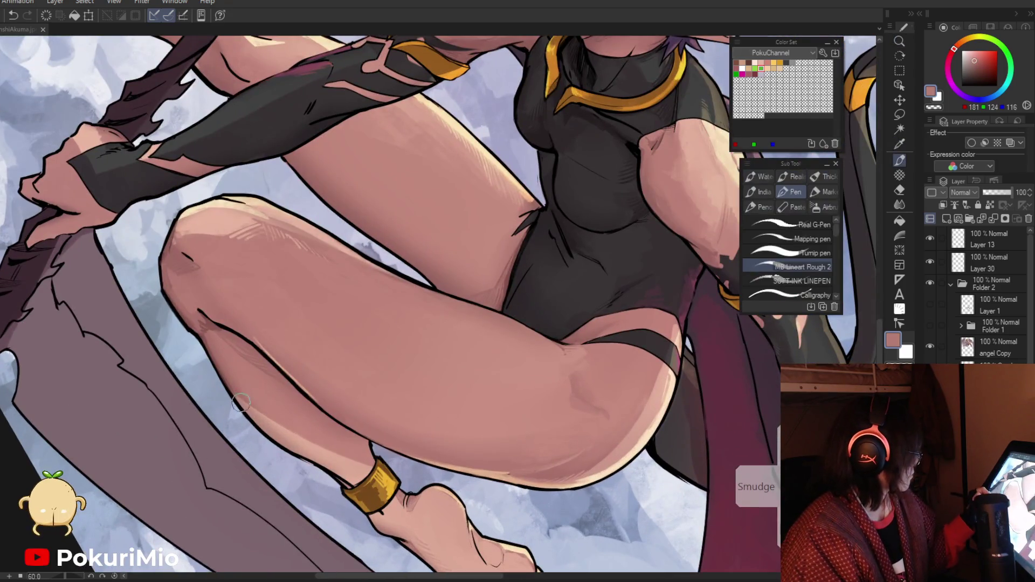
pyautogui.moveTo(244, 401); pyautogui.dragTo(490, 450)
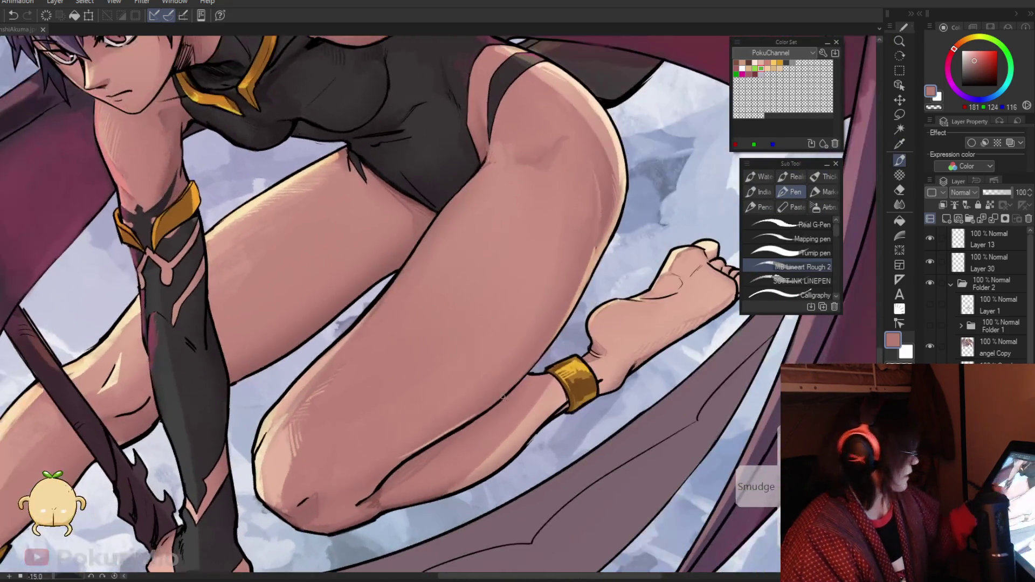
pyautogui.keyDown('alt'); pyautogui.click(490, 451); pyautogui.keyUp('alt')
pyautogui.keyDown('alt'); pyautogui.click(475, 472); pyautogui.keyUp('alt')
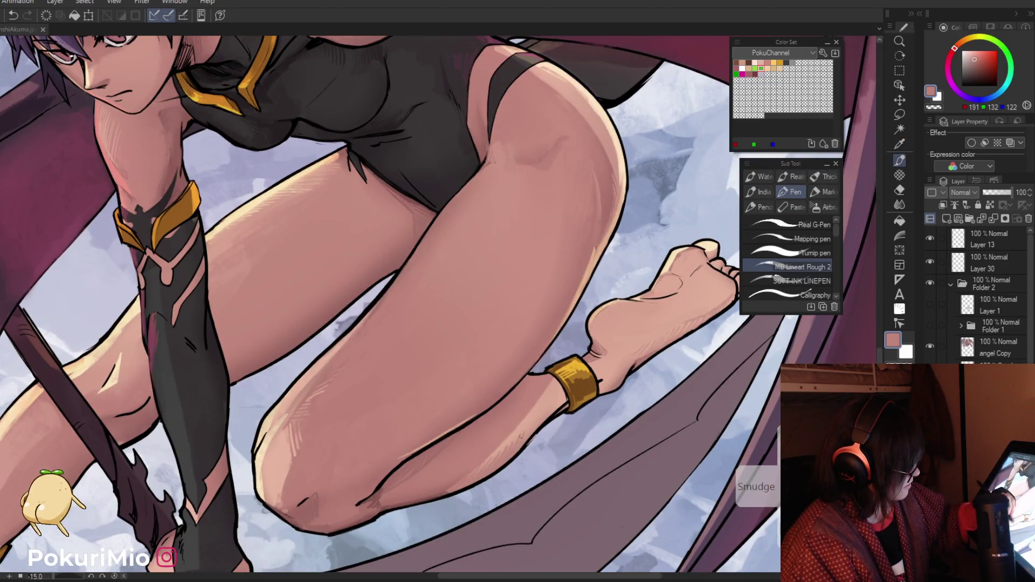
# Step: Pick black for line touch-ups, then sample the foot's skin and highlight tones up close
pyautogui.keyDown('alt'); pyautogui.click(475, 459); pyautogui.keyUp('alt')
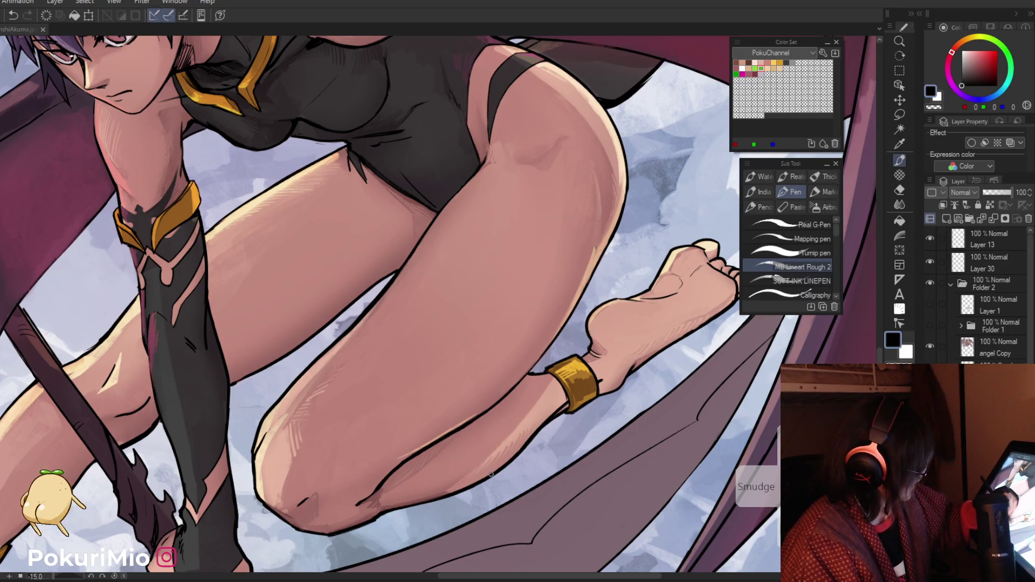
pyautogui.keyDown('ctrl'); pyautogui.keyDown('alt'); pyautogui.click(554, 411); pyautogui.keyUp('alt'); pyautogui.keyUp('ctrl')
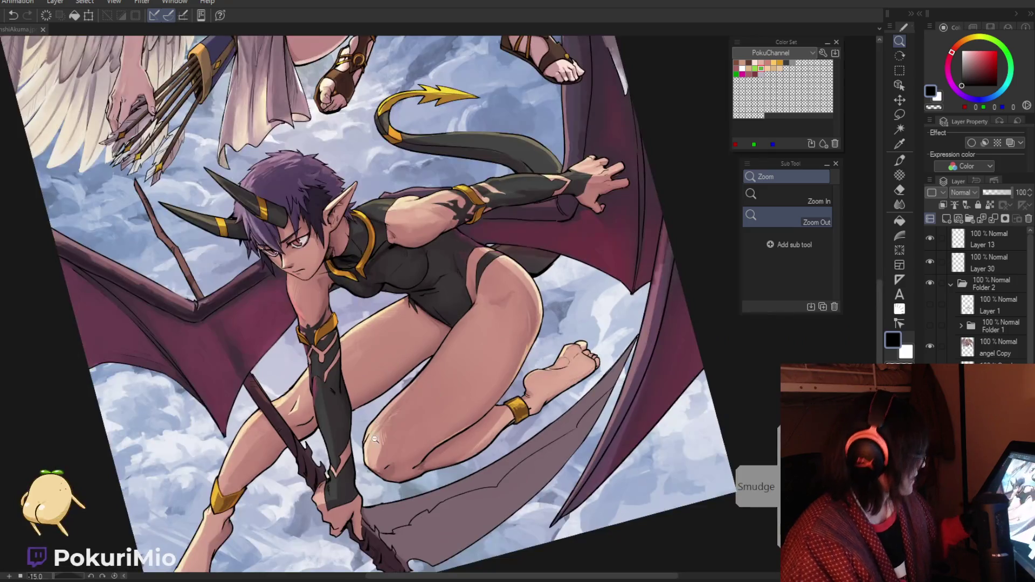
pyautogui.click(590, 365)
pyautogui.keyDown('alt'); pyautogui.click(582, 340); pyautogui.keyUp('alt')
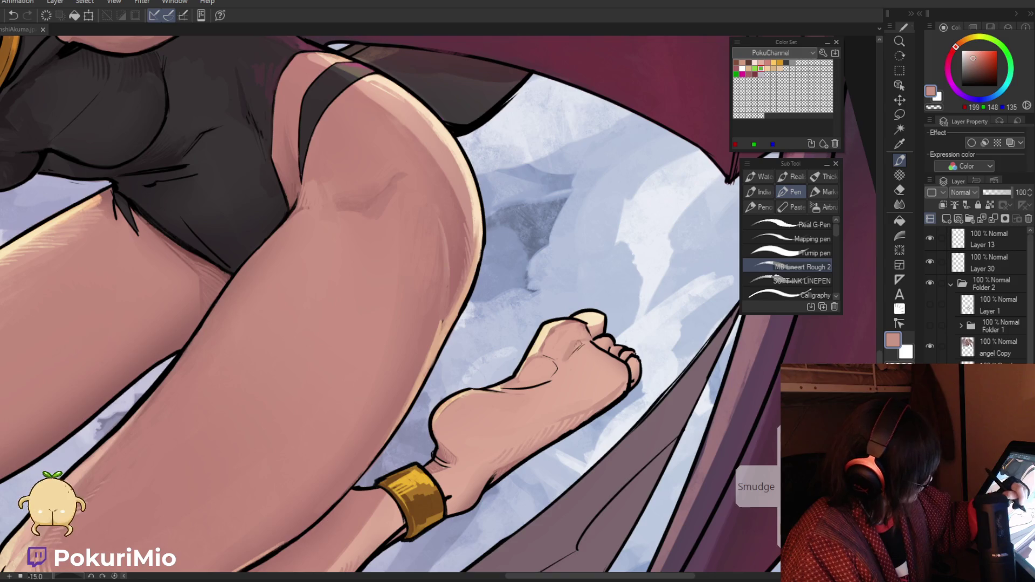
pyautogui.keyDown('alt'); pyautogui.click(572, 346); pyautogui.keyUp('alt')
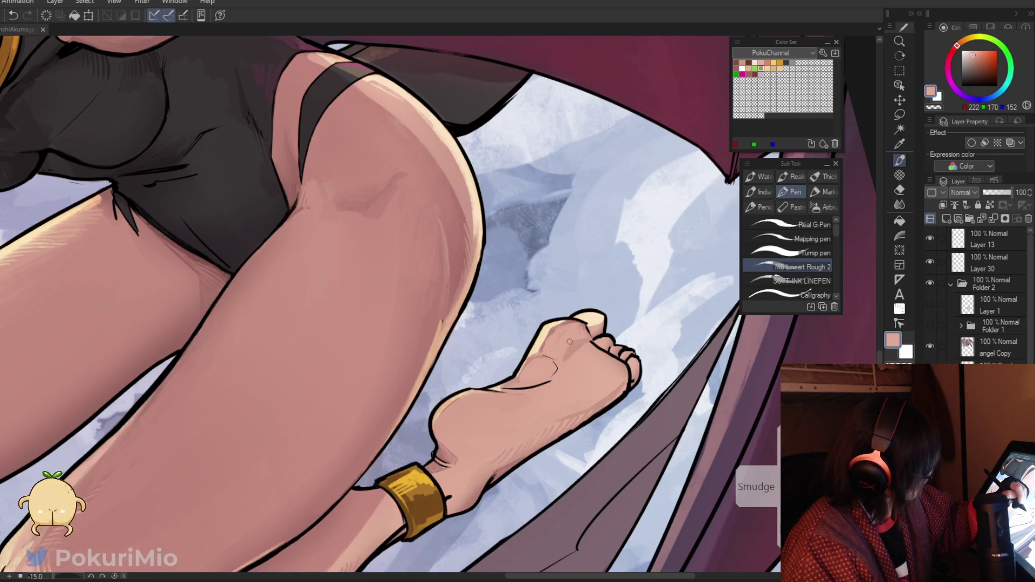
pyautogui.keyDown('ctrl'); pyautogui.keyDown('alt'); pyautogui.click(570, 342); pyautogui.keyUp('alt'); pyautogui.keyUp('ctrl')
pyautogui.click(543, 475)
pyautogui.click(543, 476)
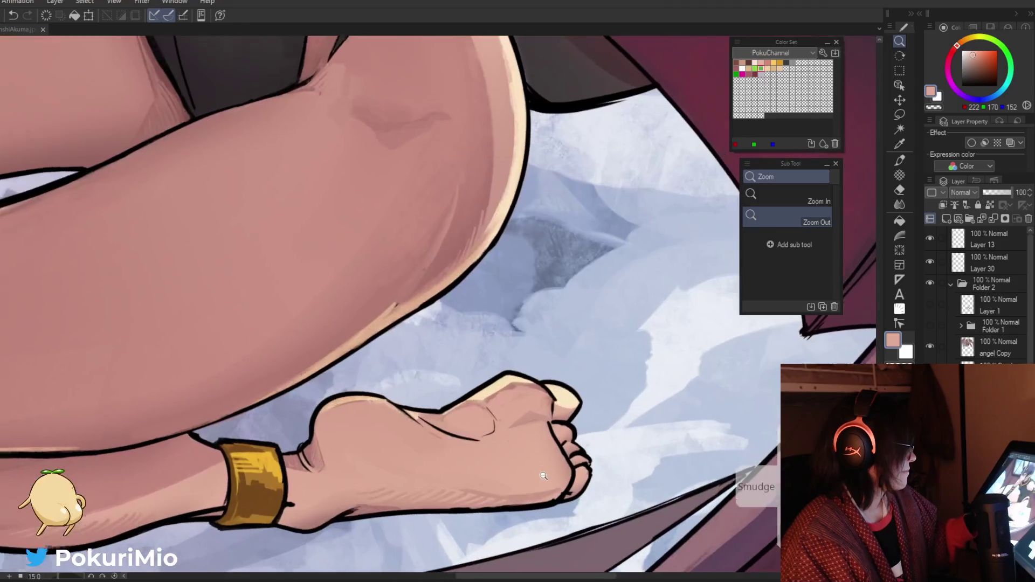
# Step: Shade the sole with mid, highlight and darker skin tones sampled from the foot
pyautogui.keyDown('alt'); pyautogui.click(513, 423); pyautogui.keyUp('alt')
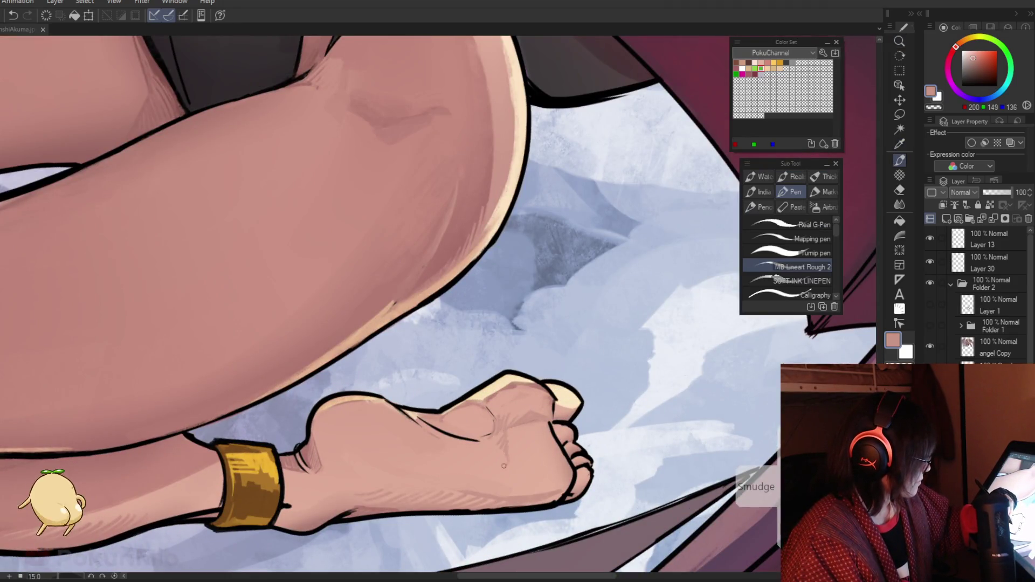
pyautogui.keyDown('alt'); pyautogui.click(512, 443); pyautogui.keyUp('alt')
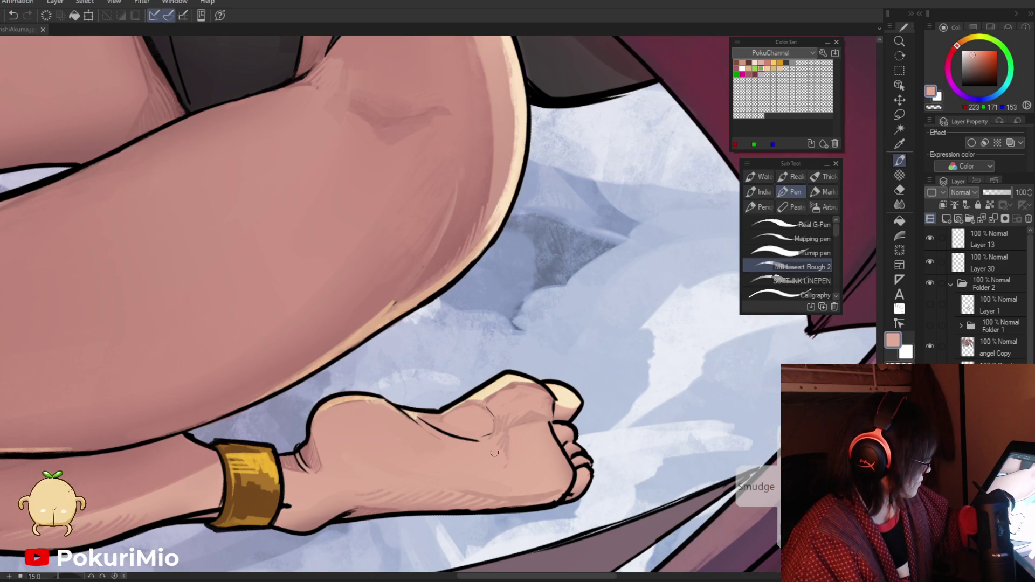
pyautogui.keyDown('alt'); pyautogui.click(497, 441); pyautogui.keyUp('alt')
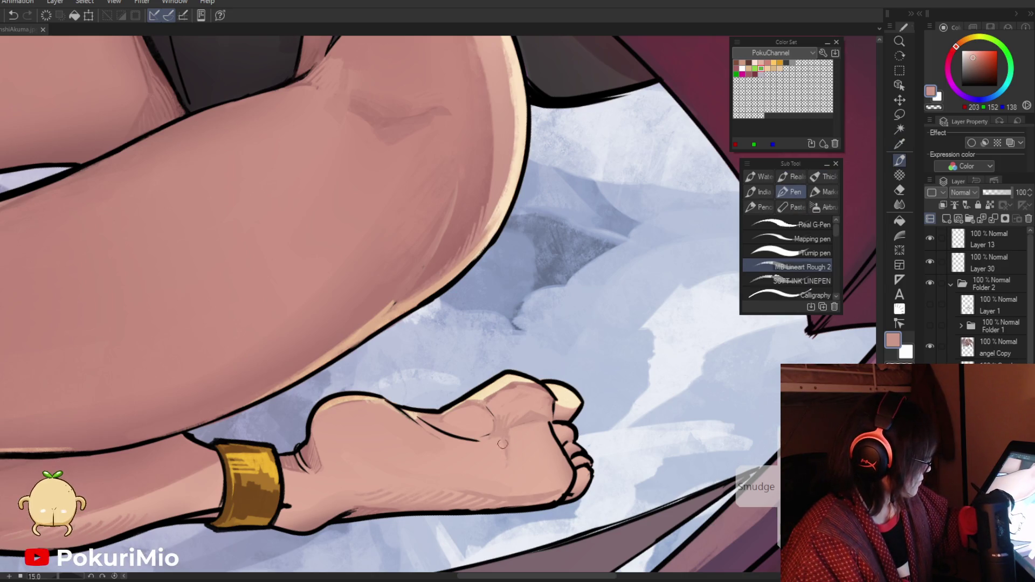
pyautogui.keyDown('alt'); pyautogui.click(503, 465); pyautogui.keyUp('alt')
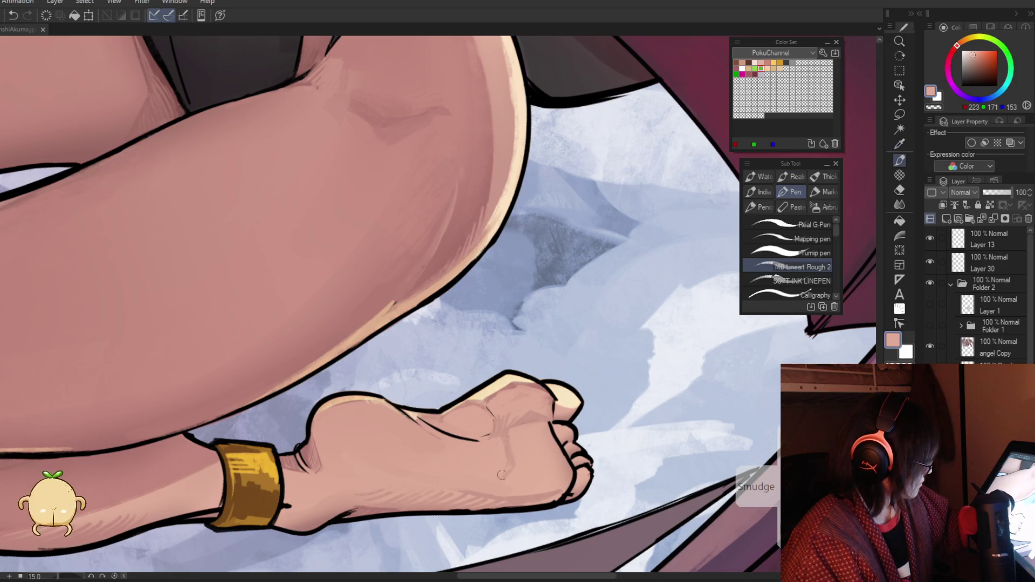
pyautogui.scroll(-5, 504, 462)
pyautogui.scroll(5, 591, 332)
pyautogui.keyDown('alt'); pyautogui.click(592, 331); pyautogui.keyUp('alt')
pyautogui.keyDown('alt'); pyautogui.click(587, 337); pyautogui.keyUp('alt')
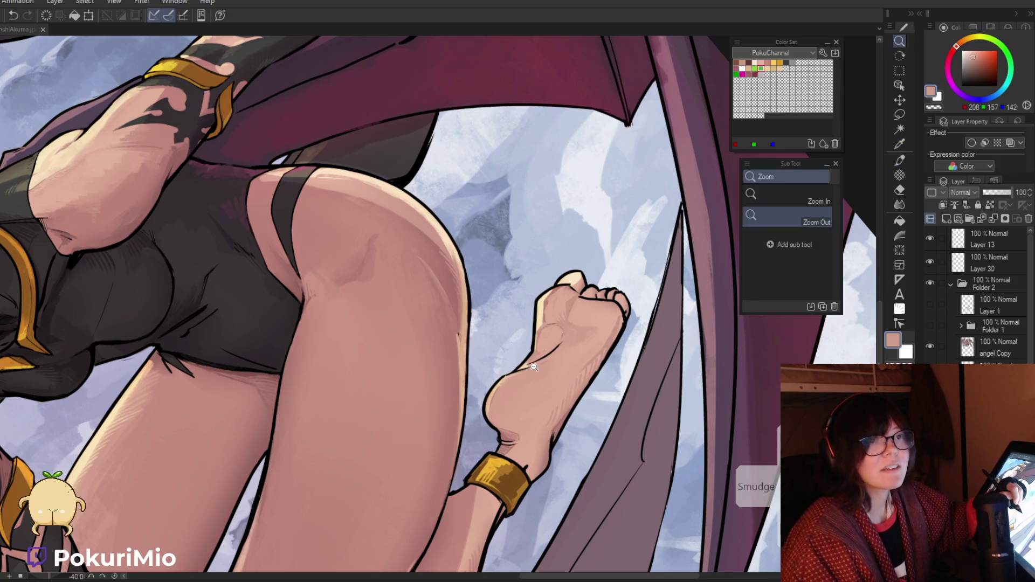
# Step: Turn the view toward the raised foot and shade the toes with lighter and darker sampled tones
pyautogui.moveTo(546, 353); pyautogui.dragTo(470, 446)
pyautogui.keyDown('alt'); pyautogui.click(471, 445); pyautogui.keyUp('alt')
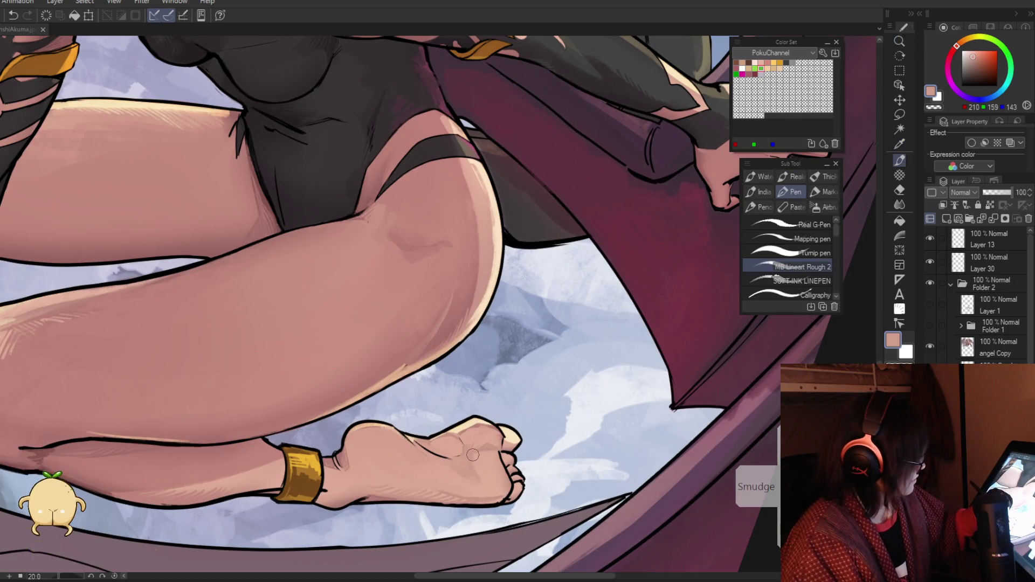
pyautogui.keyDown('alt'); pyautogui.click(457, 446); pyautogui.keyUp('alt')
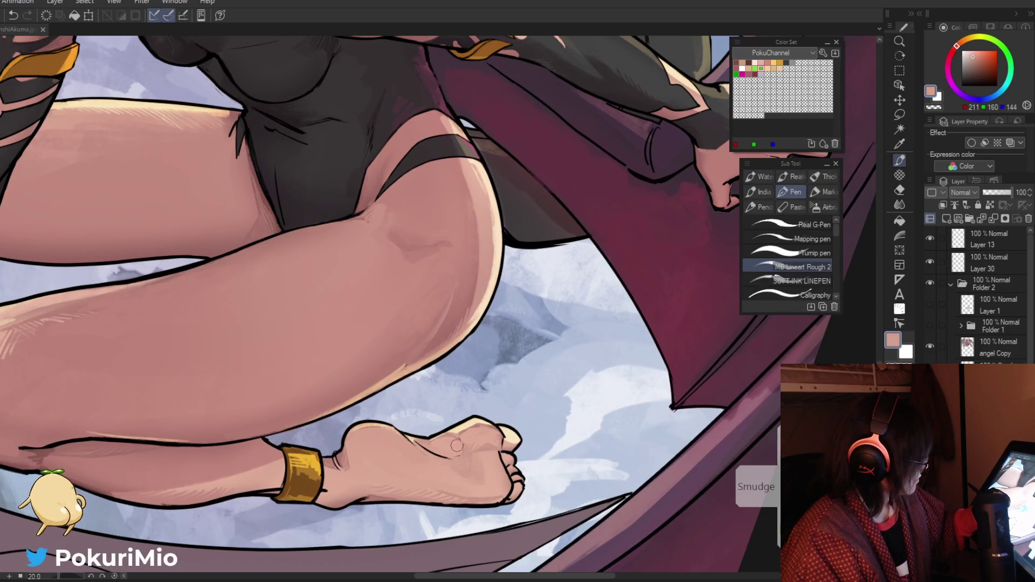
pyautogui.moveTo(446, 450); pyautogui.dragTo(548, 303)
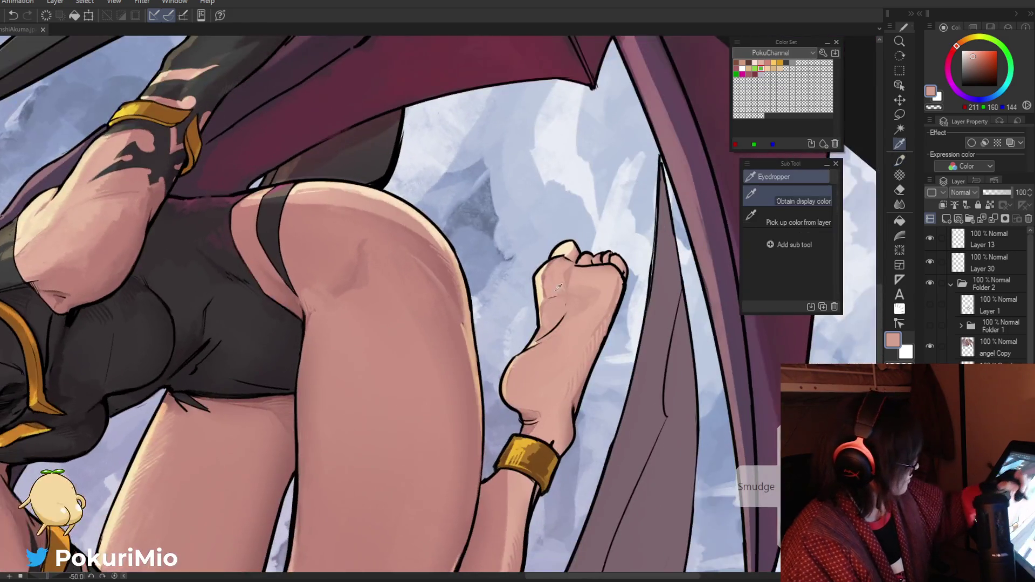
pyautogui.keyDown('alt'); pyautogui.click(548, 303); pyautogui.keyUp('alt')
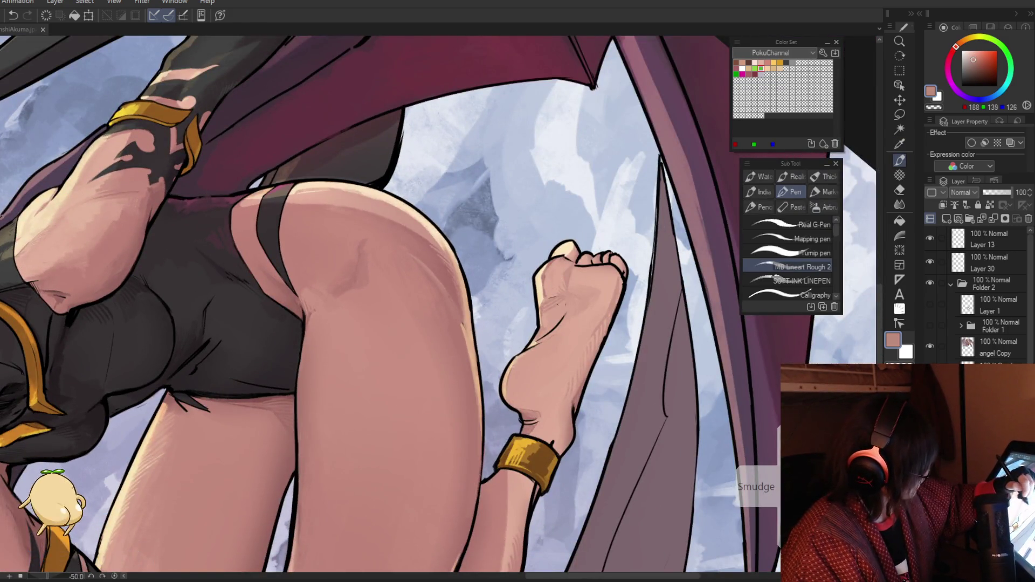
pyautogui.hotkey('ctrl', '0')
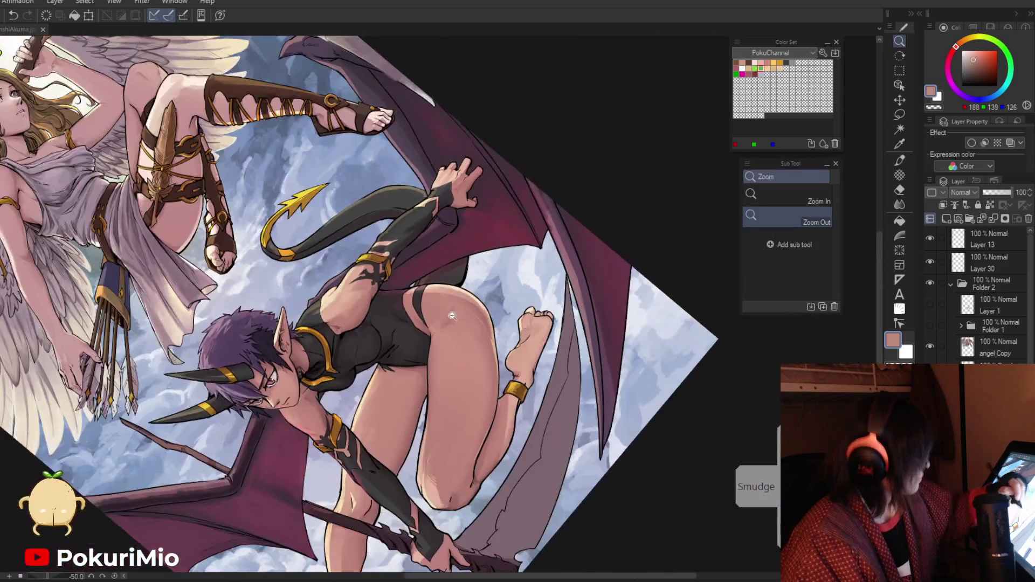
# Step: Reset the canvas to upright and touch up the foot with sampled skin and darker skin tones
pyautogui.hotkey('ctrl', '@')
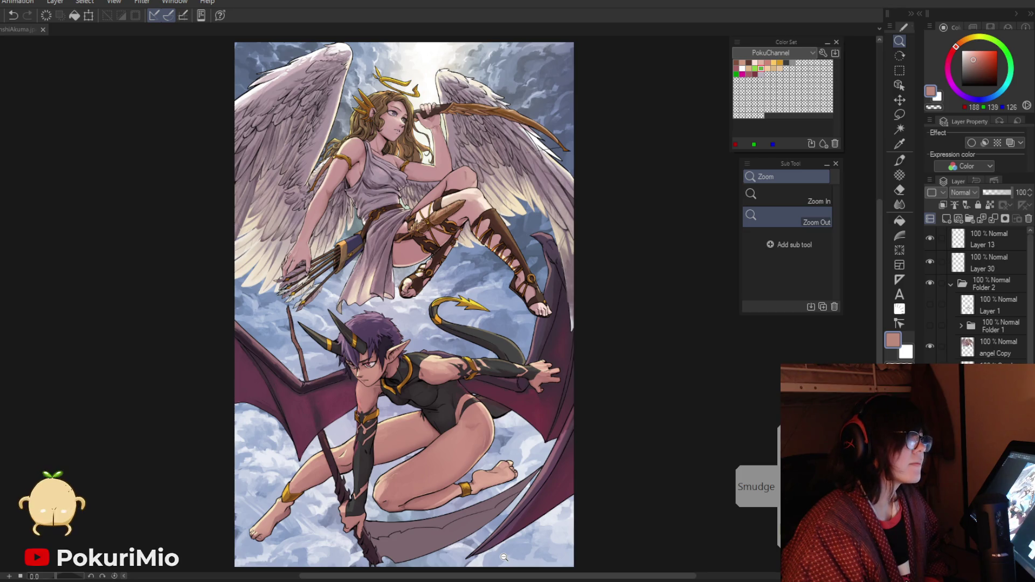
pyautogui.moveTo(504, 557); pyautogui.dragTo(534, 557)
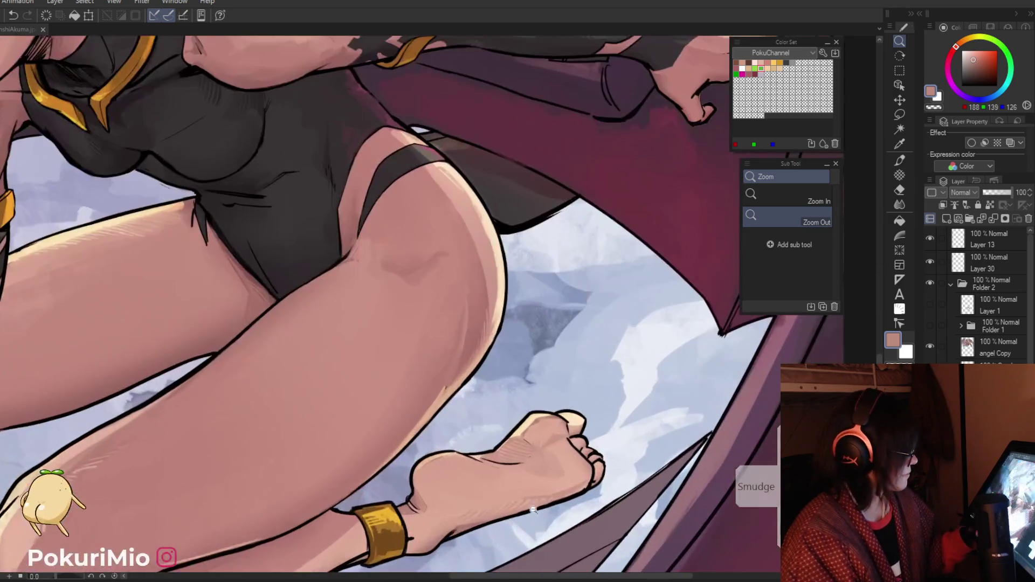
pyautogui.press('i')
pyautogui.click(527, 430)
pyautogui.click(542, 450)
pyautogui.press('p')
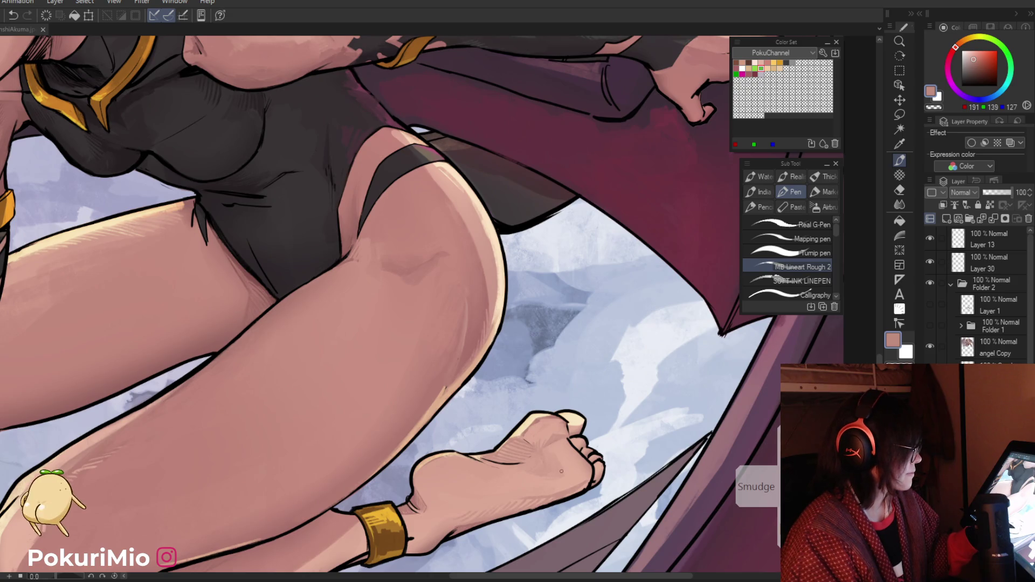
# Step: Fit the whole illustration in the window and save it with Ctrl+S
pyautogui.press('/')
pyautogui.moveTo(440, 457); pyautogui.dragTo(399, 458)
pyautogui.hotkey('ctrl', '0')
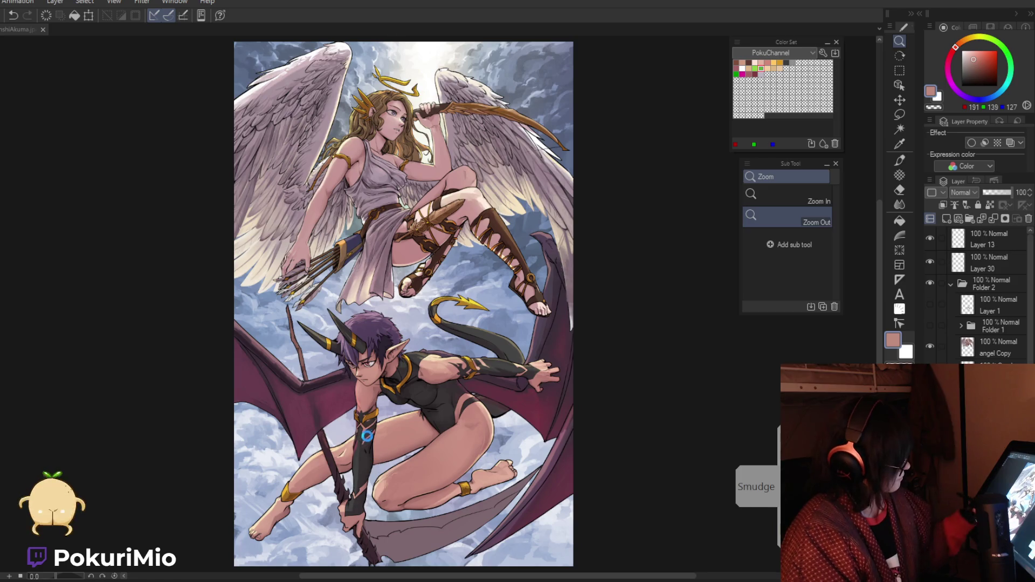
pyautogui.hotkey('ctrl', 's')
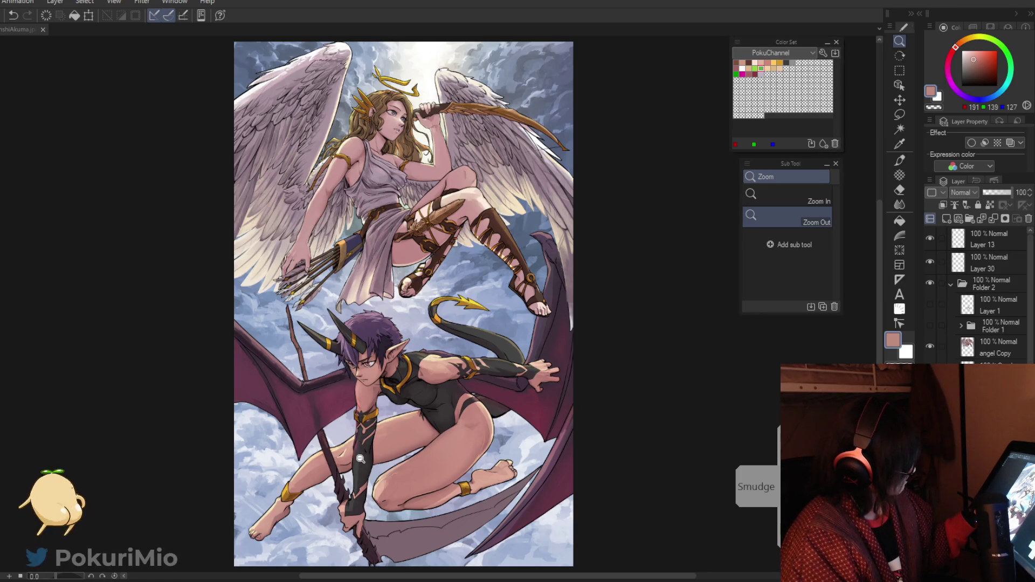
# Step: Sample near-black, the arm's skin tone and the dark gauntlet grey near the demon's neck
pyautogui.moveTo(360, 456); pyautogui.dragTo(400, 440)
pyautogui.press('i')
pyautogui.press('p')
pyautogui.keyDown('alt'); pyautogui.click(400, 441); pyautogui.keyUp('alt')
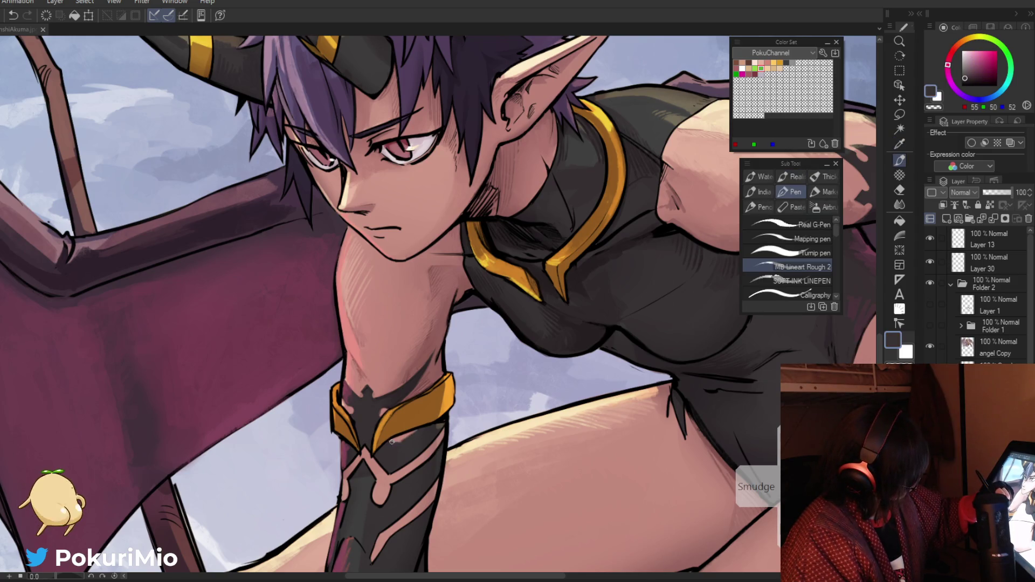
pyautogui.keyDown('alt'); pyautogui.click(426, 451); pyautogui.keyUp('alt')
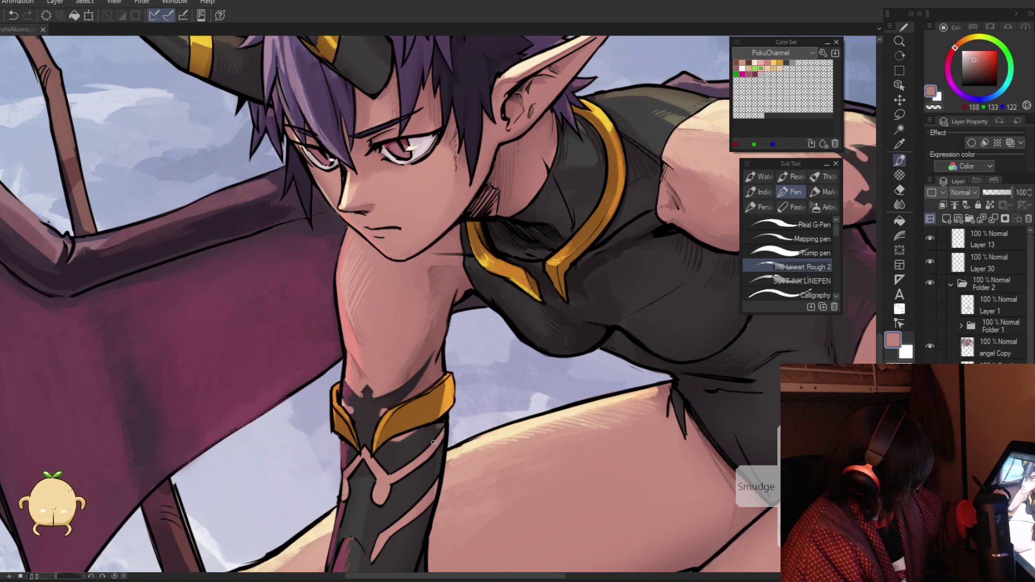
pyautogui.keyDown('alt'); pyautogui.click(406, 463); pyautogui.keyUp('alt')
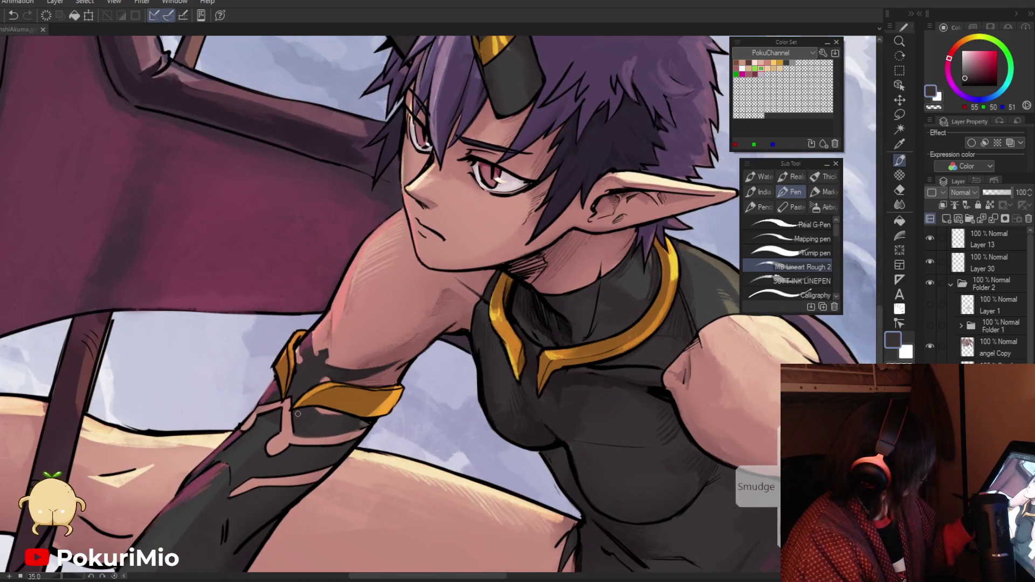
# Step: Rotate the canvas to angle the forearm, sample its skin tone, and zoom in on the band
pyautogui.keyDown('alt'); pyautogui.click(292, 414); pyautogui.keyUp('alt')
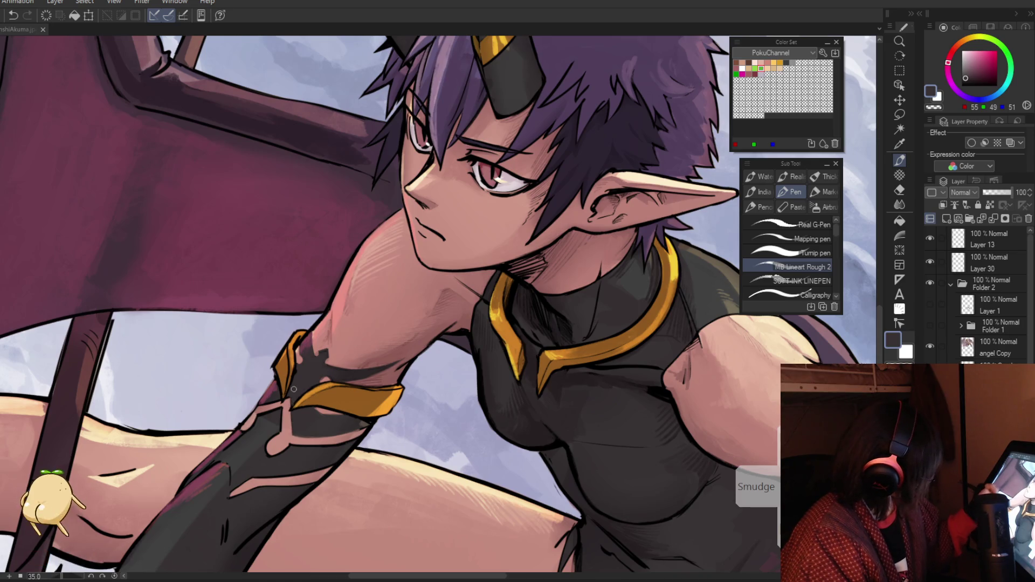
pyautogui.keyDown('alt'); pyautogui.click(268, 405); pyautogui.keyUp('alt')
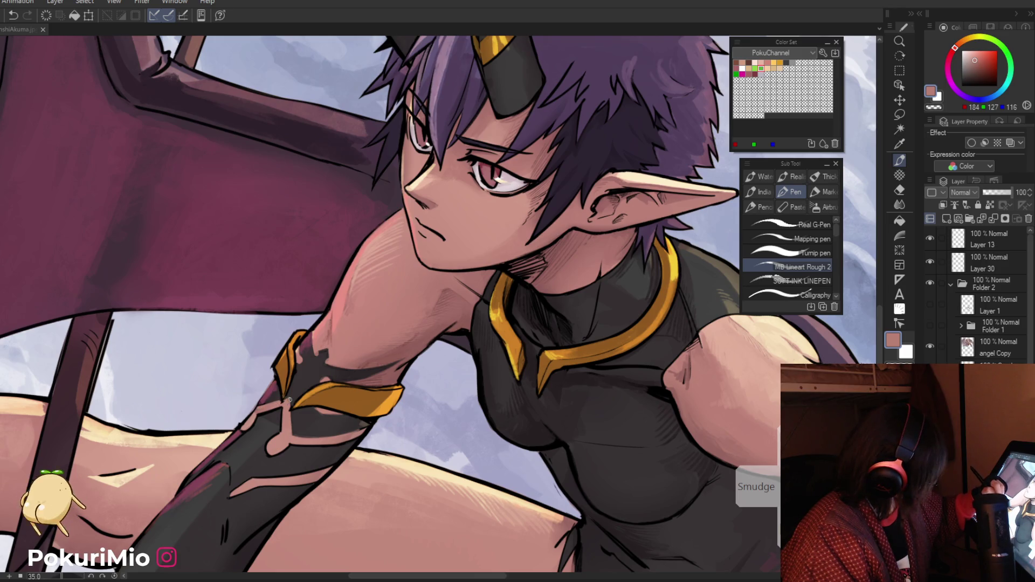
pyautogui.hotkey('ctrl', 'space')
pyautogui.moveTo(410, 484)
pyautogui.mouseDown()
pyautogui.moveTo(367, 483)
pyautogui.moveTo(410, 484)
pyautogui.mouseUp()
pyautogui.press('p')
pyautogui.keyDown('alt'); pyautogui.click(362, 432); pyautogui.keyUp('alt')
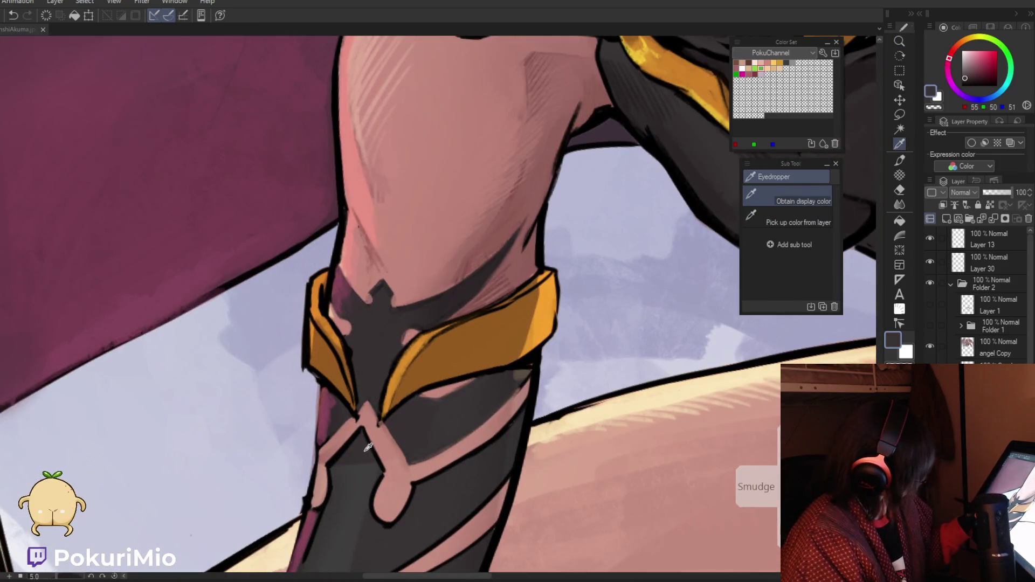
# Step: Paint pink markings over the dark forearm band, sampling lighter pink and the gauntlet grey
pyautogui.keyDown('alt'); pyautogui.click(358, 444); pyautogui.keyUp('alt')
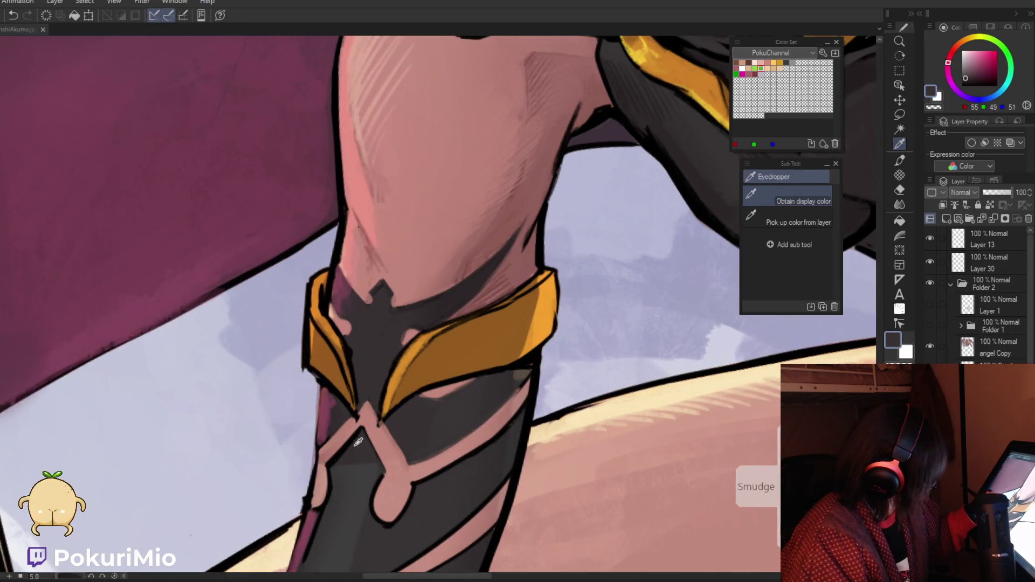
pyautogui.keyDown('alt'); pyautogui.click(347, 443); pyautogui.keyUp('alt')
pyautogui.moveTo(321, 465)
pyautogui.mouseDown()
pyautogui.moveTo(366, 421)
pyautogui.moveTo(382, 464)
pyautogui.mouseUp()
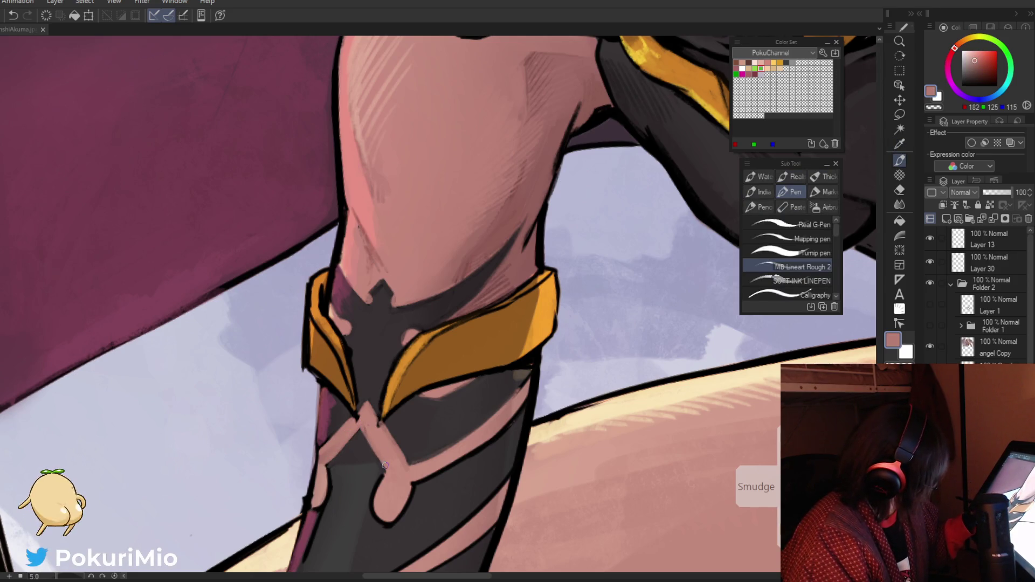
pyautogui.keyDown('alt'); pyautogui.click(328, 476); pyautogui.keyUp('alt')
pyautogui.keyDown('alt'); pyautogui.click(338, 482); pyautogui.keyUp('alt')
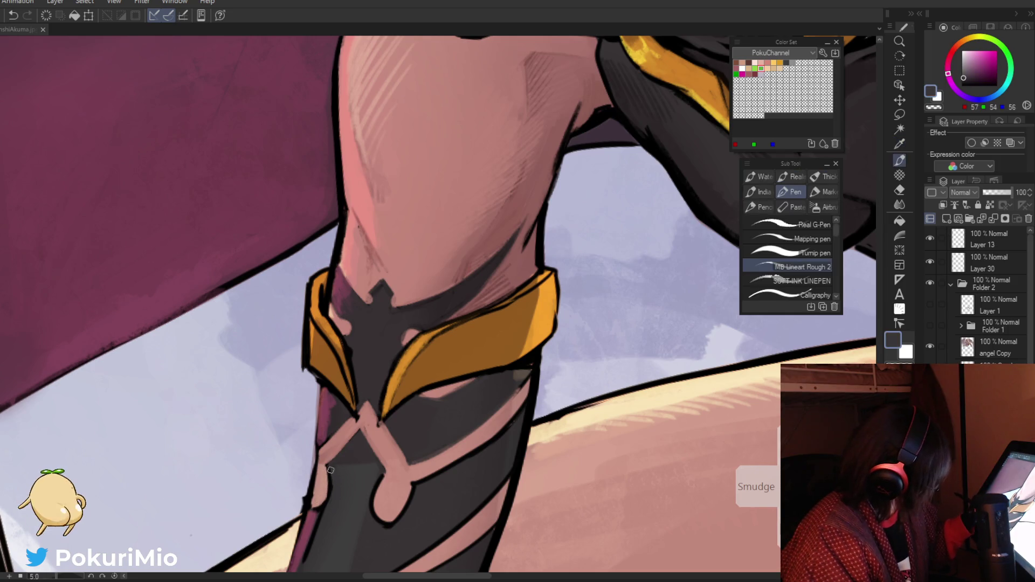
# Step: Up close on the wrist band, paint dark grey shading along the arm's lower edge over the pink highlight
pyautogui.scroll(-5, 275, 526)
pyautogui.moveTo(275, 526); pyautogui.dragTo(300, 396)
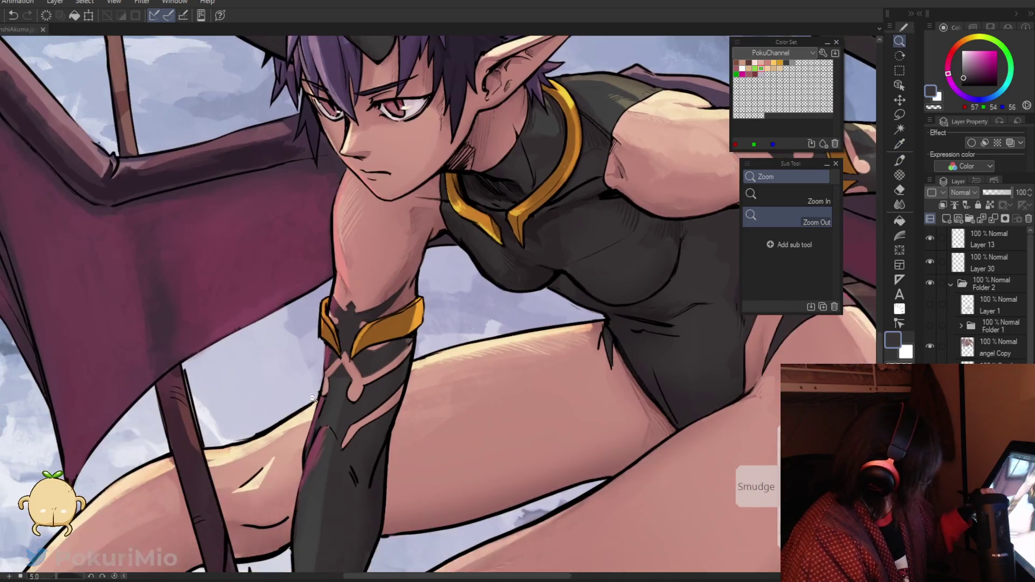
pyautogui.scroll(5, 299, 397)
pyautogui.press('p')
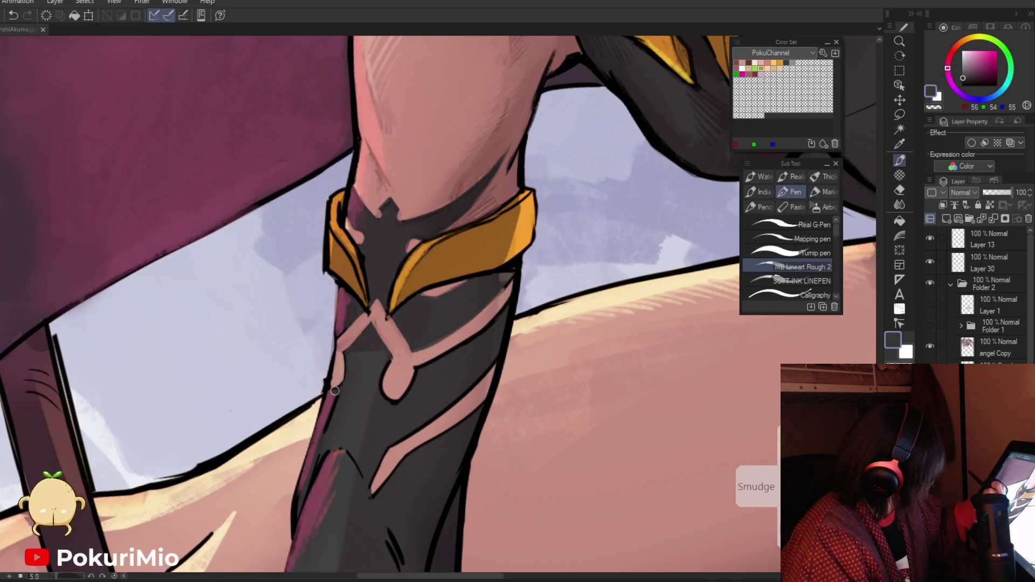
pyautogui.keyDown('alt'); pyautogui.click(345, 392); pyautogui.keyUp('alt')
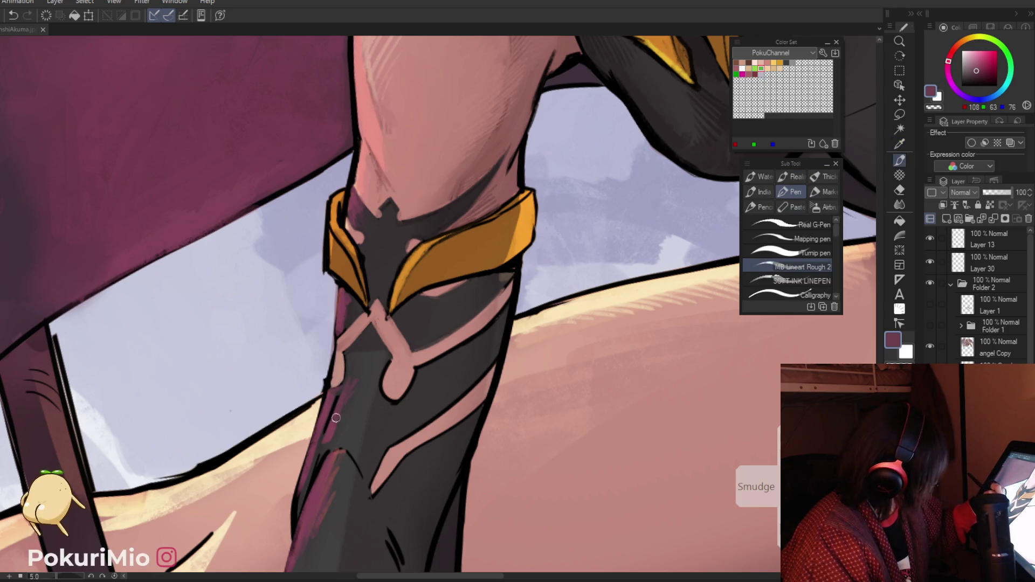
pyautogui.press('alt')
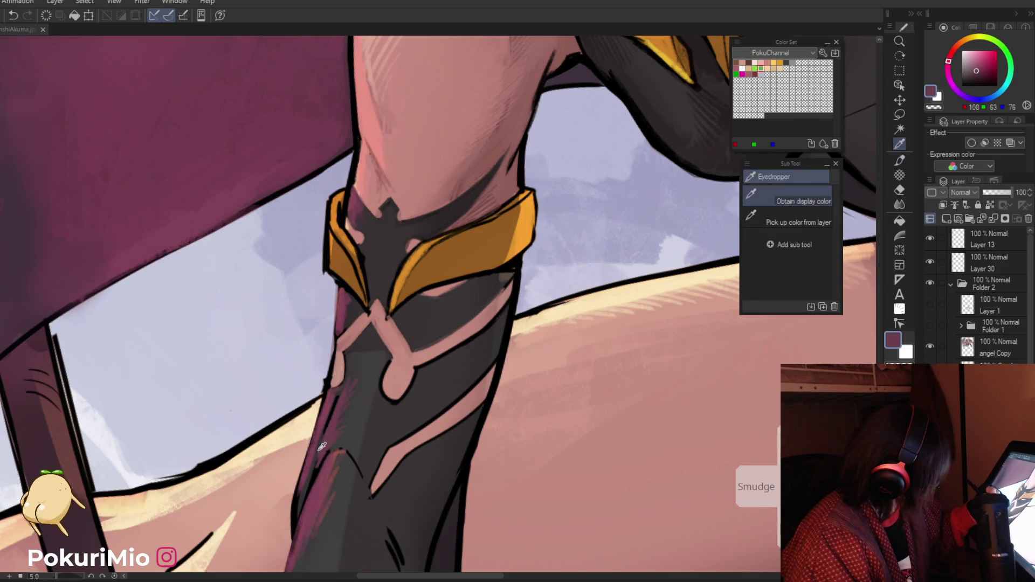
pyautogui.keyDown('alt'); pyautogui.click(321, 445); pyautogui.keyUp('alt')
pyautogui.moveTo(332, 399); pyautogui.dragTo(300, 488)
pyautogui.moveTo(330, 405); pyautogui.dragTo(340, 386)
# Step: Fit the canvas and re-sample near-black, dark grey, pink and skin tones from the gauntlet
pyautogui.press('alt')
pyautogui.hotkey('ctrl', '0')
pyautogui.scroll(5, 377, 331)
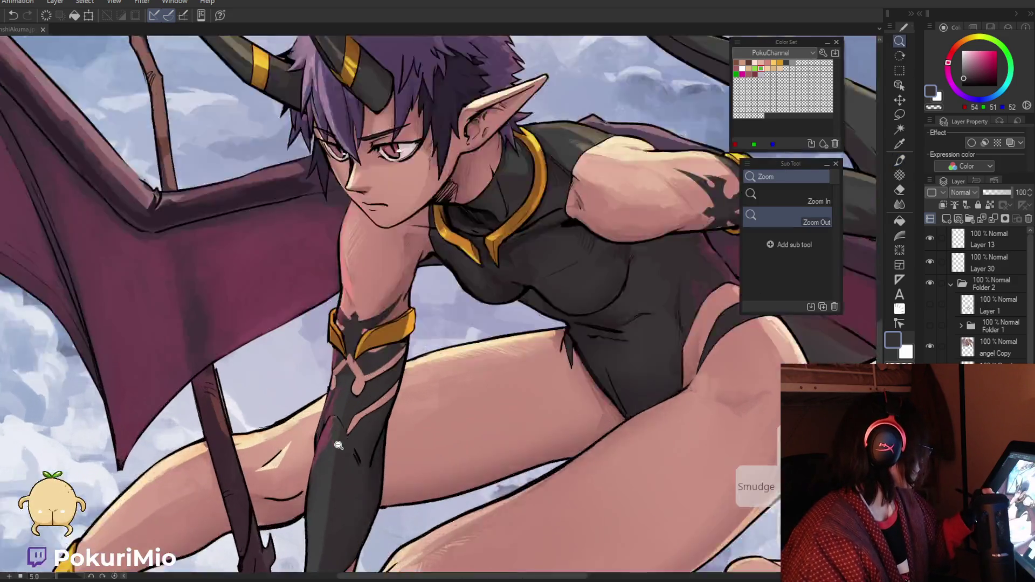
pyautogui.keyDown('alt'); pyautogui.click(416, 350); pyautogui.keyUp('alt')
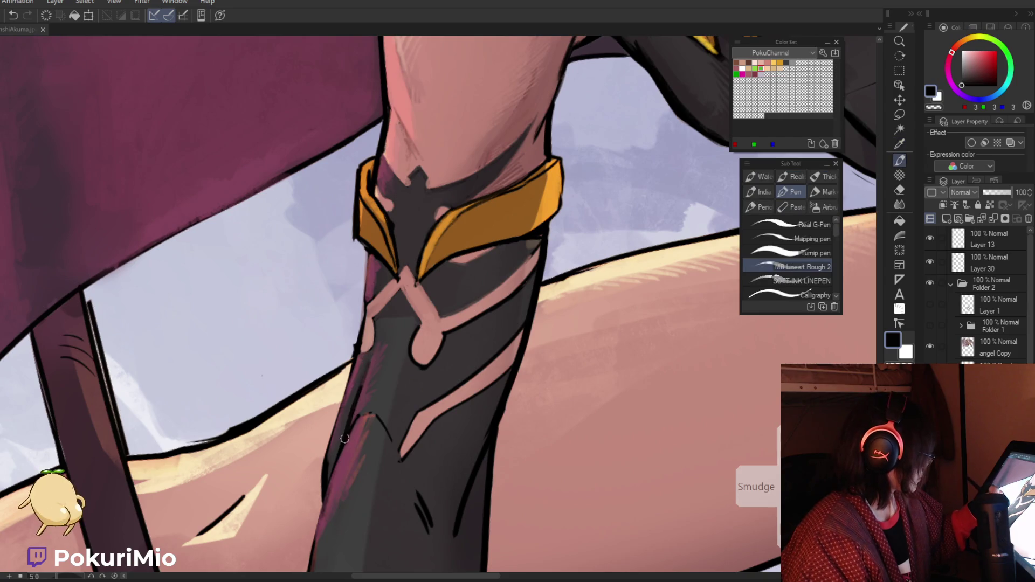
pyautogui.keyDown('alt'); pyautogui.click(381, 323); pyautogui.keyUp('alt')
pyautogui.keyDown('alt'); pyautogui.click(372, 327); pyautogui.keyUp('alt')
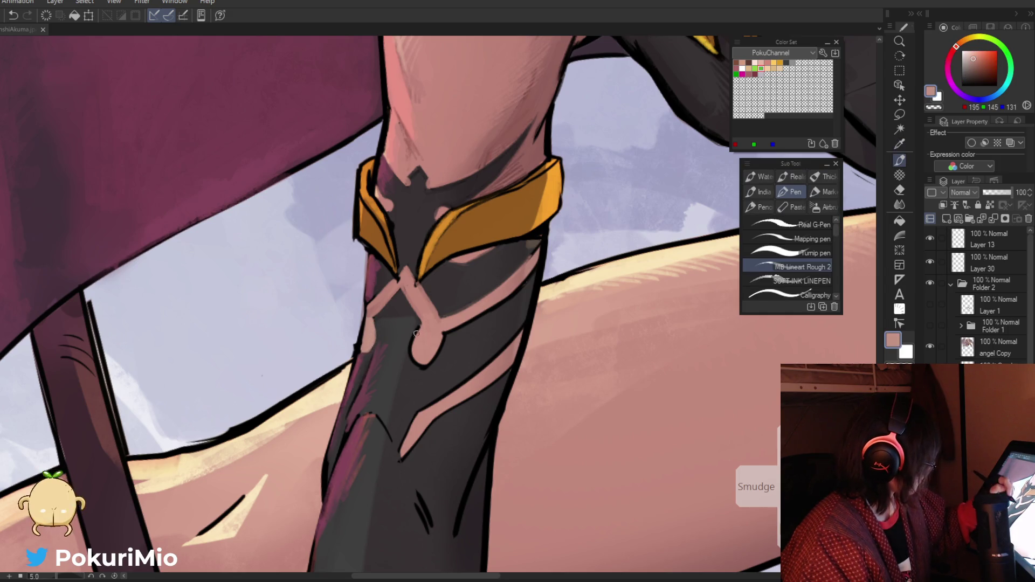
pyautogui.keyDown('alt'); pyautogui.click(407, 347); pyautogui.keyUp('alt')
pyautogui.keyDown('alt'); pyautogui.click(415, 365); pyautogui.keyUp('alt')
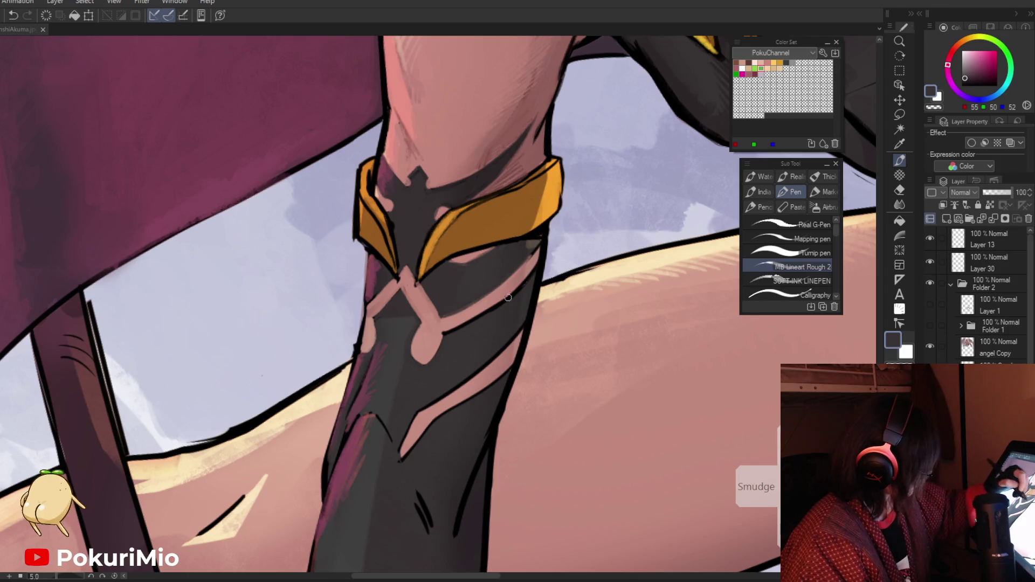
pyautogui.keyDown('alt'); pyautogui.click(451, 327); pyautogui.keyUp('alt')
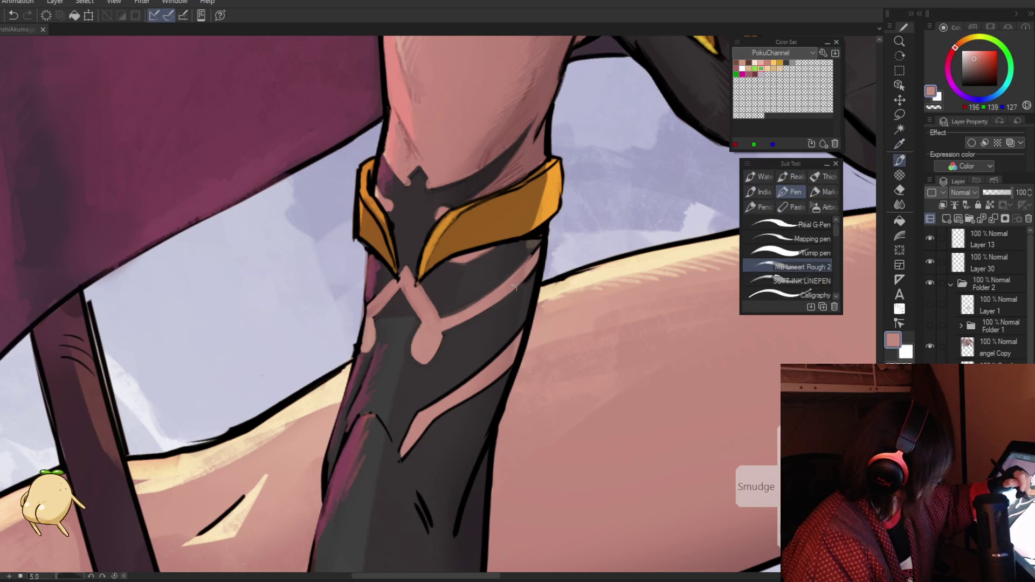
pyautogui.press('alt')
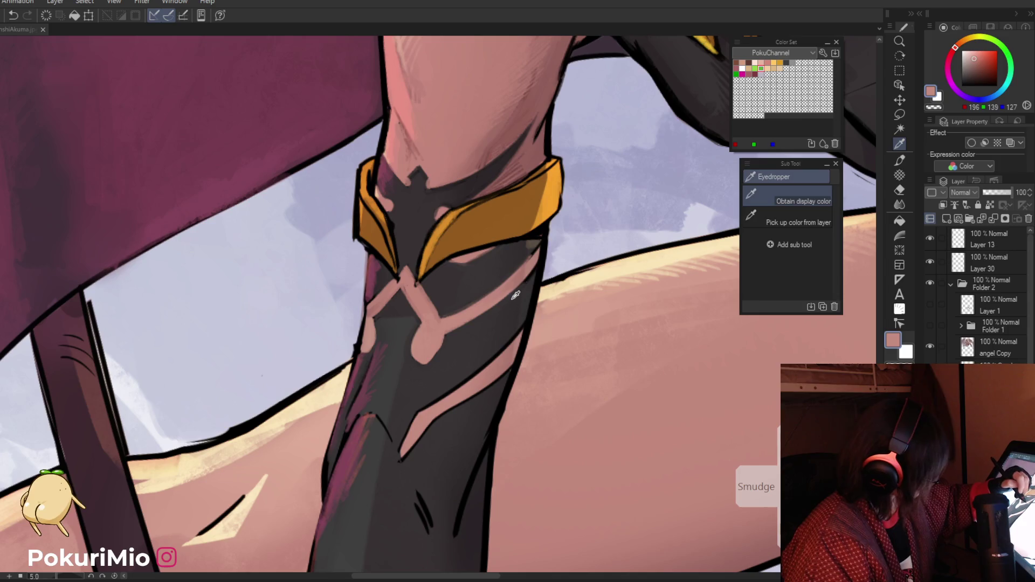
pyautogui.keyDown('alt'); pyautogui.click(516, 295); pyautogui.keyUp('alt')
pyautogui.scroll(-10, 513, 292)
# Step: Rotate the canvas to angle the bracer and sample its brown-grey and pink marking colours
pyautogui.moveTo(513, 292); pyautogui.dragTo(377, 351)
pyautogui.scroll(10, 367, 354)
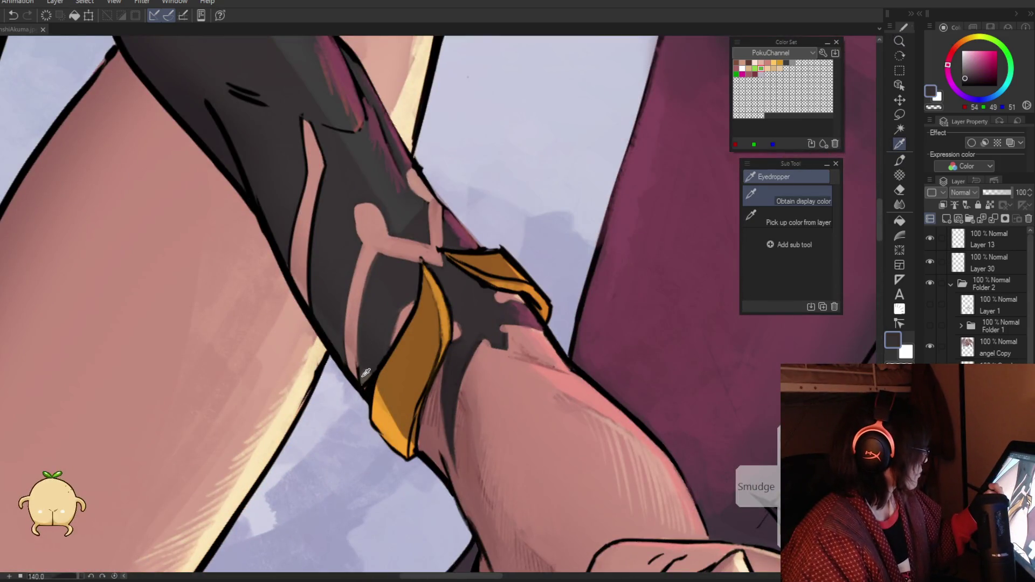
pyautogui.keyDown('alt'); pyautogui.click(365, 371); pyautogui.keyUp('alt')
pyautogui.keyDown('alt'); pyautogui.click(357, 367); pyautogui.keyUp('alt')
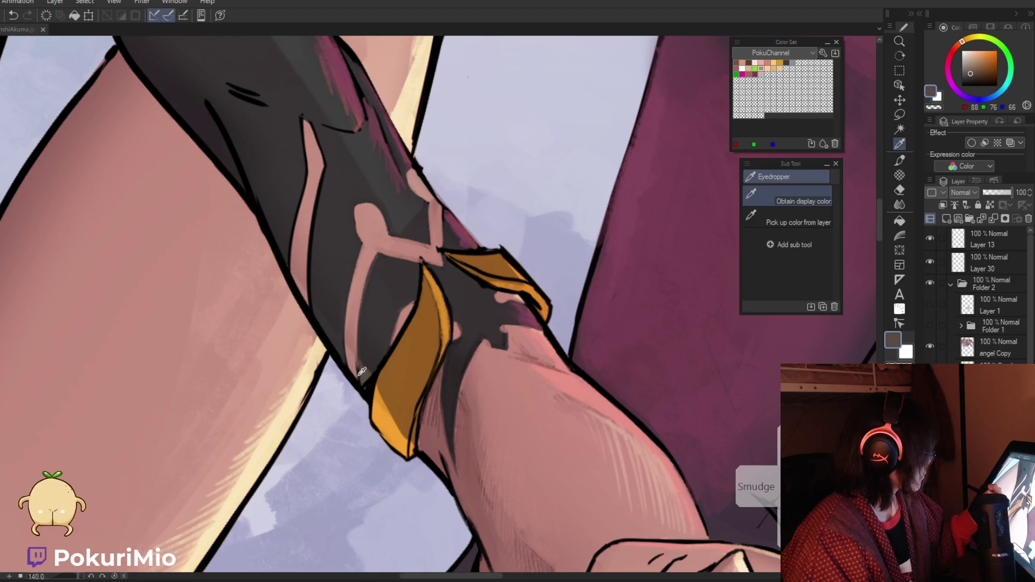
pyautogui.keyDown('alt'); pyautogui.click(356, 369); pyautogui.keyUp('alt')
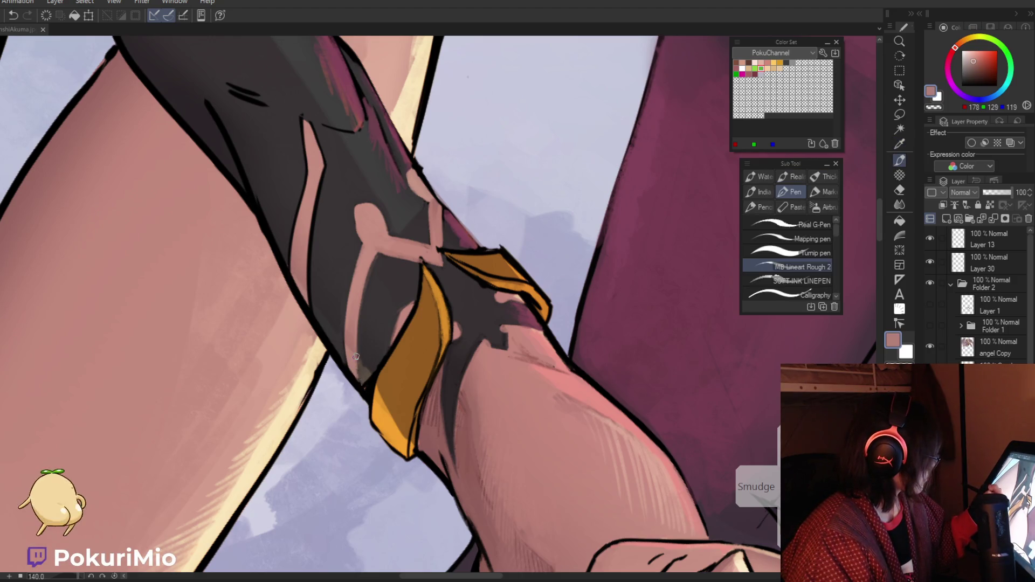
pyautogui.scroll(-10, 355, 357)
# Step: Rotate back toward upright and touch up with dark brown, black and dark grey from the bracer
pyautogui.moveTo(356, 357); pyautogui.dragTo(365, 370)
pyautogui.scroll(10, 365, 370)
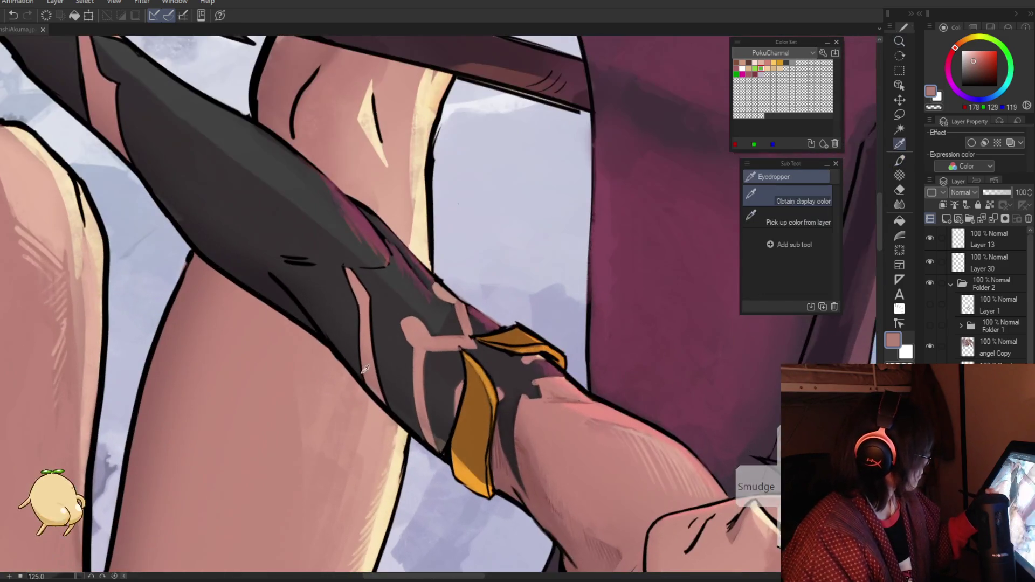
pyautogui.keyDown('alt'); pyautogui.click(441, 439); pyautogui.keyUp('alt')
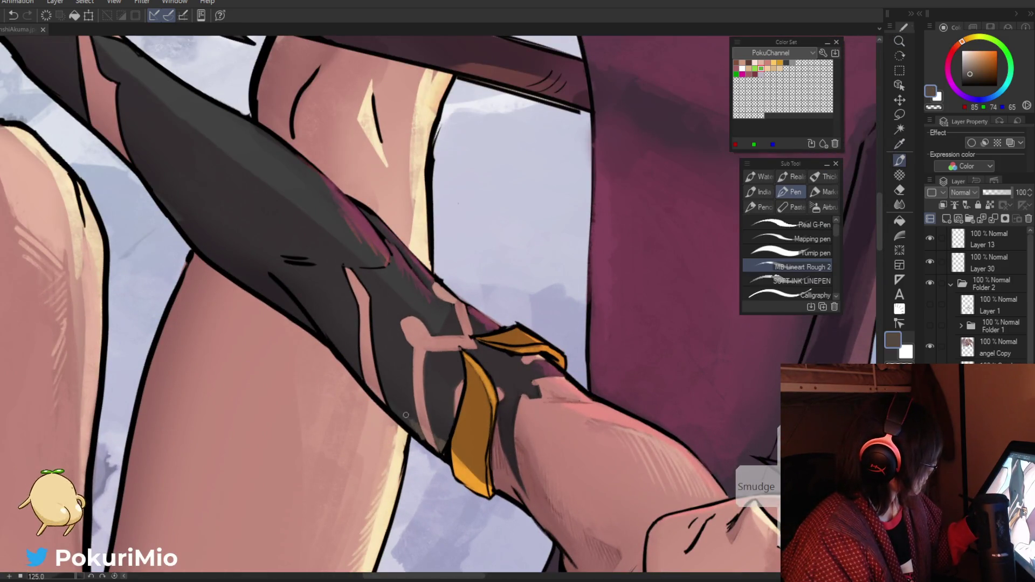
pyautogui.keyDown('alt'); pyautogui.click(408, 425); pyautogui.keyUp('alt')
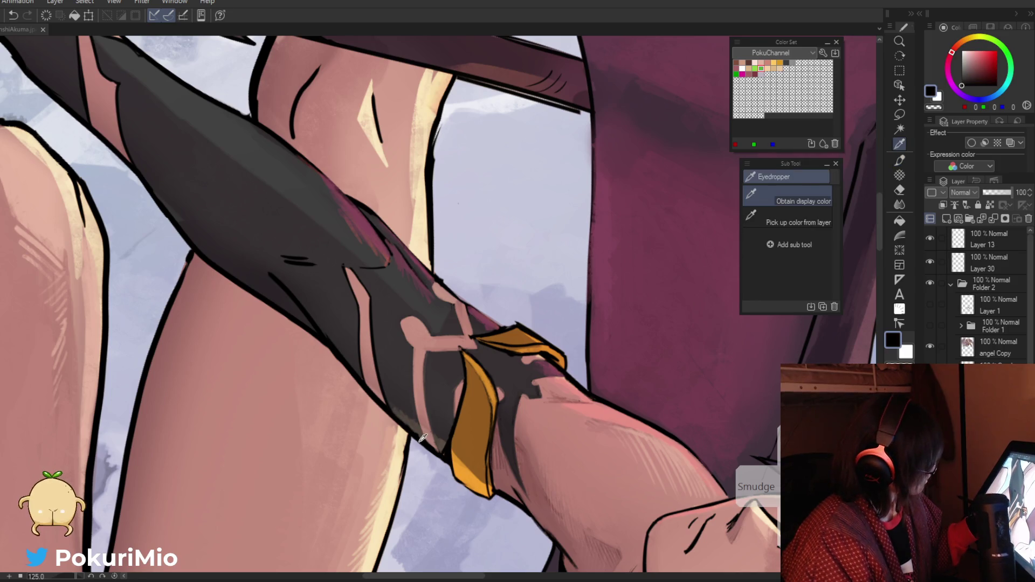
pyautogui.keyDown('alt'); pyautogui.click(392, 395); pyautogui.keyUp('alt')
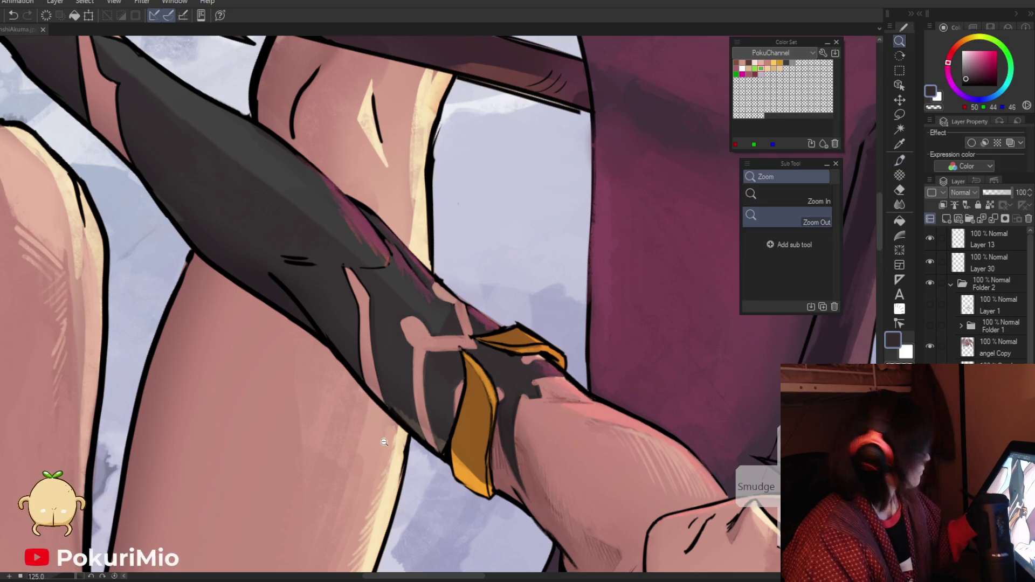
pyautogui.keyDown('ctrl'); pyautogui.keyDown('alt'); pyautogui.click(394, 426); pyautogui.keyUp('alt'); pyautogui.keyUp('ctrl')
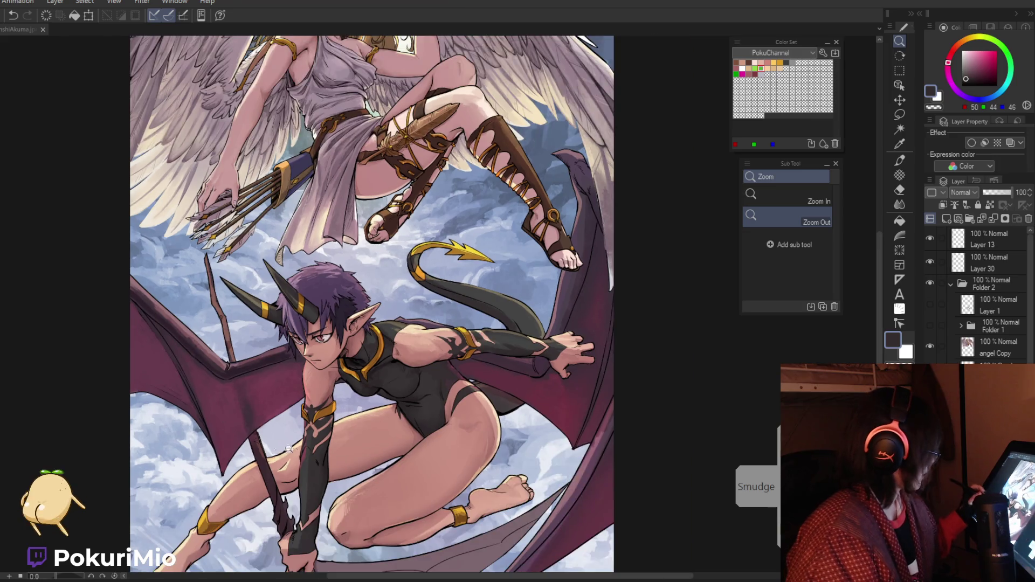
# Step: Zoom in on the demon's arm, tilt the view -15 degrees, and paint lighter pink along the edge
pyautogui.moveTo(338, 443); pyautogui.dragTo(389, 443)
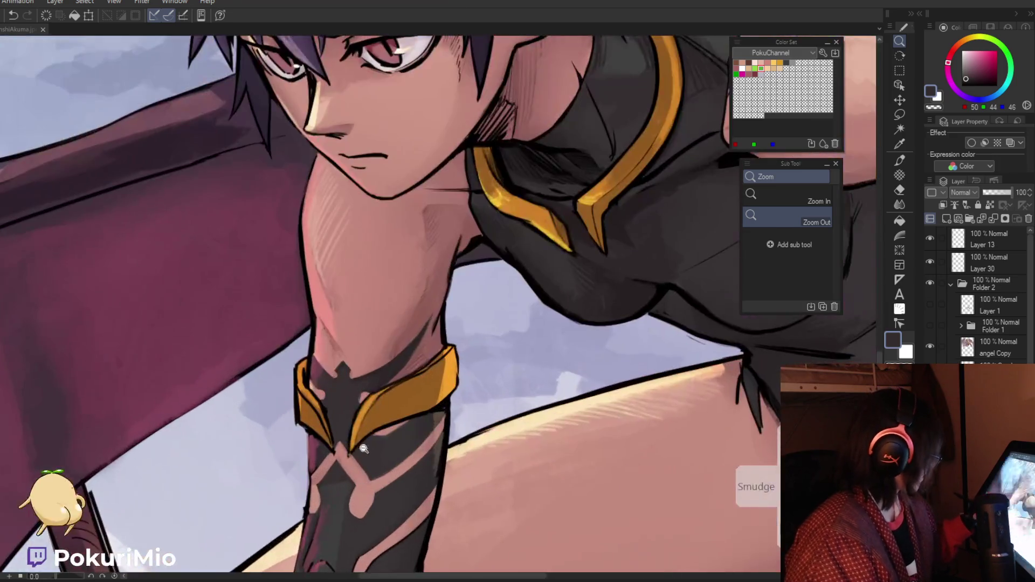
pyautogui.press('i')
pyautogui.click(443, 443)
pyautogui.scroll(-5, 443, 443)
pyautogui.press('-')
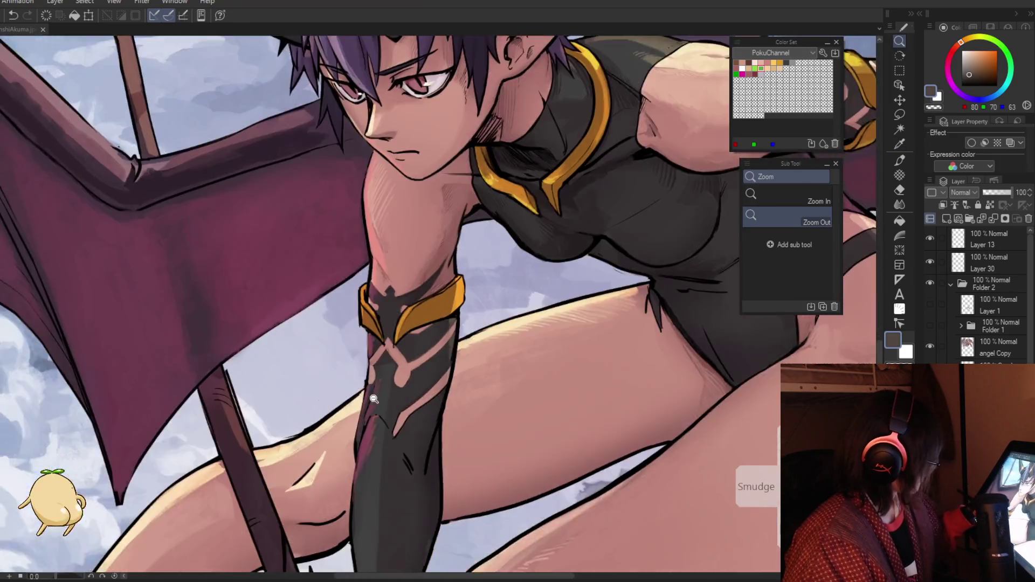
pyautogui.scroll(6, 453, 399)
pyautogui.press('p')
pyautogui.moveTo(473, 380); pyautogui.dragTo(474, 406)
# Step: Add a light beige rim highlight and darken the gauntlet's right outline with a thin black stroke
pyautogui.keyDown('alt'); pyautogui.click(471, 436); pyautogui.keyUp('alt')
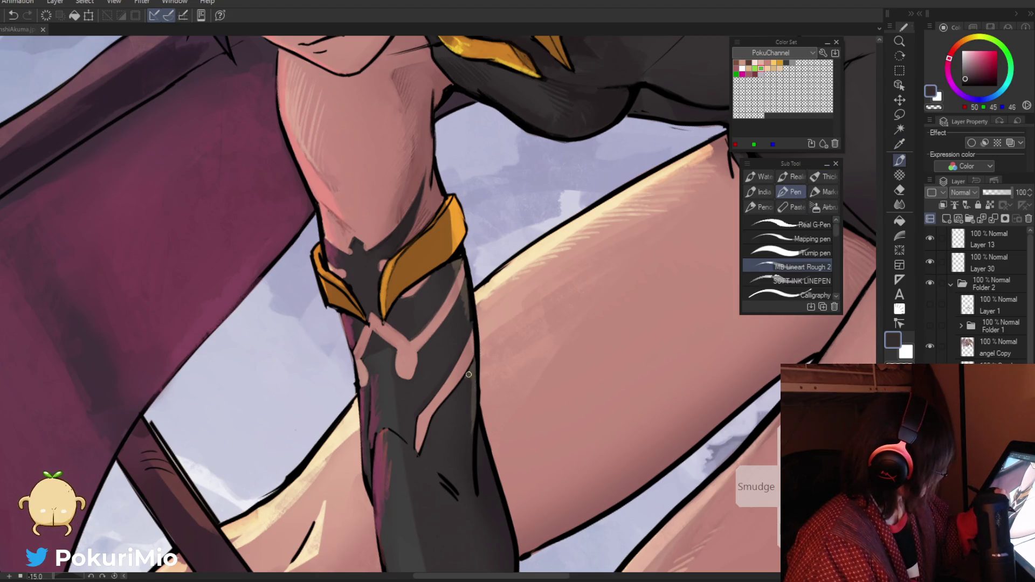
pyautogui.keyDown('alt'); pyautogui.click(479, 337); pyautogui.keyUp('alt')
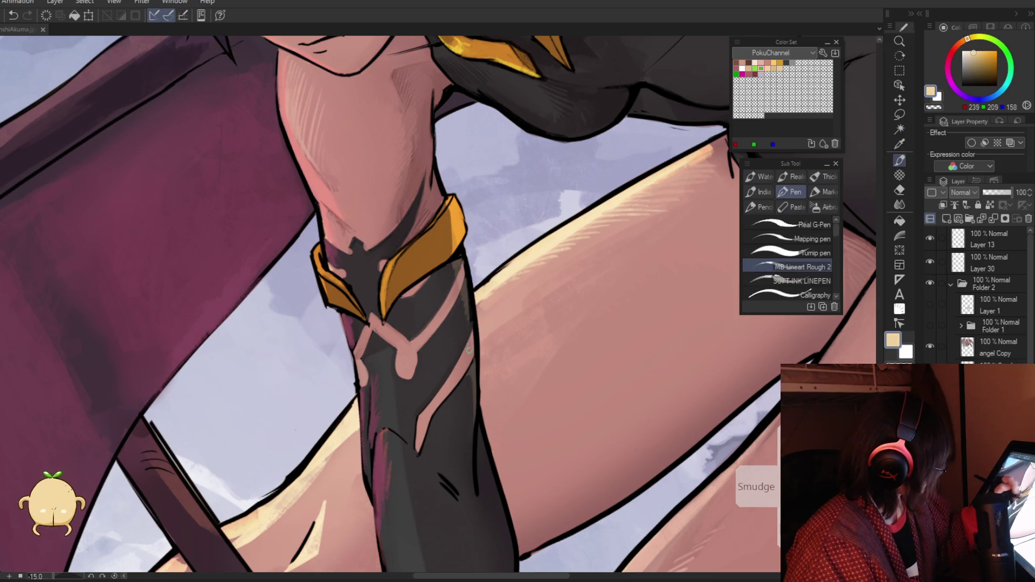
pyautogui.moveTo(472, 365); pyautogui.dragTo(474, 330)
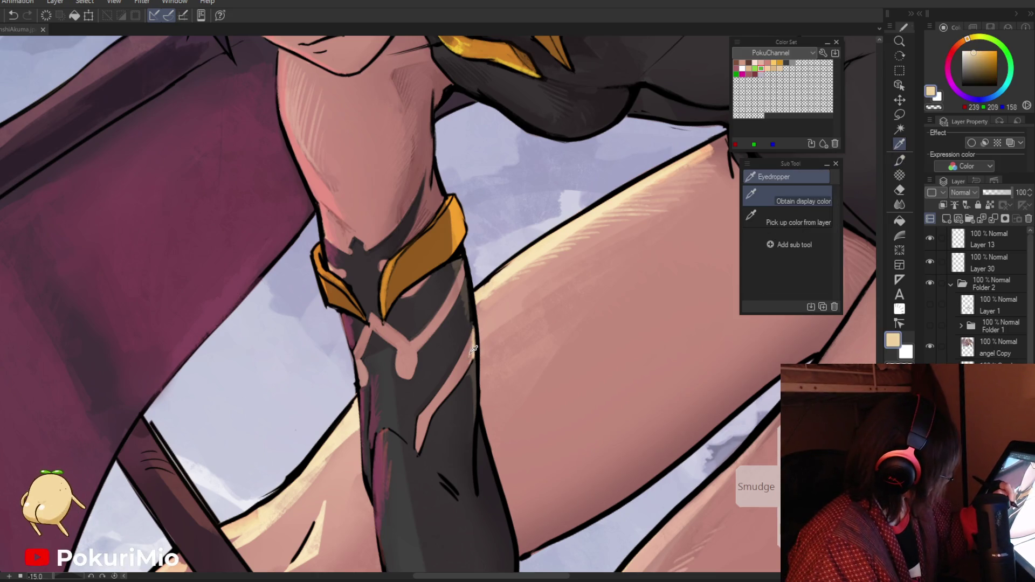
pyautogui.keyDown('alt'); pyautogui.click(474, 339); pyautogui.keyUp('alt')
pyautogui.keyDown('alt'); pyautogui.click(477, 334); pyautogui.keyUp('alt')
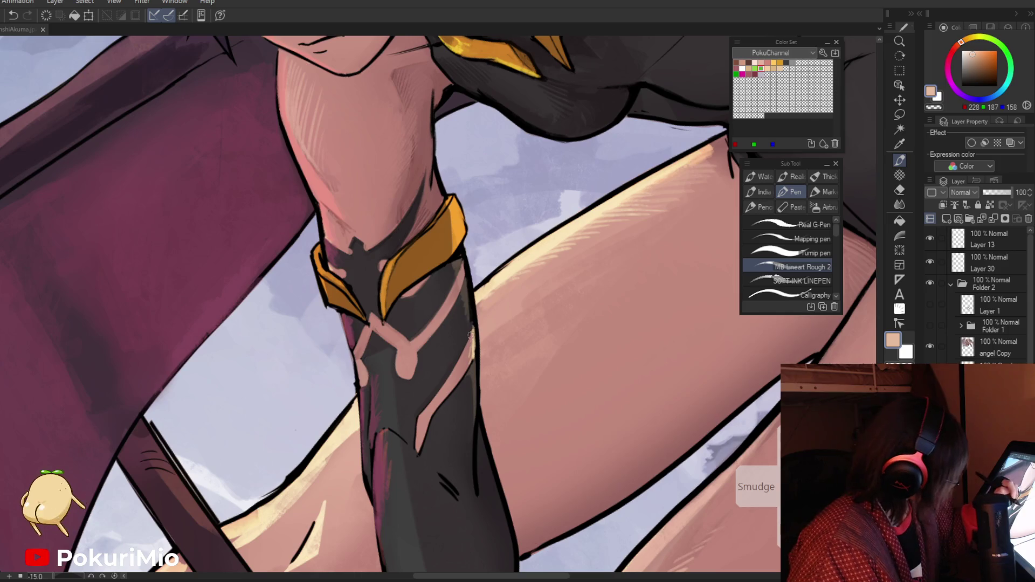
pyautogui.keyDown('alt'); pyautogui.click(459, 365); pyautogui.keyUp('alt')
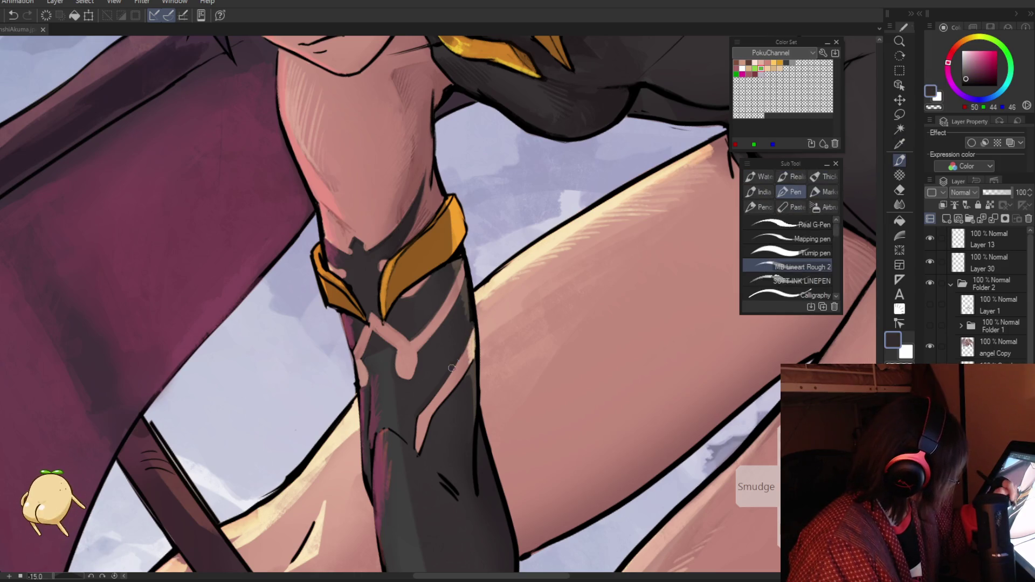
pyautogui.keyDown('alt'); pyautogui.click(471, 322); pyautogui.keyUp('alt')
pyautogui.moveTo(475, 327); pyautogui.dragTo(473, 362)
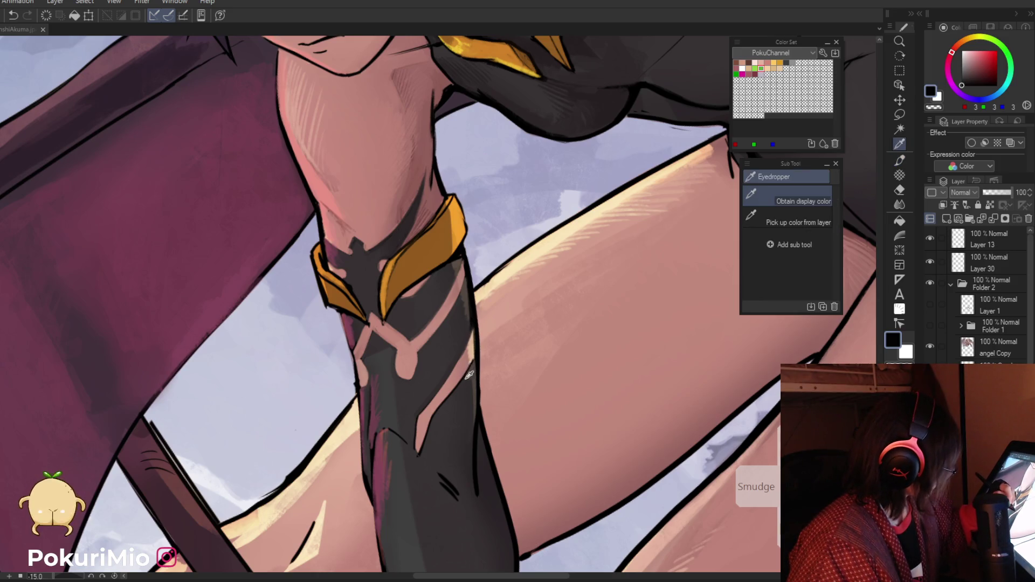
# Step: Sample grey sleeve tones, reframe on the forearm gauntlet, and pick up the maroon shadow tone
pyautogui.keyDown('alt'); pyautogui.click(472, 363); pyautogui.keyUp('alt')
pyautogui.keyDown('alt'); pyautogui.click(445, 401); pyautogui.keyUp('alt')
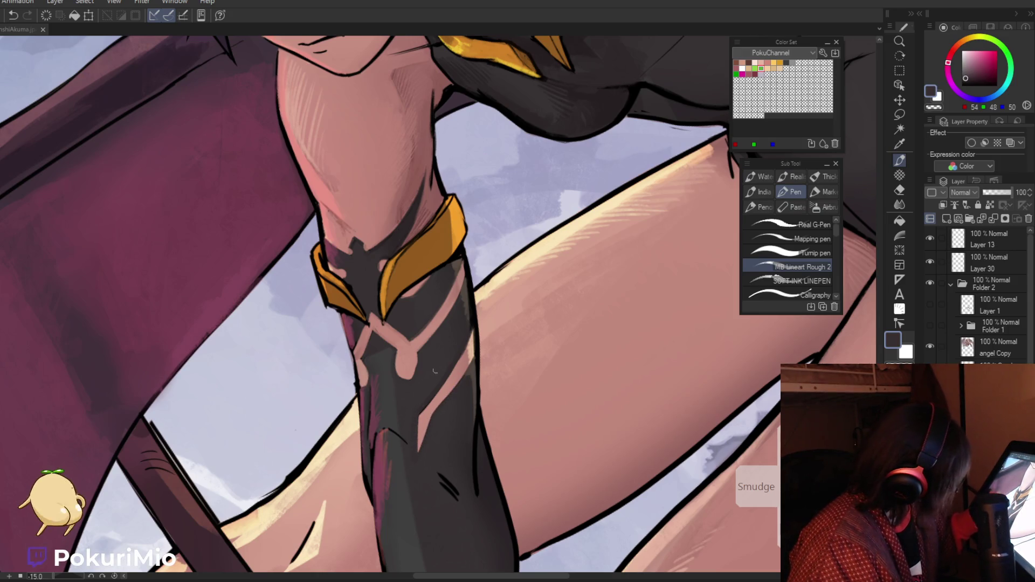
pyautogui.keyDown('alt'); pyautogui.click(419, 408); pyautogui.keyUp('alt')
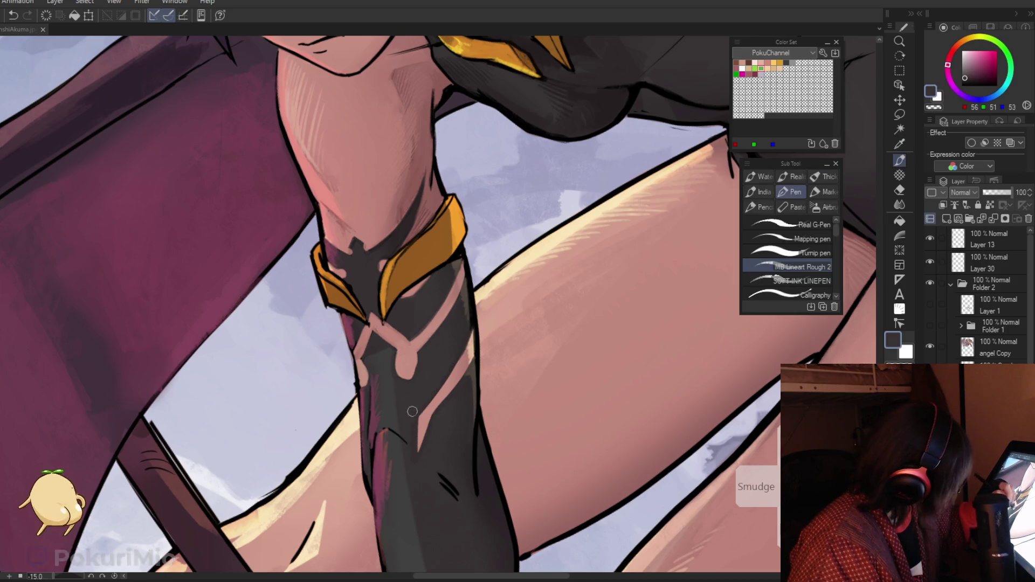
pyautogui.moveTo(411, 409)
pyautogui.mouseDown()
pyautogui.moveTo(348, 453)
pyautogui.moveTo(382, 335)
pyautogui.mouseUp()
pyautogui.keyDown('alt'); pyautogui.click(383, 336); pyautogui.keyUp('alt')
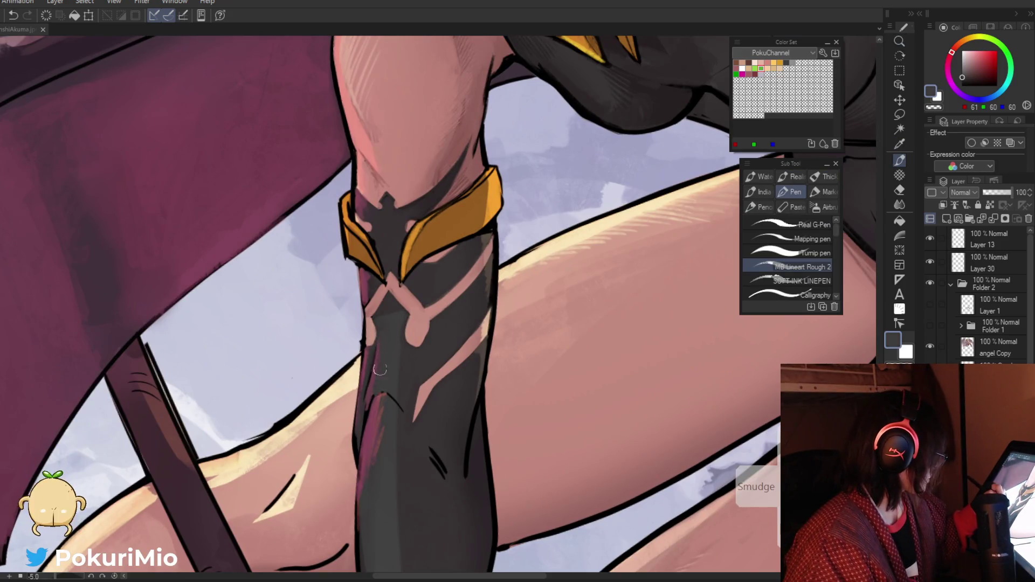
pyautogui.press('i')
pyautogui.press('p')
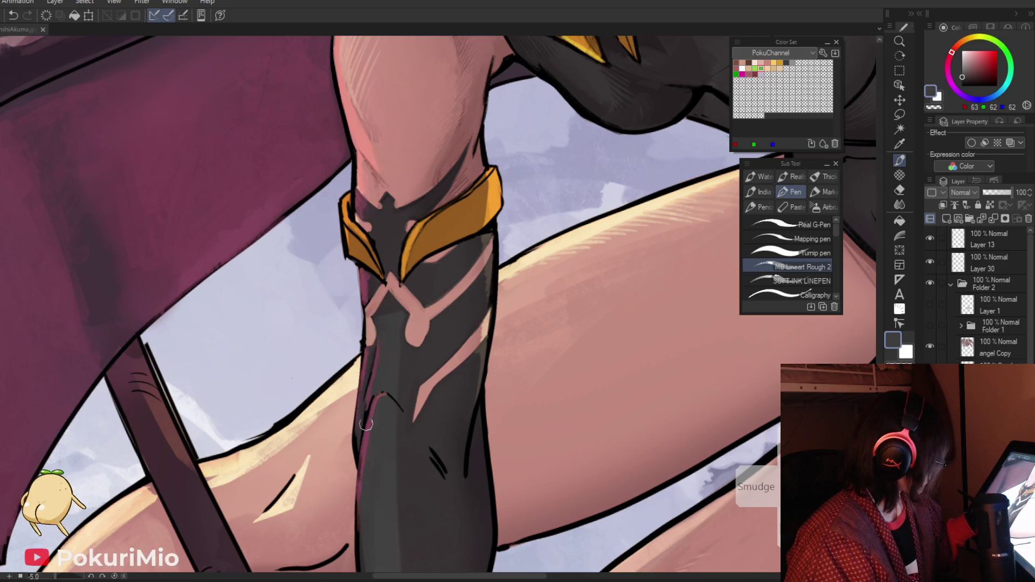
pyautogui.keyDown('alt'); pyautogui.click(375, 377); pyautogui.keyUp('alt')
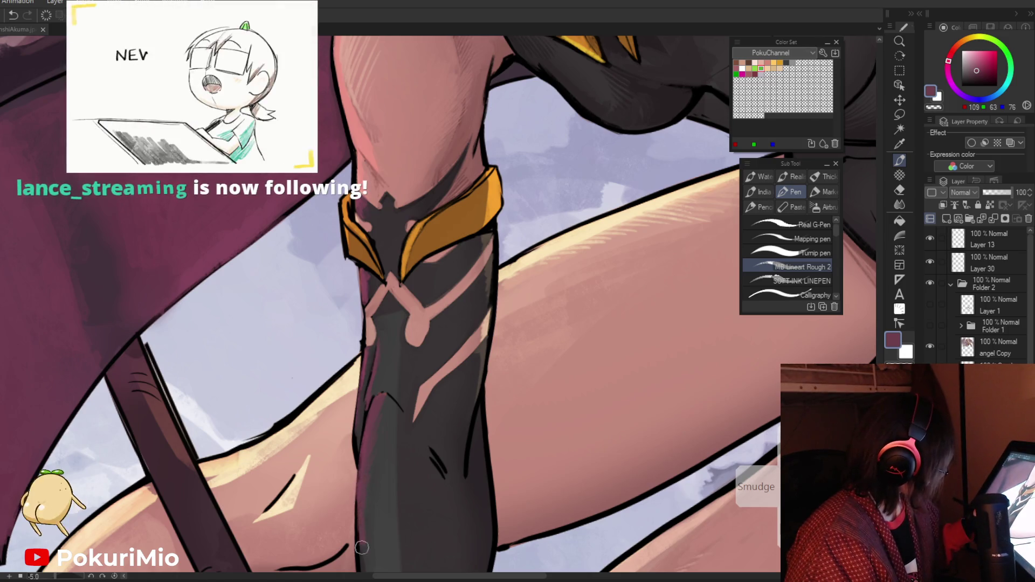
# Step: Zoom out and sample black and dark mauve from the sleeve outline
pyautogui.moveTo(366, 489)
pyautogui.mouseDown()
pyautogui.moveTo(287, 507)
pyautogui.moveTo(324, 496)
pyautogui.moveTo(394, 436)
pyautogui.mouseUp()
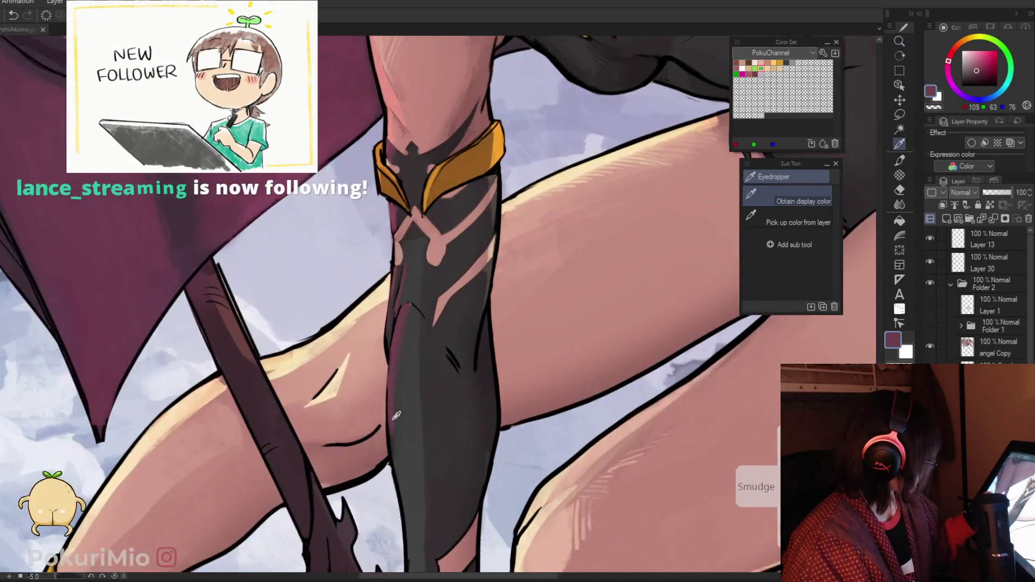
pyautogui.keyDown('alt'); pyautogui.click(391, 426); pyautogui.keyUp('alt')
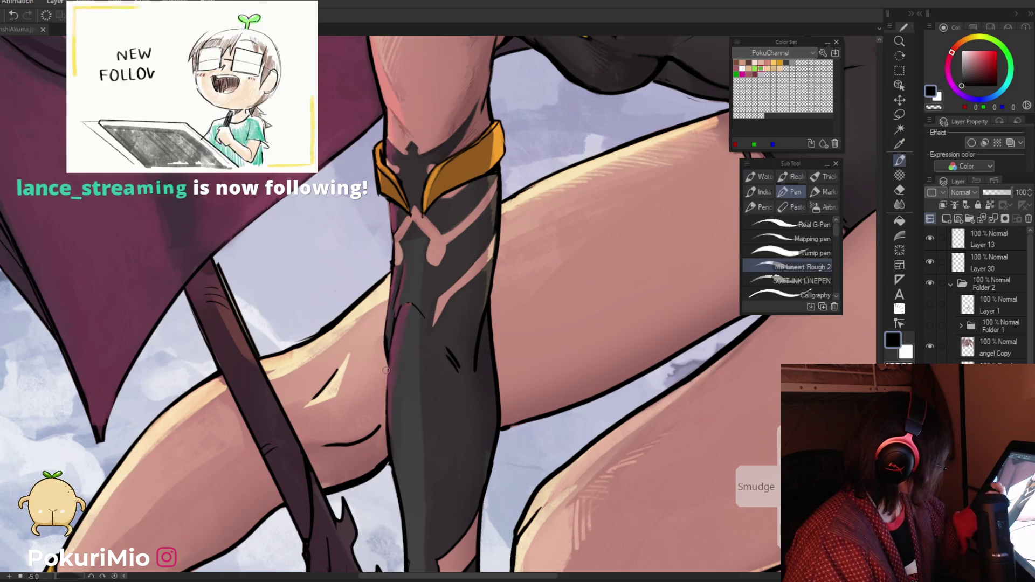
pyautogui.keyDown('alt'); pyautogui.click(391, 300); pyautogui.keyUp('alt')
pyautogui.keyDown('alt'); pyautogui.click(399, 310); pyautogui.keyUp('alt')
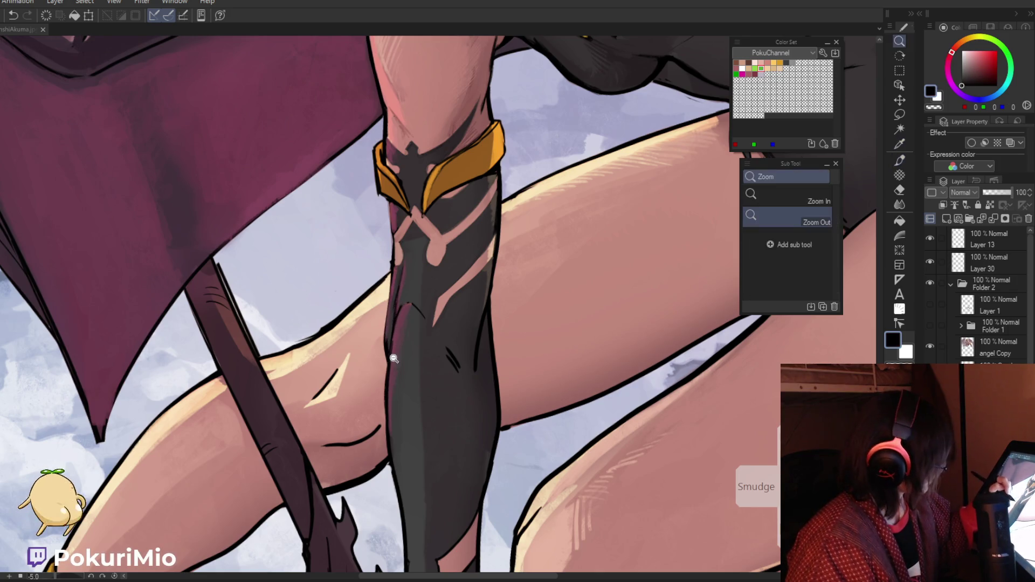
pyautogui.hotkey('ctrl', '0')
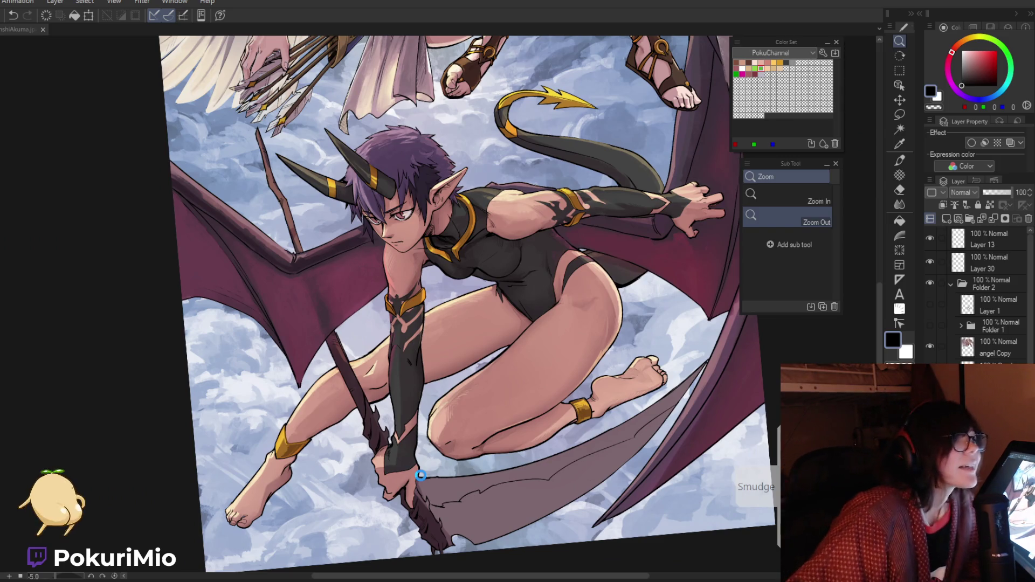
pyautogui.hotkey('ctrl', 's')
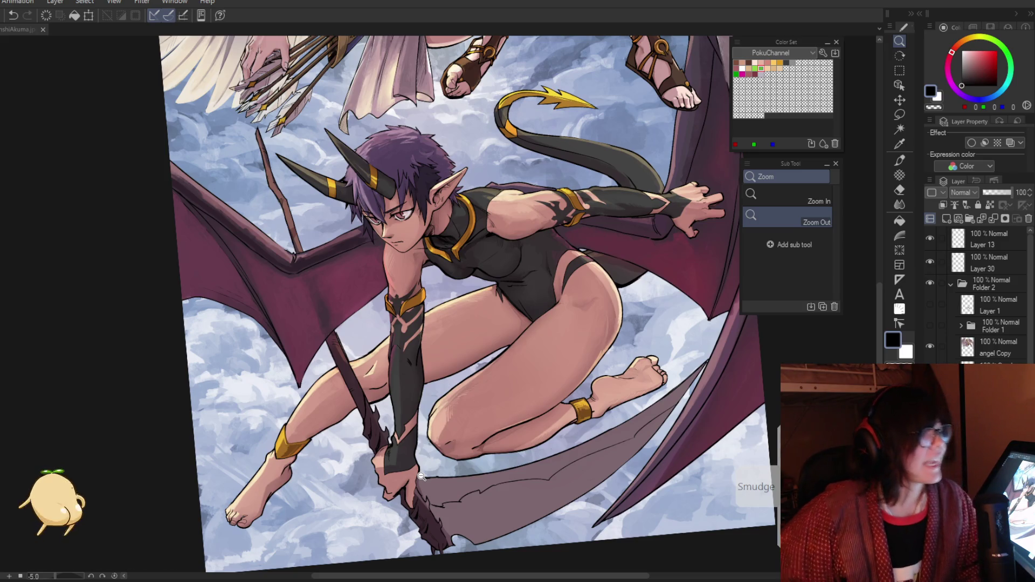
pyautogui.scroll(-1, 464, 302)
pyautogui.scroll(5, 407, 310)
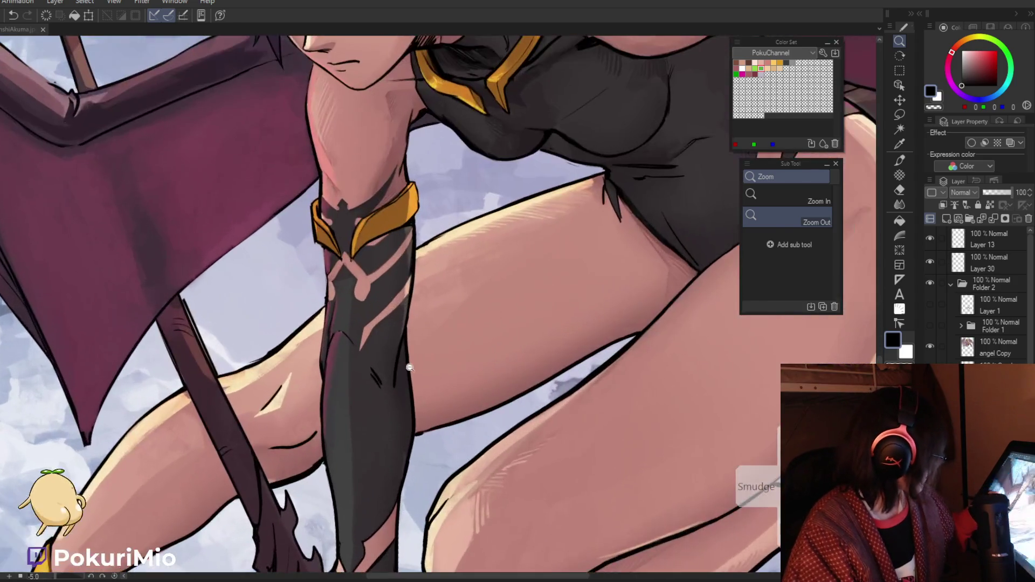
# Step: Paint a faint lighter grey along the forearm's right edge using a sampled warm dark grey
pyautogui.press('i')
pyautogui.keyDown('alt'); pyautogui.click(407, 310); pyautogui.keyUp('alt')
pyautogui.moveTo(403, 345); pyautogui.dragTo(398, 382)
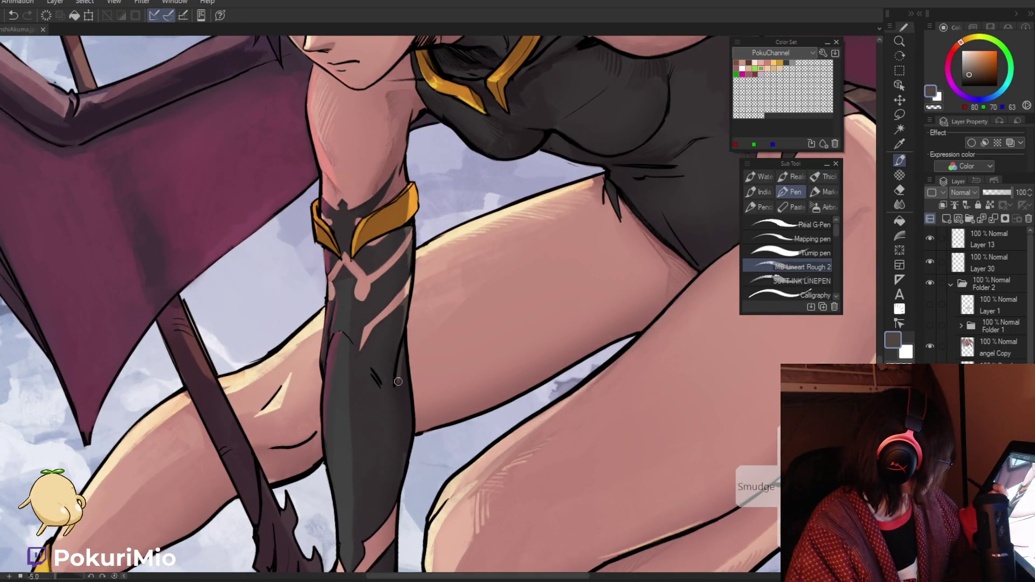
pyautogui.keyDown('alt'); pyautogui.click(397, 389); pyautogui.keyUp('alt')
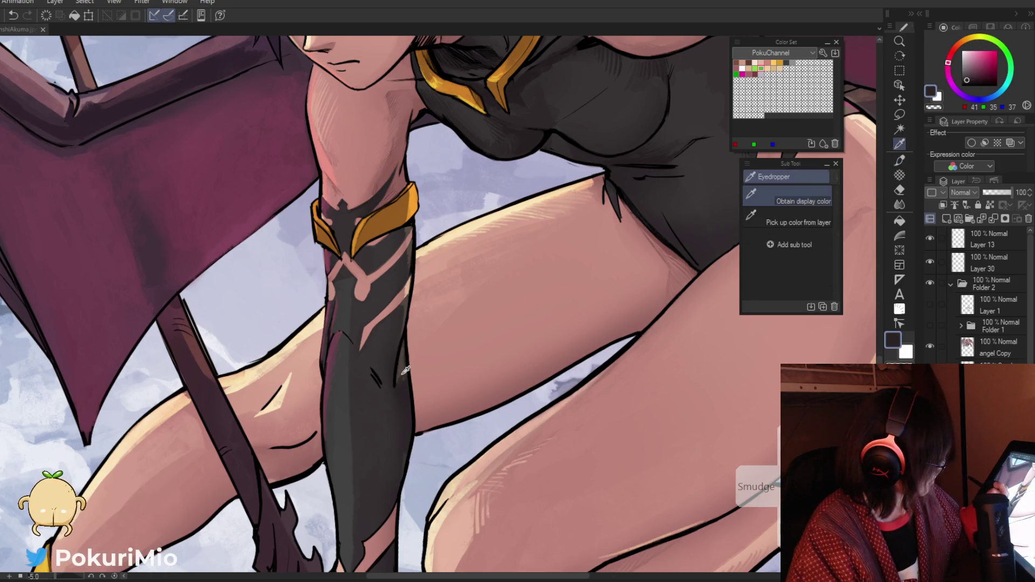
pyautogui.keyDown('alt'); pyautogui.click(394, 390); pyautogui.keyUp('alt')
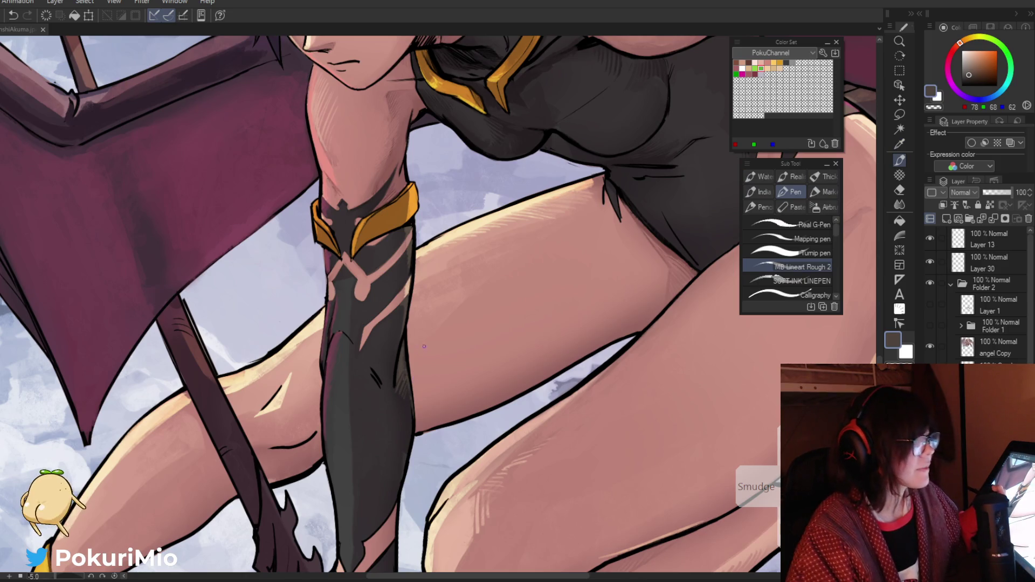
# Step: Sample the warm grey highlight and dark sleeve tones, checking the whole figure between picks
pyautogui.keyDown('alt'); pyautogui.click(404, 342); pyautogui.keyUp('alt')
pyautogui.scroll(2, 407, 378)
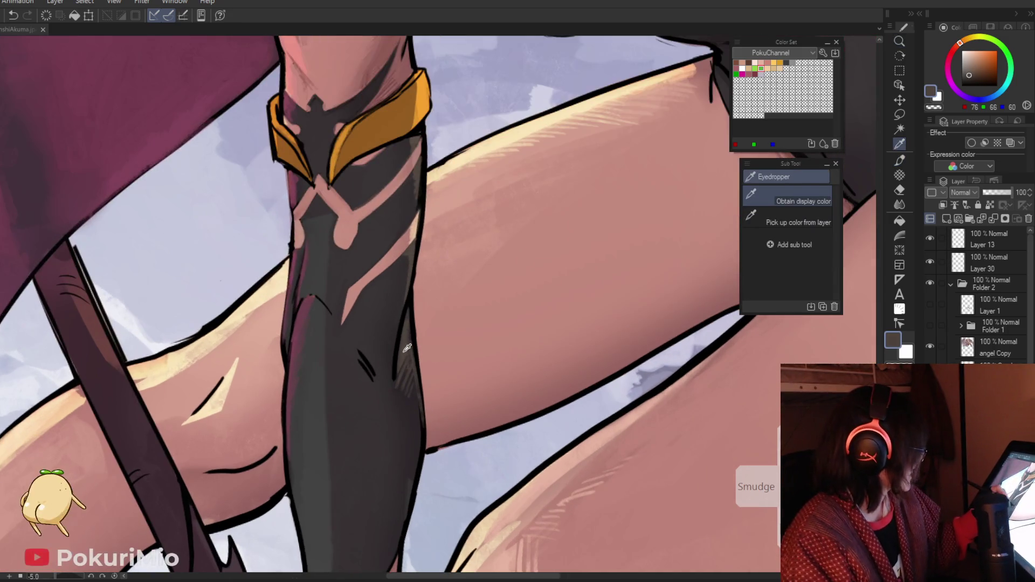
pyautogui.keyDown('alt'); pyautogui.click(408, 348); pyautogui.keyUp('alt')
pyautogui.press('p')
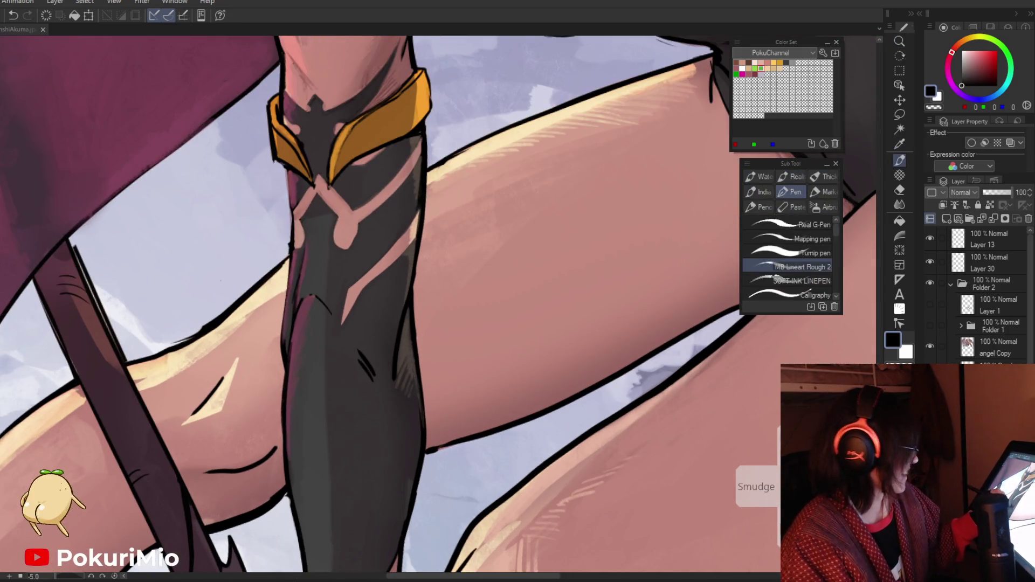
pyautogui.keyDown('alt'); pyautogui.click(398, 337); pyautogui.keyUp('alt')
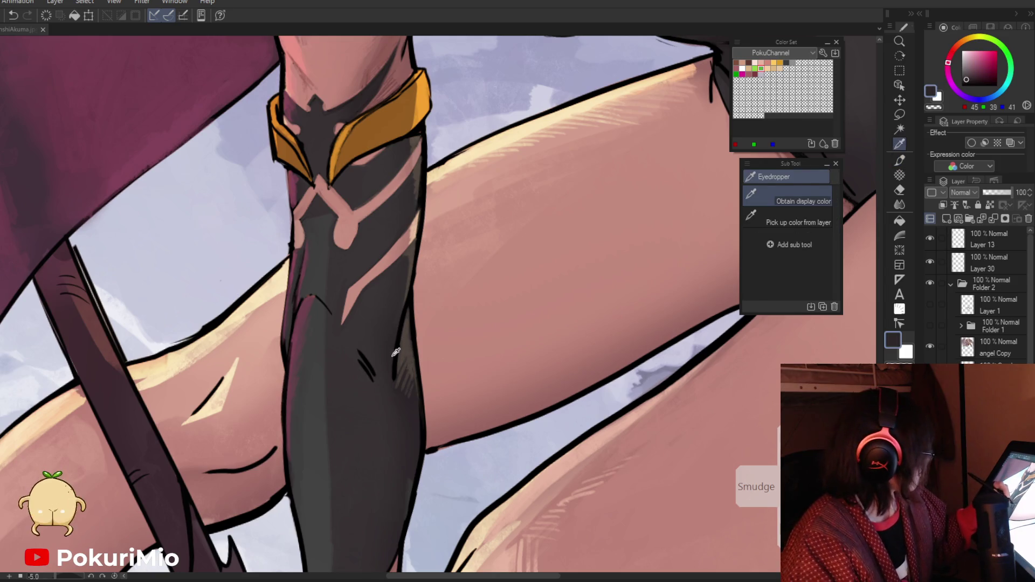
pyautogui.hotkey('ctrl', '0')
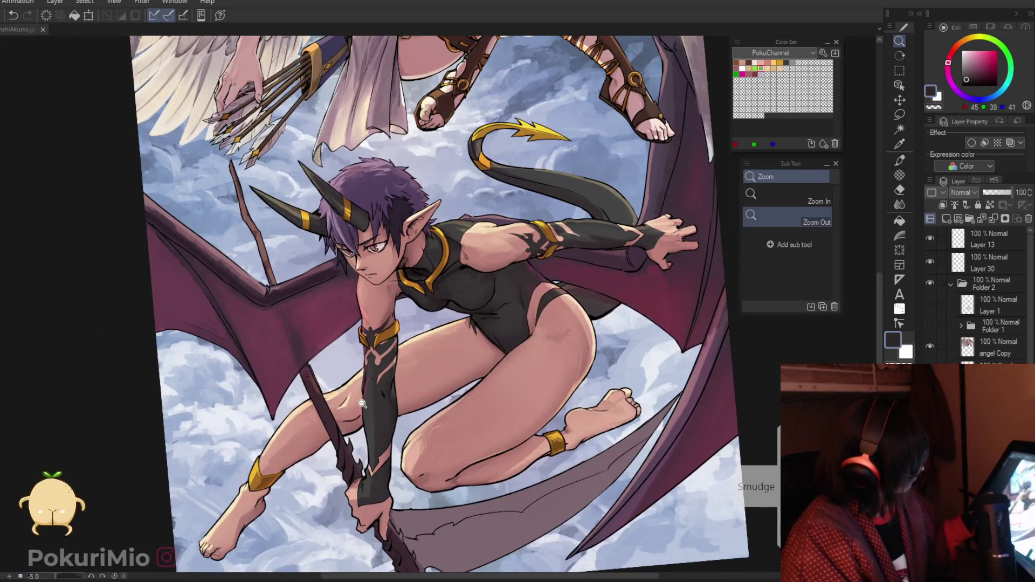
pyautogui.scroll(5, 432, 419)
pyautogui.keyDown('alt'); pyautogui.click(430, 423); pyautogui.keyUp('alt')
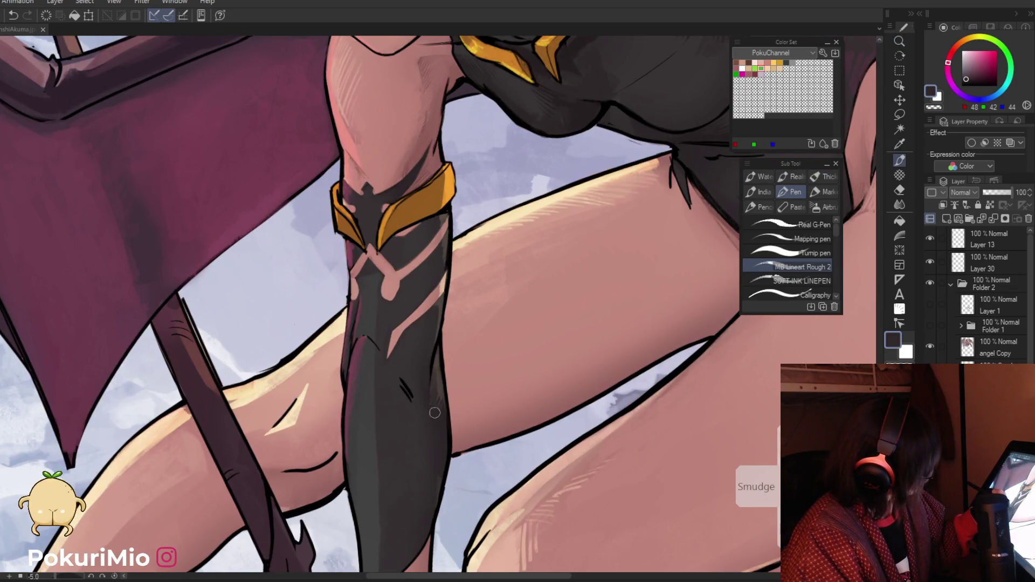
pyautogui.hotkey('ctrl', '0')
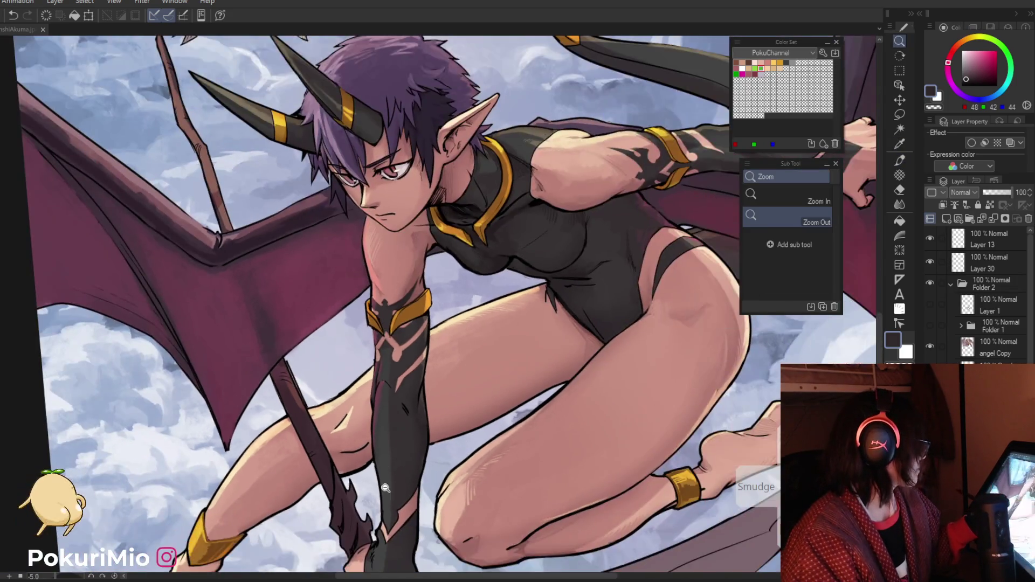
pyautogui.scroll(3, 386, 494)
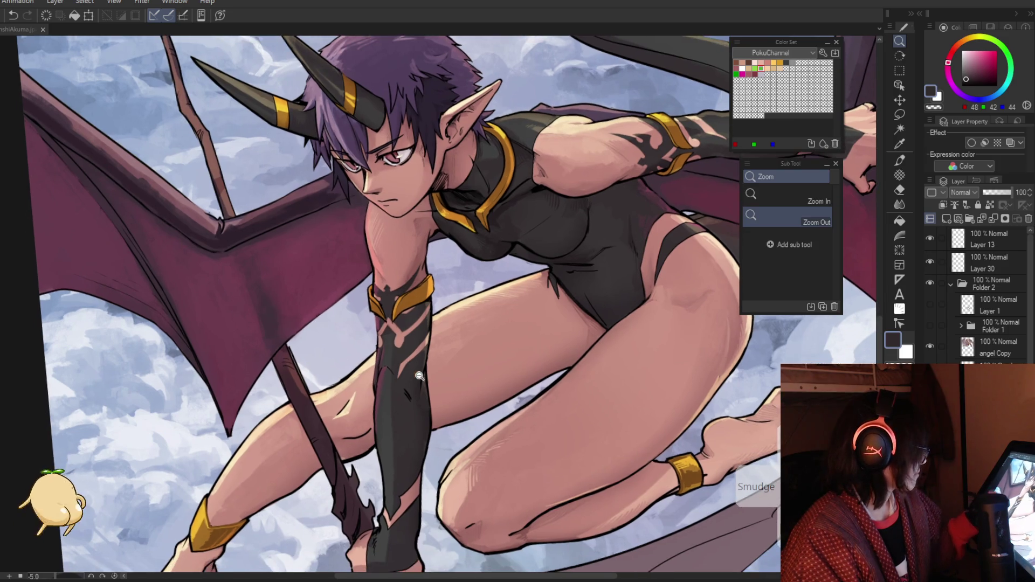
pyautogui.scroll(3, 402, 372)
pyautogui.press('p')
# Step: Pick sleeve highlight, base, mid grey and darker shades plus outline black with Alt-eyedropper
pyautogui.keyDown('alt'); pyautogui.click(437, 386); pyautogui.keyUp('alt')
pyautogui.keyDown('alt'); pyautogui.click(436, 377); pyautogui.keyUp('alt')
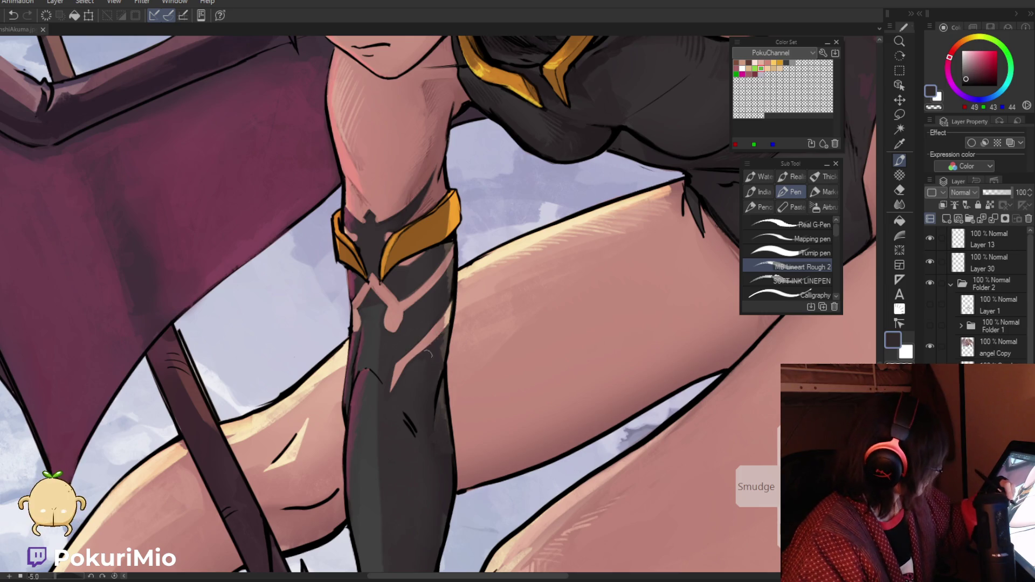
pyautogui.keyDown('alt'); pyautogui.click(441, 402); pyautogui.keyUp('alt')
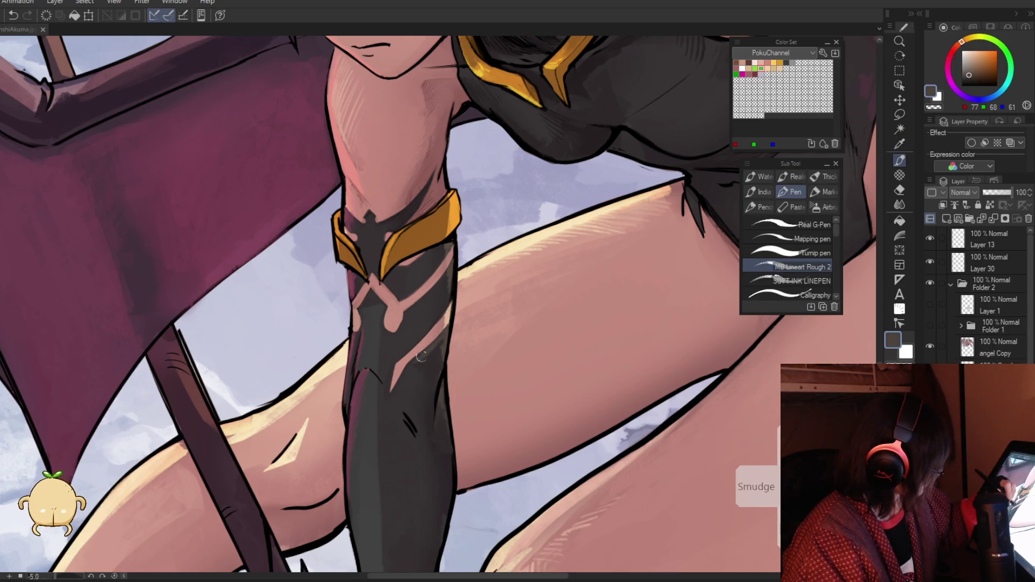
pyautogui.press('alt')
pyautogui.keyDown('alt'); pyautogui.click(436, 367); pyautogui.keyUp('alt')
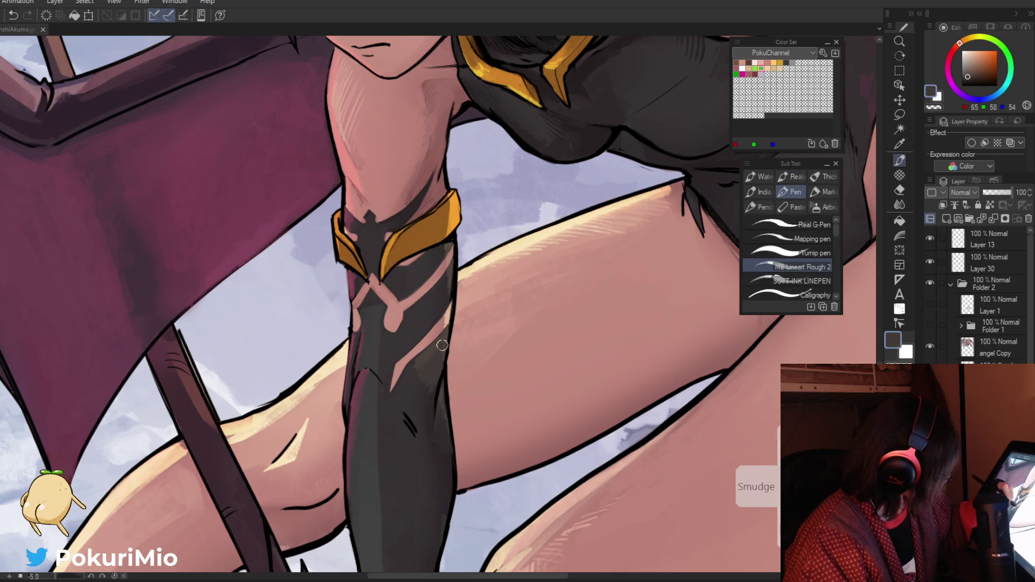
pyautogui.keyDown('alt'); pyautogui.click(415, 369); pyautogui.keyUp('alt')
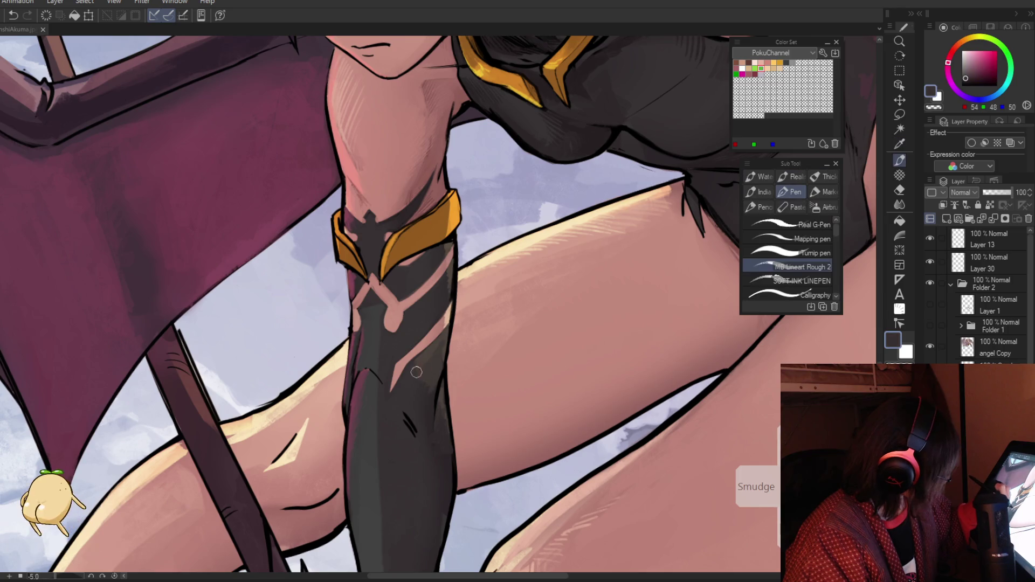
pyautogui.keyDown('alt'); pyautogui.click(445, 351); pyautogui.keyUp('alt')
pyautogui.keyDown('alt'); pyautogui.click(435, 437); pyautogui.keyUp('alt')
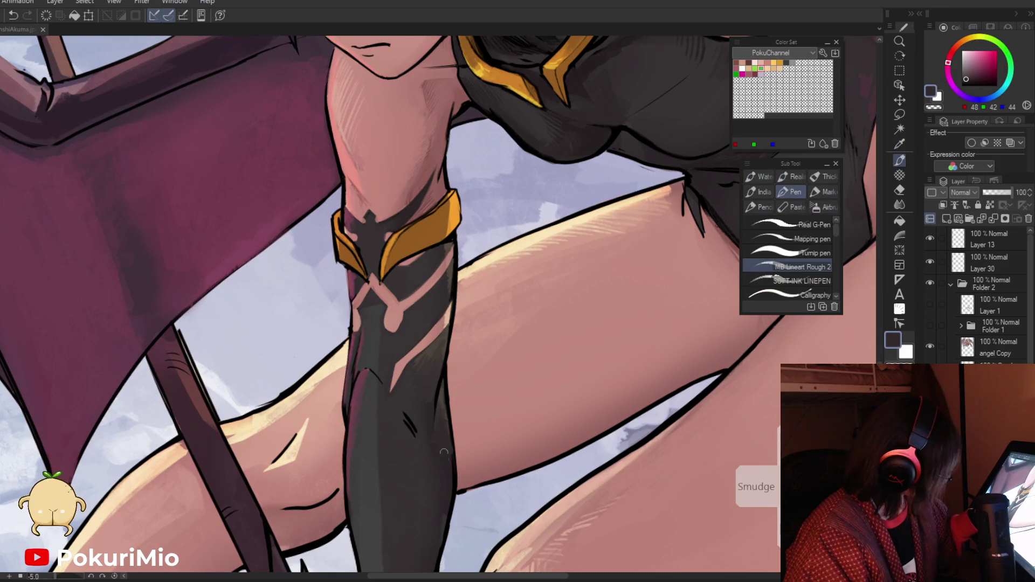
pyautogui.keyDown('alt'); pyautogui.click(452, 459); pyautogui.keyUp('alt')
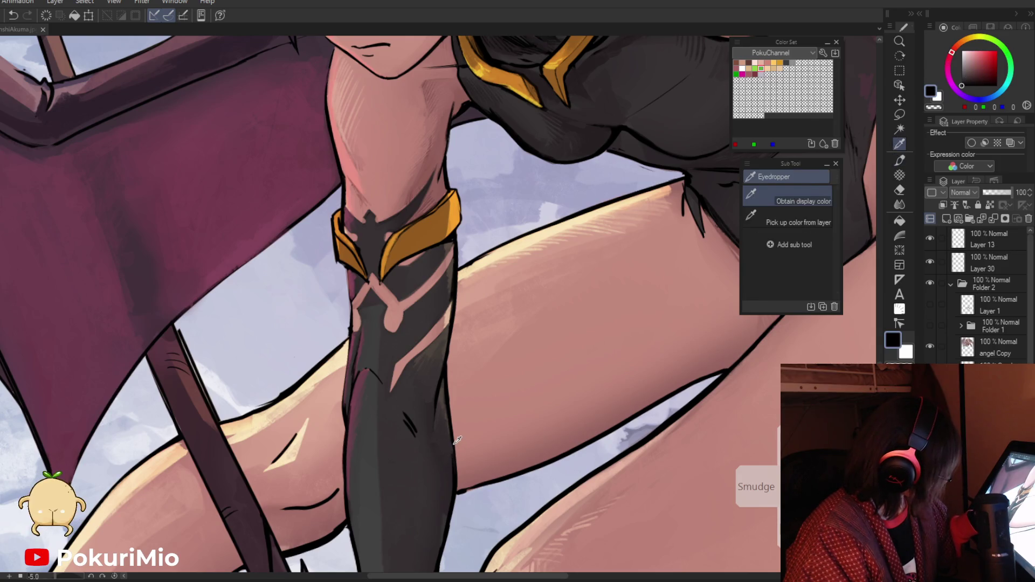
# Step: Sample the gauntlet's dark brown-grey, a darker shade and skin tone, then view the whole illustration
pyautogui.keyDown('ctrl'); pyautogui.keyDown('alt'); pyautogui.click(433, 416); pyautogui.keyUp('alt'); pyautogui.keyUp('ctrl')
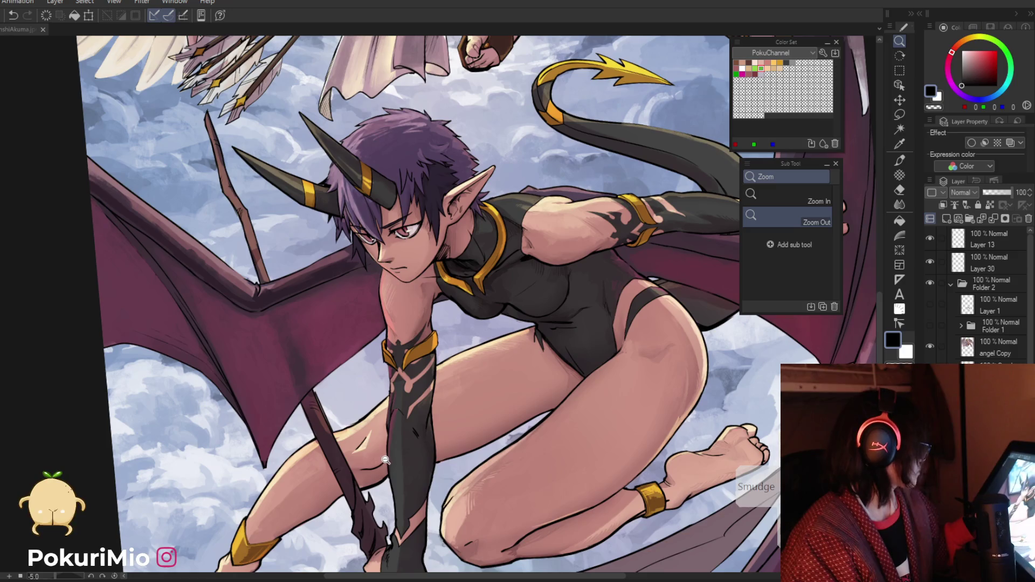
pyautogui.click(419, 382)
pyautogui.keyDown('alt'); pyautogui.click(451, 353); pyautogui.keyUp('alt')
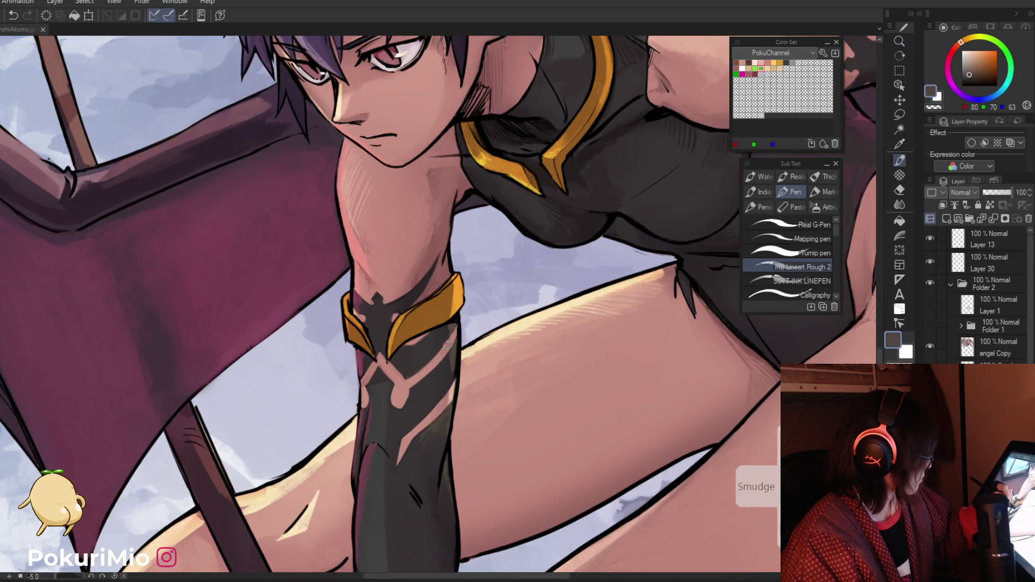
pyautogui.keyDown('alt'); pyautogui.click(452, 371); pyautogui.keyUp('alt')
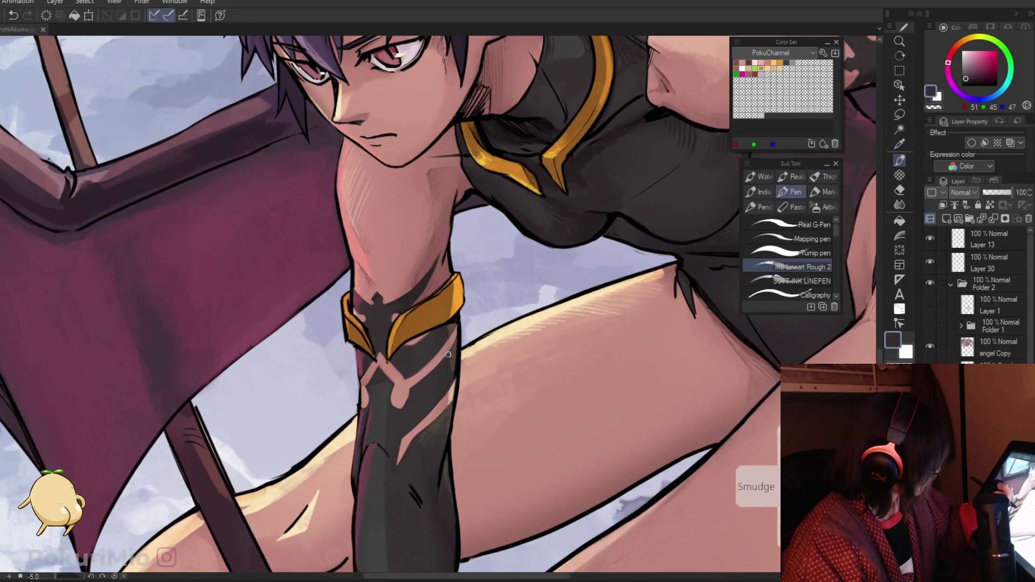
pyautogui.keyDown('alt'); pyautogui.click(446, 348); pyautogui.keyUp('alt')
pyautogui.keyDown('alt'); pyautogui.click(447, 348); pyautogui.keyUp('alt')
pyautogui.keyDown('ctrl'); pyautogui.keyDown('alt'); pyautogui.click(381, 428); pyautogui.keyUp('alt'); pyautogui.keyUp('ctrl')
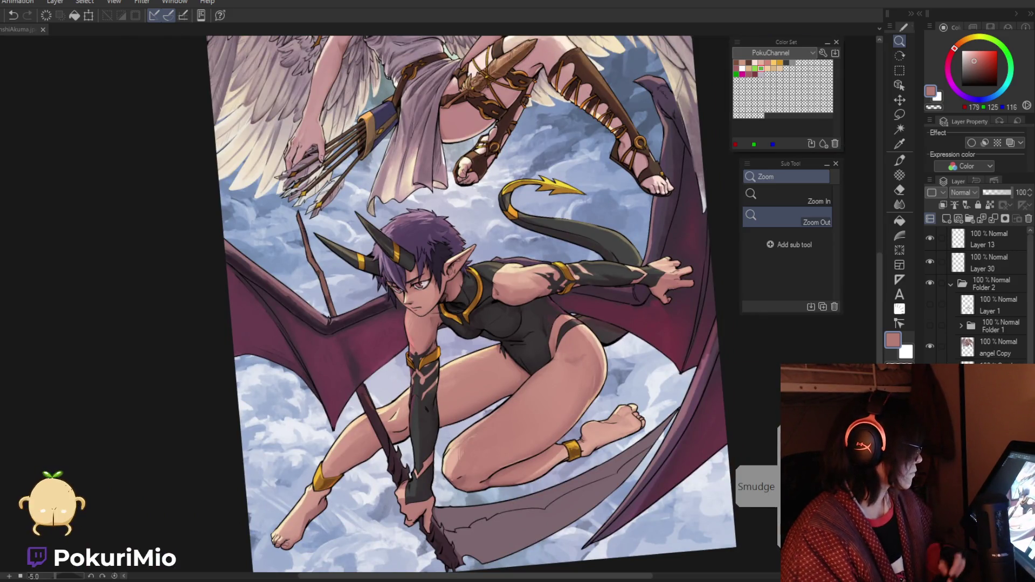
pyautogui.scroll(5, 423, 469)
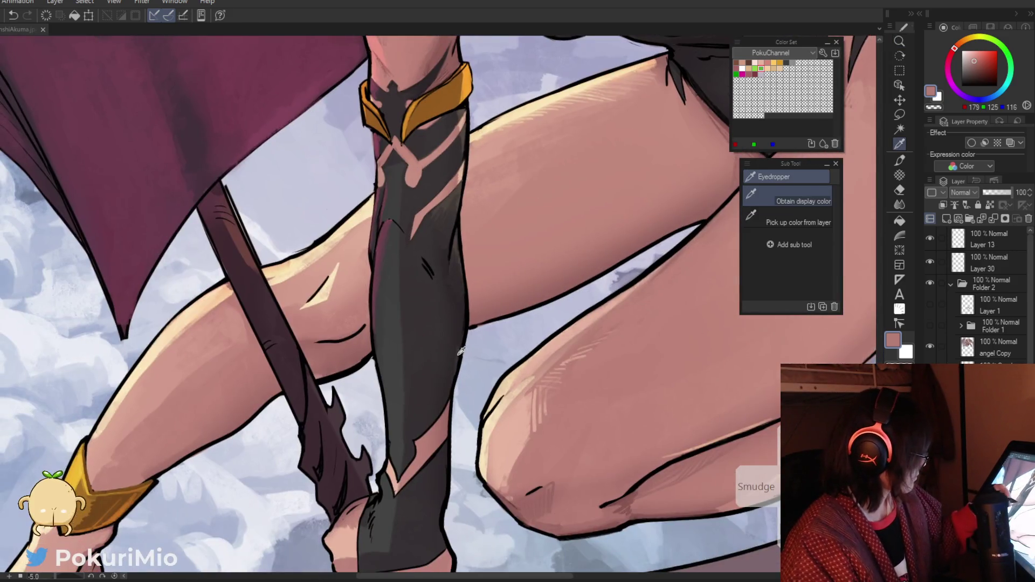
# Step: Sample the dark gauntlet colour, pink skin tone, deeper skin shadow and line-art black
pyautogui.keyDown('alt'); pyautogui.click(449, 363); pyautogui.keyUp('alt')
pyautogui.keyDown('alt'); pyautogui.click(441, 414); pyautogui.keyUp('alt')
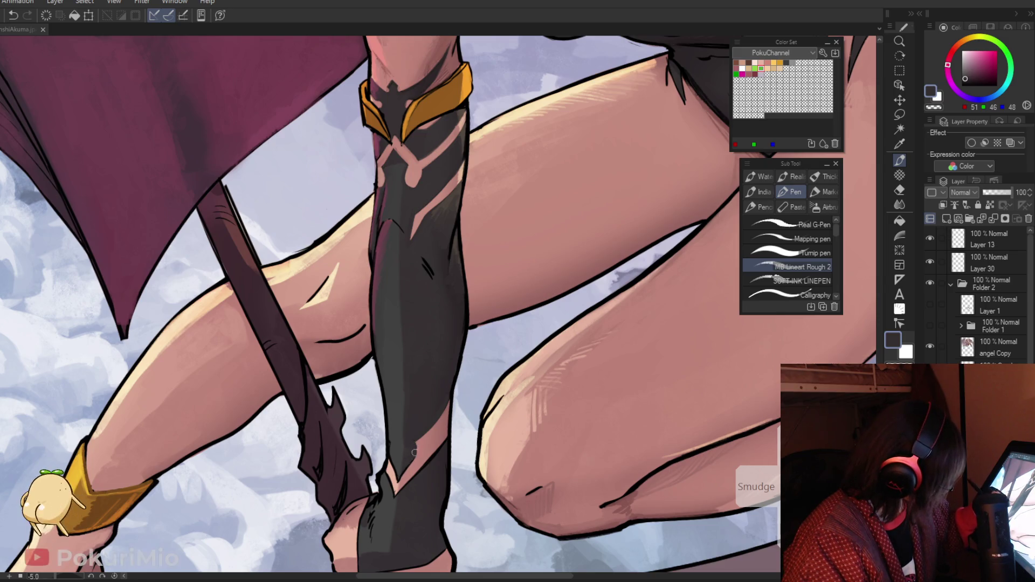
pyautogui.press('alt')
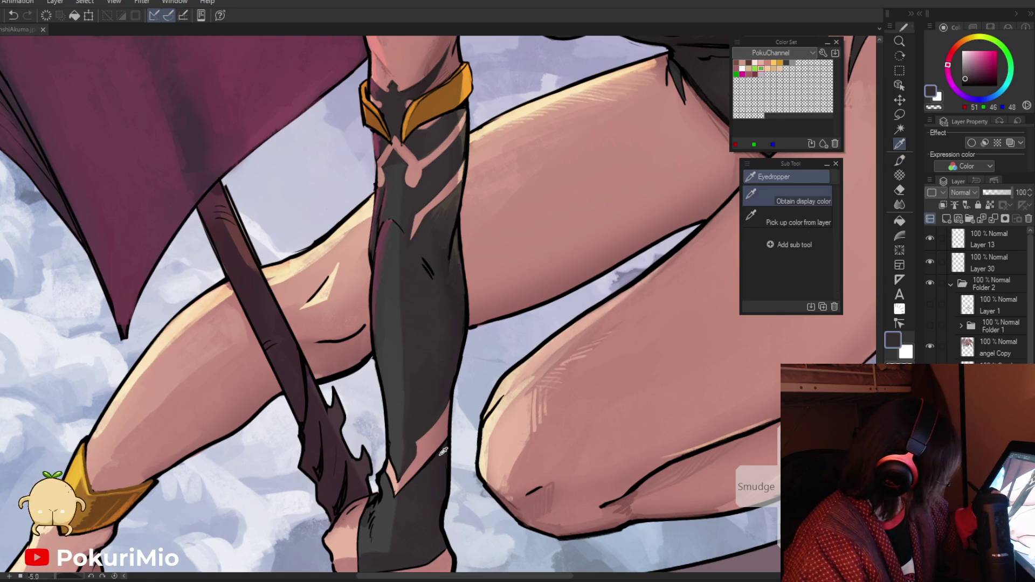
pyautogui.keyDown('alt'); pyautogui.click(441, 446); pyautogui.keyUp('alt')
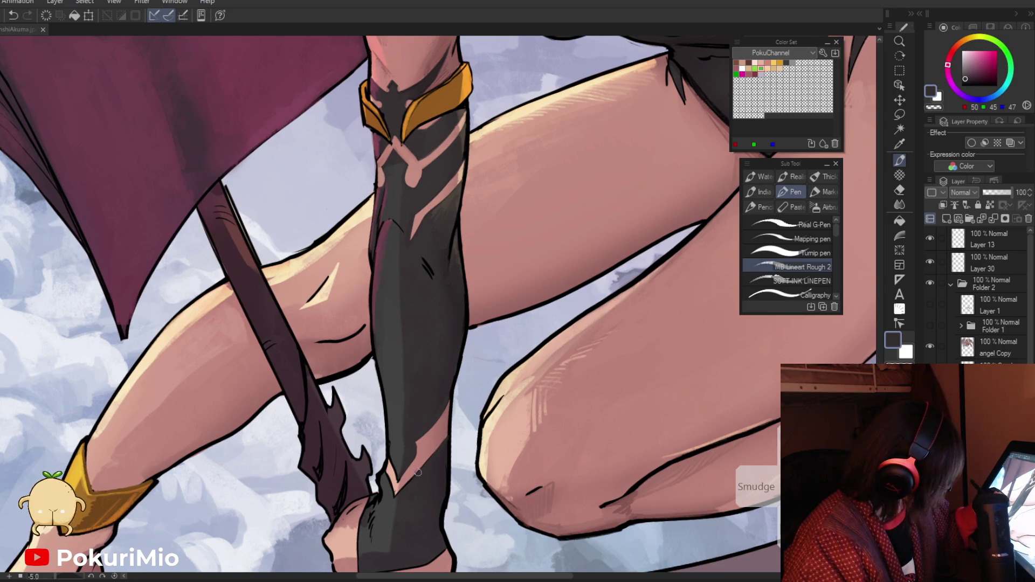
pyautogui.keyDown('alt'); pyautogui.click(420, 465); pyautogui.keyUp('alt')
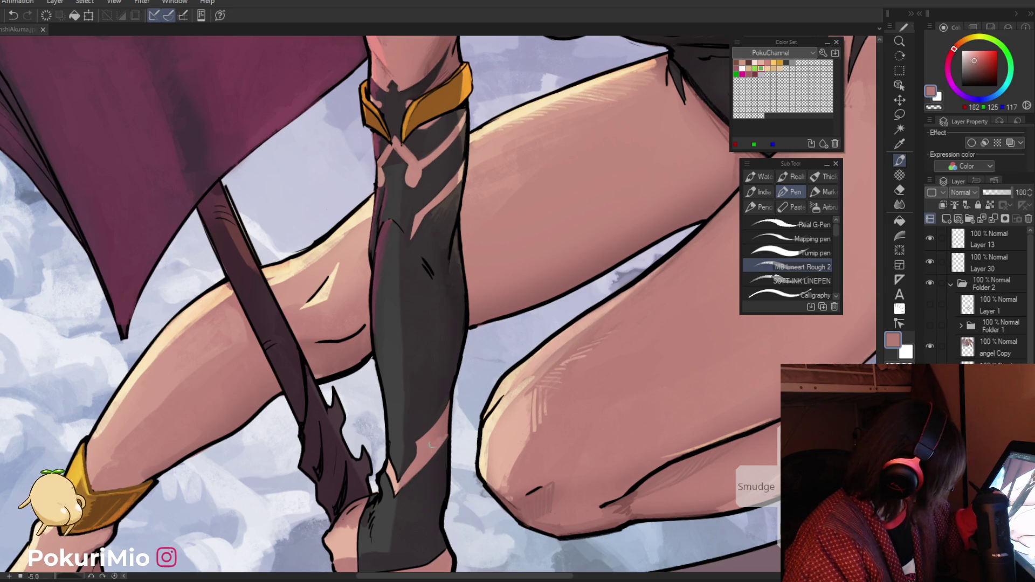
pyautogui.keyDown('alt'); pyautogui.click(444, 430); pyautogui.keyUp('alt')
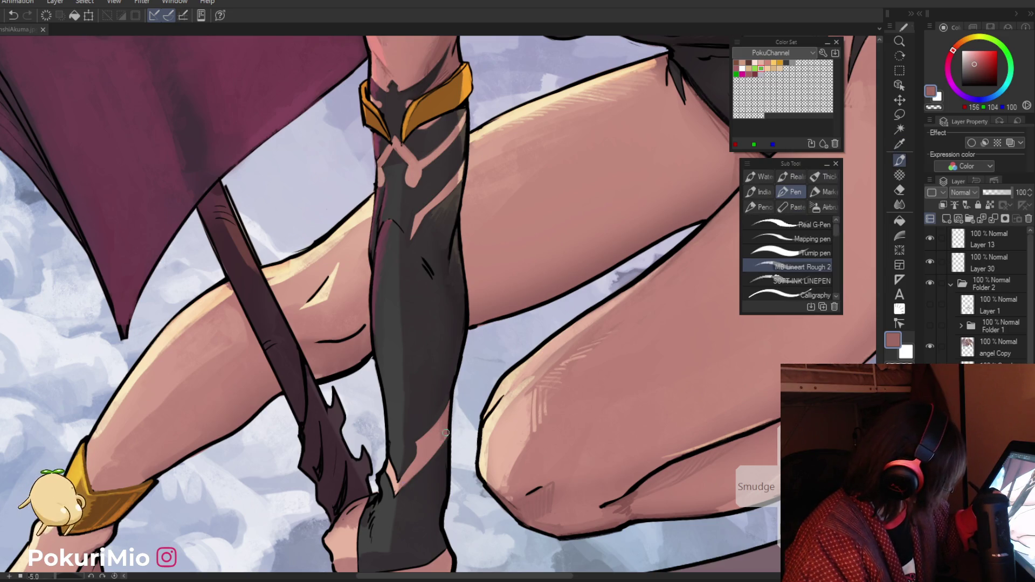
pyautogui.keyDown('alt'); pyautogui.click(449, 426); pyautogui.keyUp('alt')
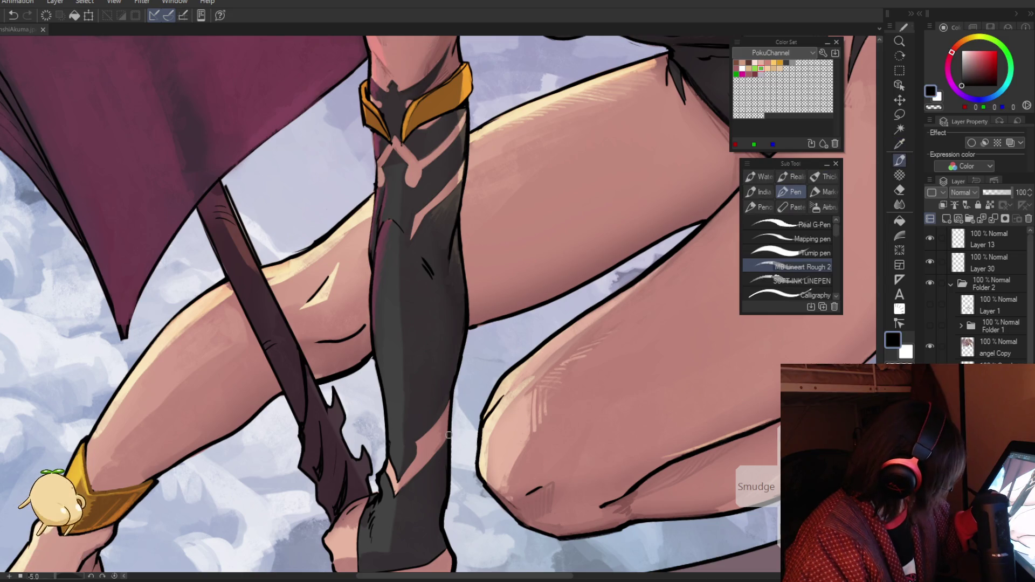
# Step: Reframe on the lower arm and paint a dark stroke along the sleeve edge
pyautogui.hotkey('ctrl', 'space')
pyautogui.keyDown('alt'); pyautogui.click(449, 435); pyautogui.keyUp('alt')
pyautogui.click(415, 480)
pyautogui.click(414, 481)
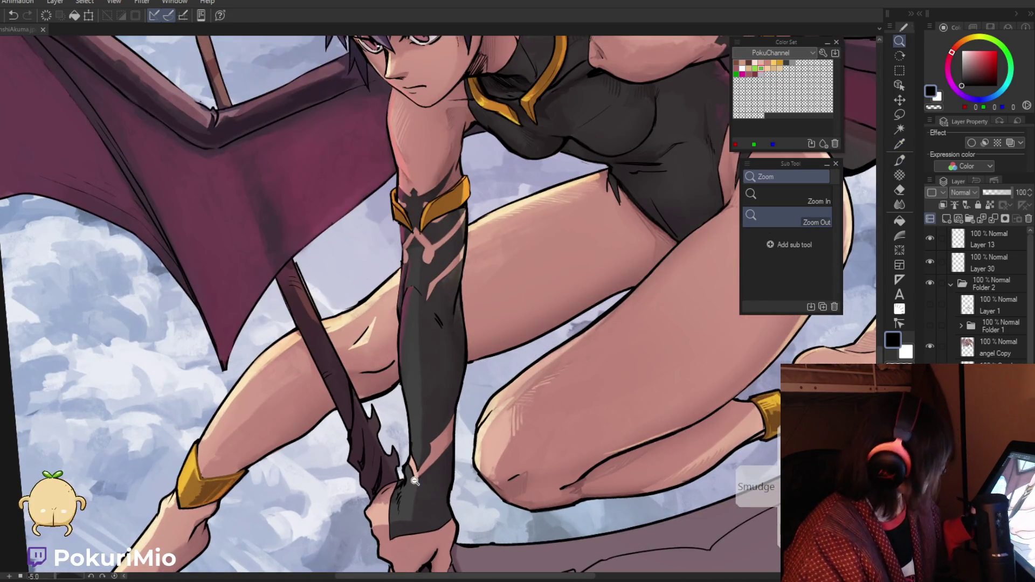
pyautogui.click(415, 480)
pyautogui.keyDown('alt'); pyautogui.click(463, 389); pyautogui.keyUp('alt')
pyautogui.moveTo(441, 436); pyautogui.dragTo(439, 448)
# Step: Paint light skin tone over the sleeve tip, then sample a darker skin shade
pyautogui.keyDown('alt'); pyautogui.click(432, 418); pyautogui.keyUp('alt')
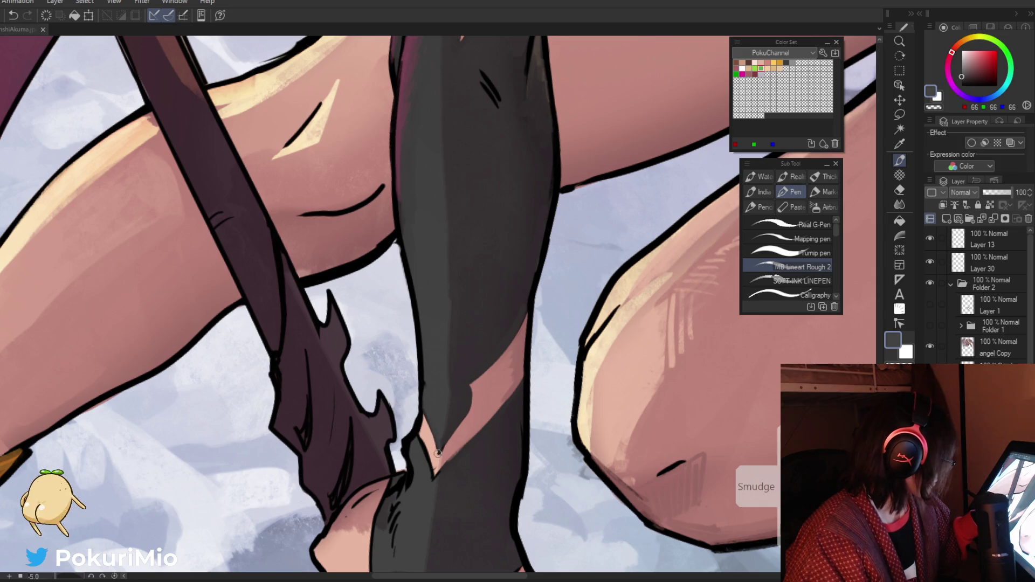
pyautogui.keyDown('alt'); pyautogui.click(431, 410); pyautogui.keyUp('alt')
pyautogui.moveTo(424, 418)
pyautogui.mouseDown()
pyautogui.moveTo(436, 457)
pyautogui.moveTo(349, 420)
pyautogui.mouseUp()
pyautogui.keyDown('alt'); pyautogui.click(442, 449); pyautogui.keyUp('alt')
# Step: Re-sample skin, outline black, grey highlight and dark gauntlet colours around the forearm
pyautogui.click(373, 415)
pyautogui.keyDown('alt'); pyautogui.click(400, 391); pyautogui.keyUp('alt')
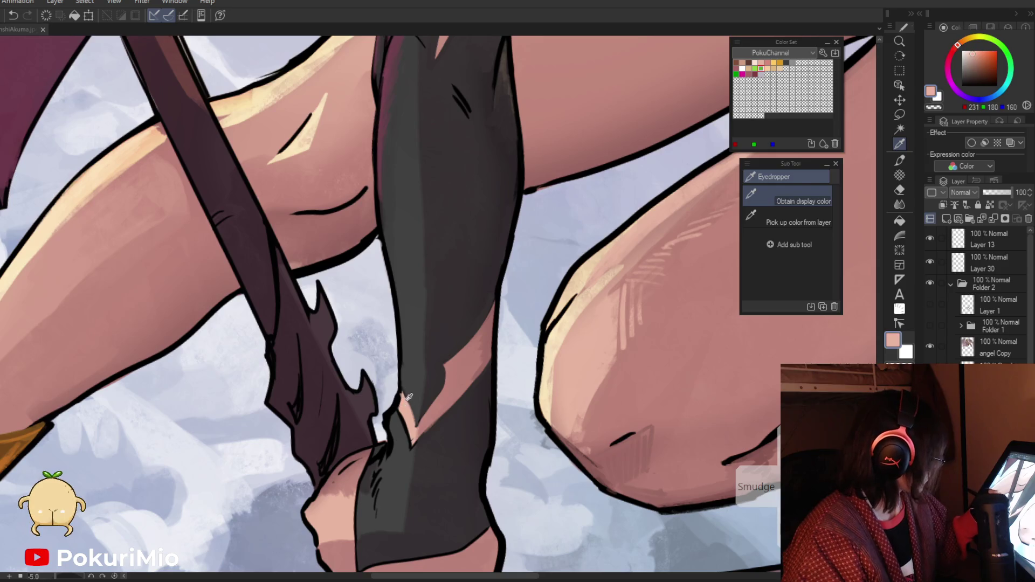
pyautogui.keyDown('alt'); pyautogui.click(398, 400); pyautogui.keyUp('alt')
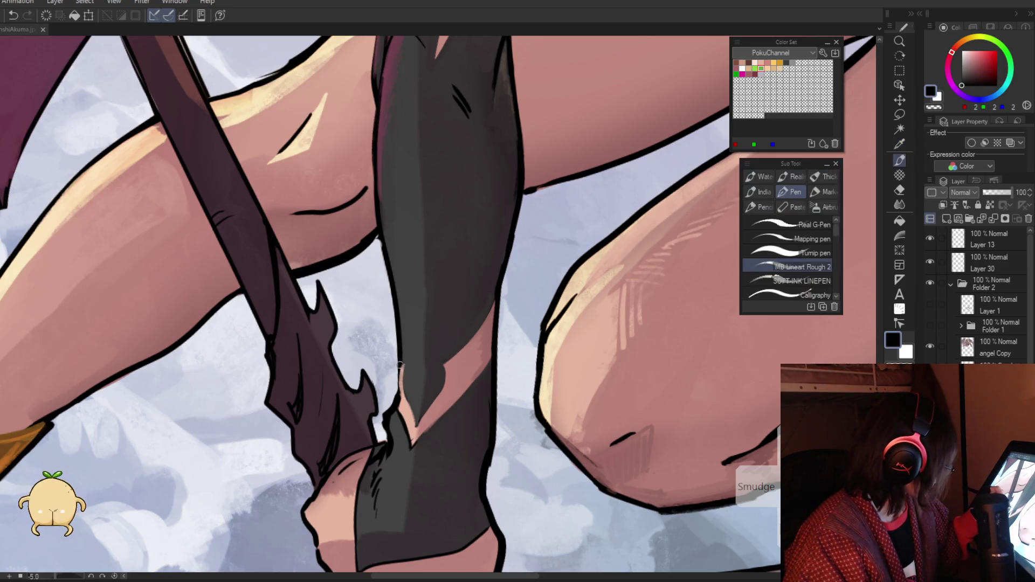
pyautogui.keyDown('alt'); pyautogui.click(403, 416); pyautogui.keyUp('alt')
pyautogui.keyDown('alt'); pyautogui.click(409, 418); pyautogui.keyUp('alt')
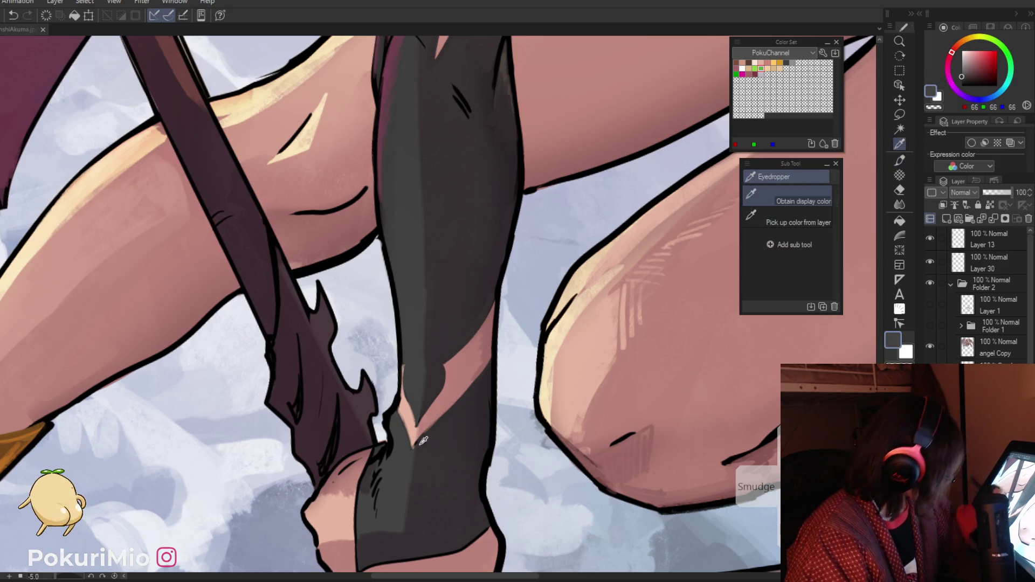
pyautogui.keyDown('alt'); pyautogui.click(423, 431); pyautogui.keyUp('alt')
pyautogui.keyDown('alt'); pyautogui.click(406, 458); pyautogui.keyUp('alt')
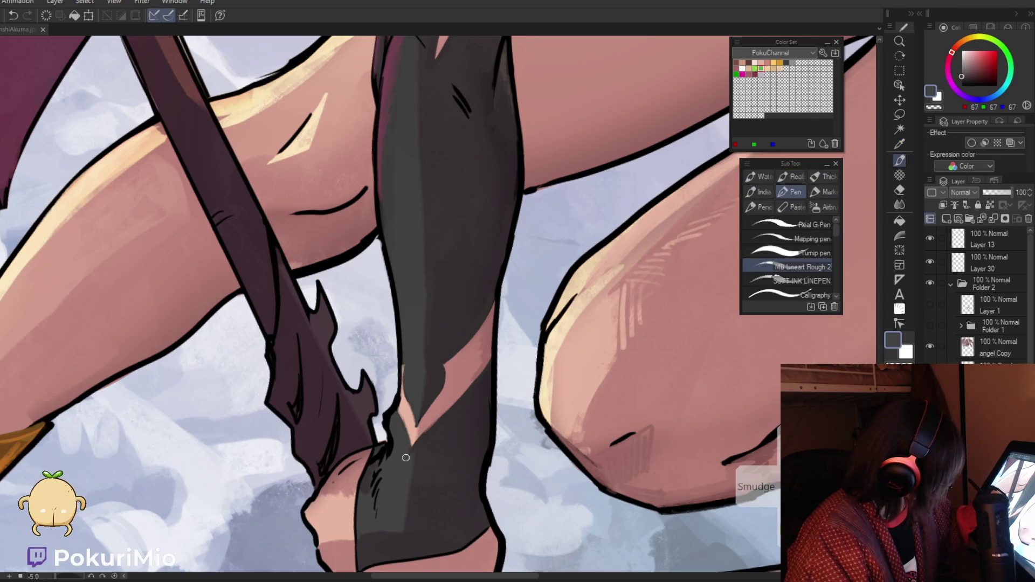
pyautogui.moveTo(414, 448)
pyautogui.mouseDown()
pyautogui.moveTo(372, 411)
pyautogui.moveTo(458, 348)
pyautogui.mouseUp()
# Step: Fill skin shadow into the gap beside the grey highlight tip and switch to the Blend tool
pyautogui.keyDown('alt'); pyautogui.click(461, 346); pyautogui.keyUp('alt')
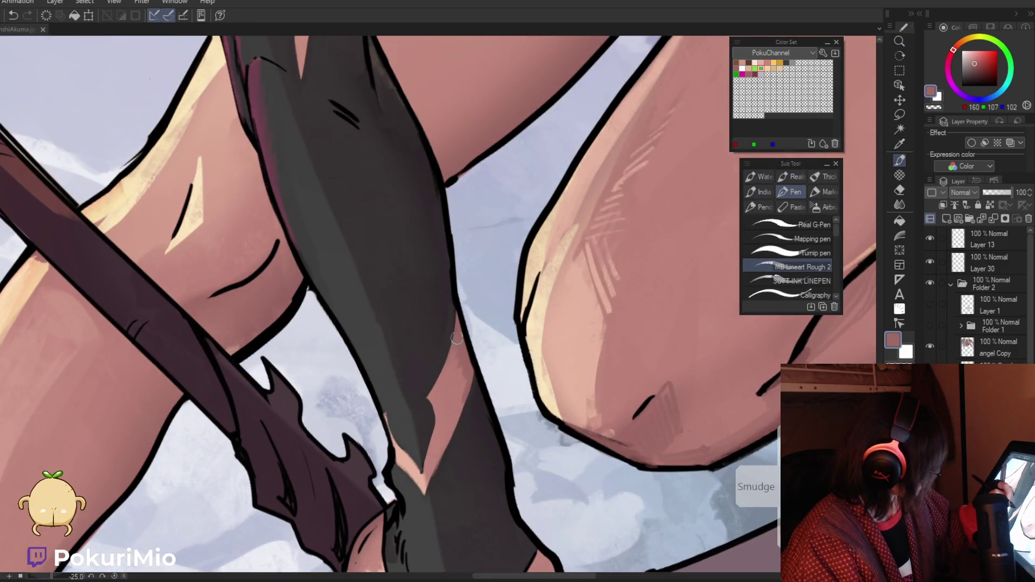
pyautogui.moveTo(442, 388)
pyautogui.mouseDown()
pyautogui.moveTo(453, 399)
pyautogui.moveTo(450, 434)
pyautogui.moveTo(451, 409)
pyautogui.mouseUp()
pyautogui.keyDown('alt'); pyautogui.click(452, 404); pyautogui.keyUp('alt')
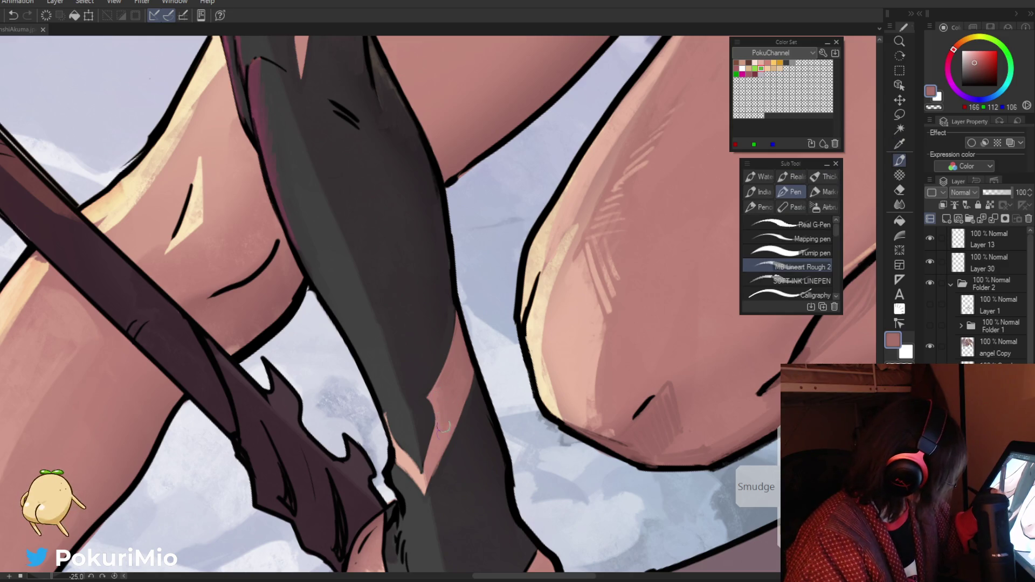
pyautogui.press('j')
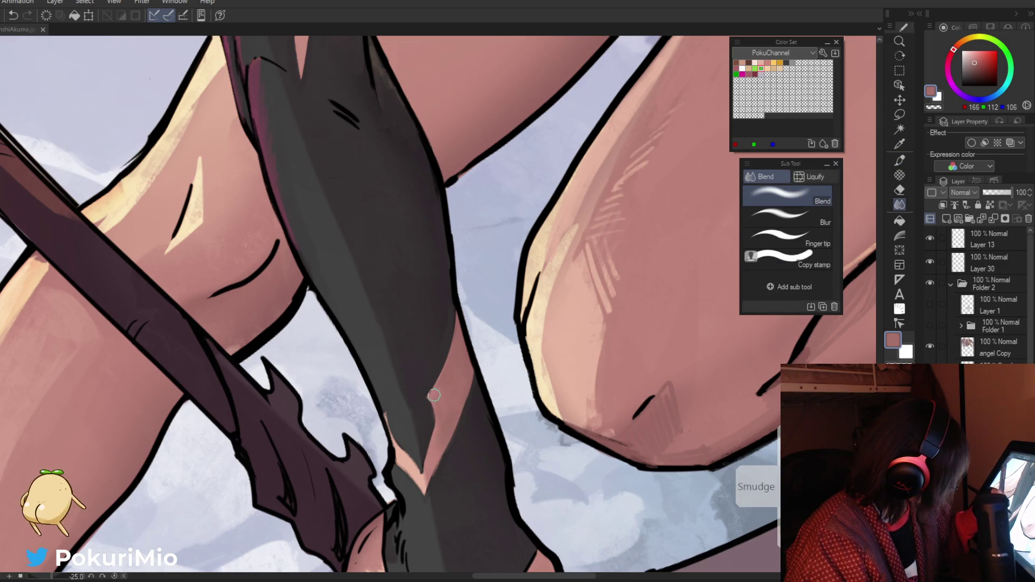
pyautogui.keyDown('alt'); pyautogui.click(437, 390); pyautogui.keyUp('alt')
pyautogui.keyDown('ctrl'); pyautogui.keyDown('alt'); pyautogui.click(362, 382); pyautogui.keyUp('alt'); pyautogui.keyUp('ctrl')
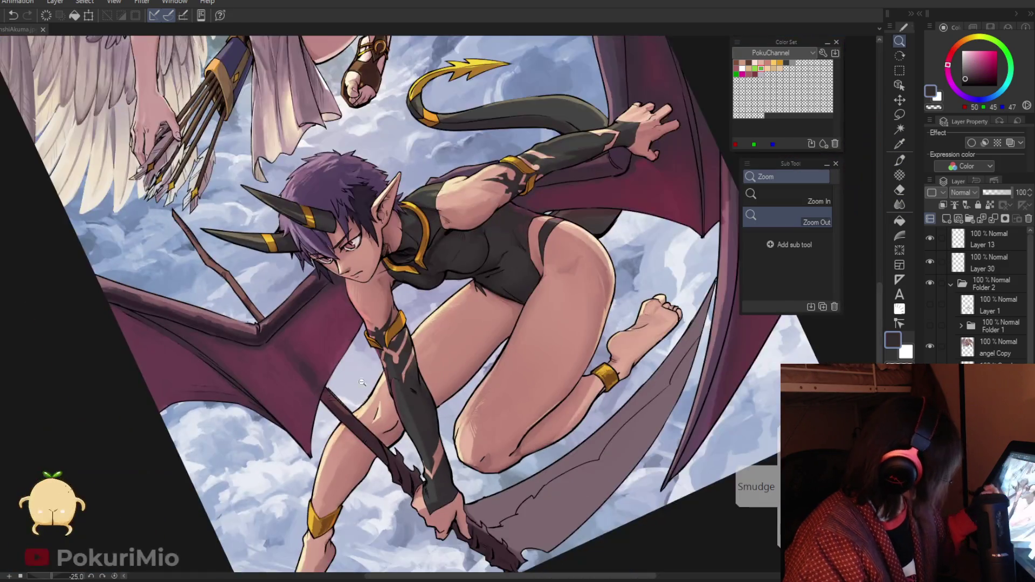
# Step: Paint dark gauntlet shading along the wrist edge above the scythe hand, then reset the view
pyautogui.scroll(6, 362, 382)
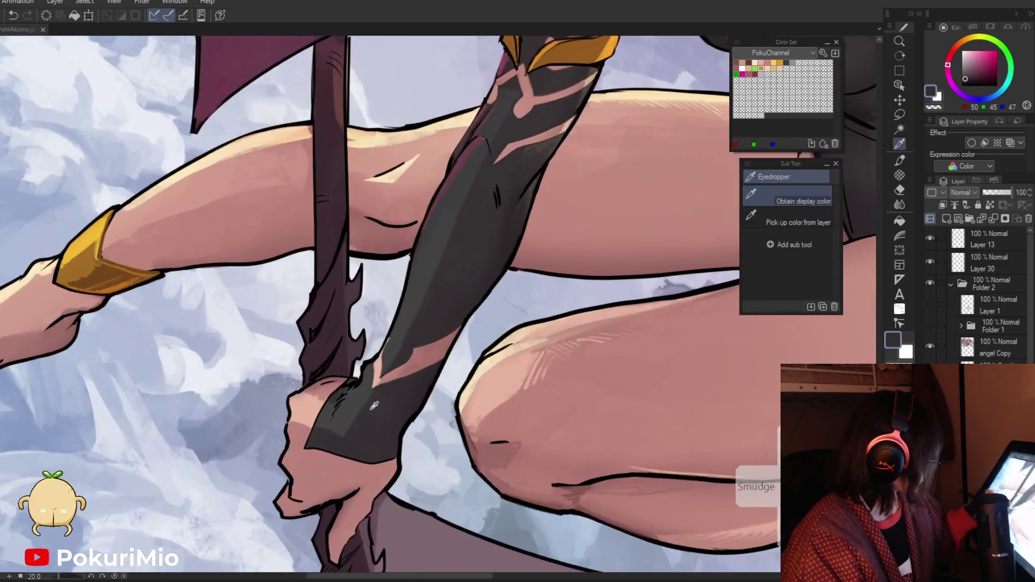
pyautogui.keyDown('alt'); pyautogui.click(377, 394); pyautogui.keyUp('alt')
pyautogui.moveTo(376, 393); pyautogui.dragTo(322, 430)
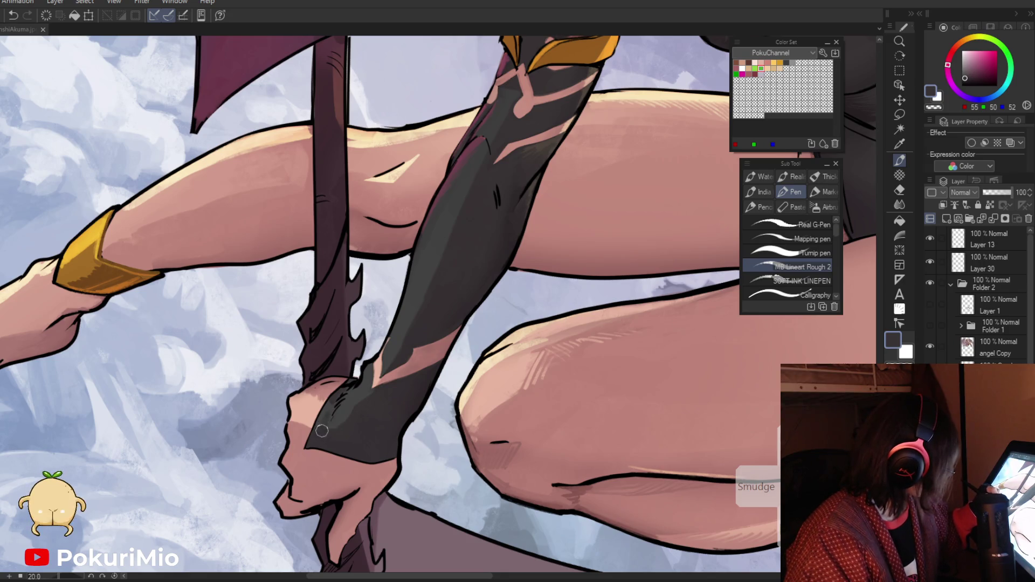
pyautogui.keyDown('alt'); pyautogui.click(332, 401); pyautogui.keyUp('alt')
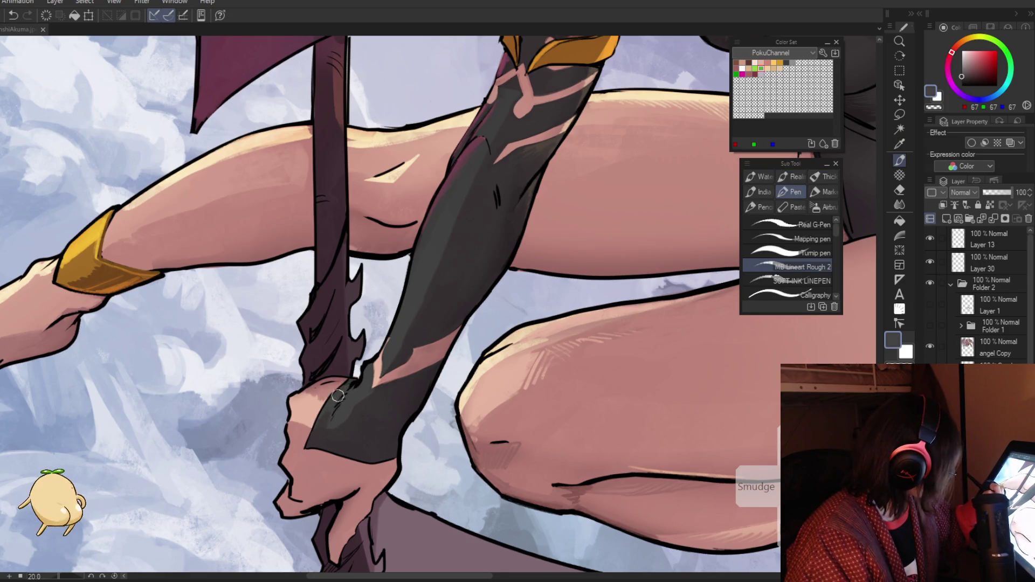
pyautogui.scroll(-6, 329, 404)
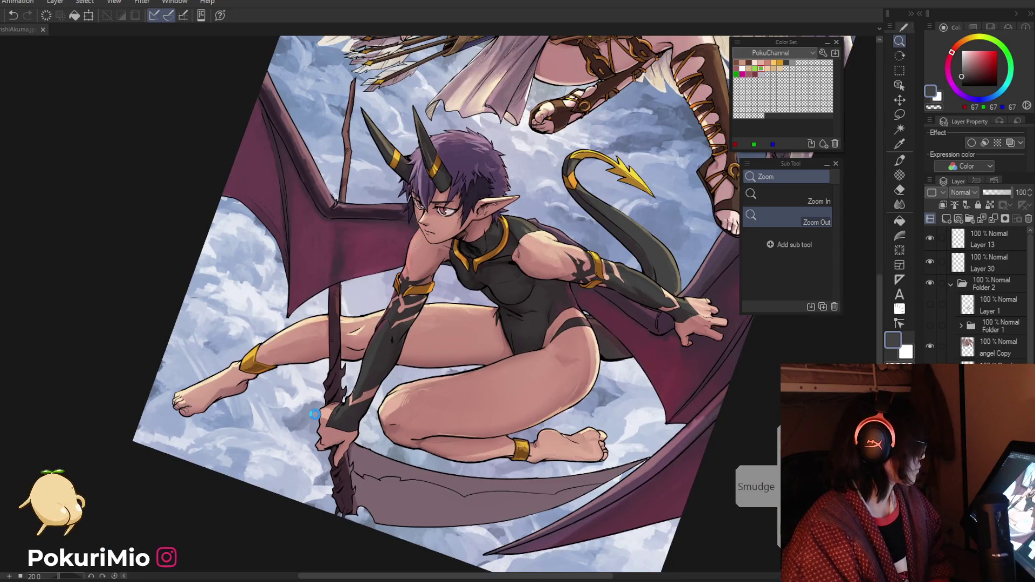
pyautogui.hotkey('ctrl', '0')
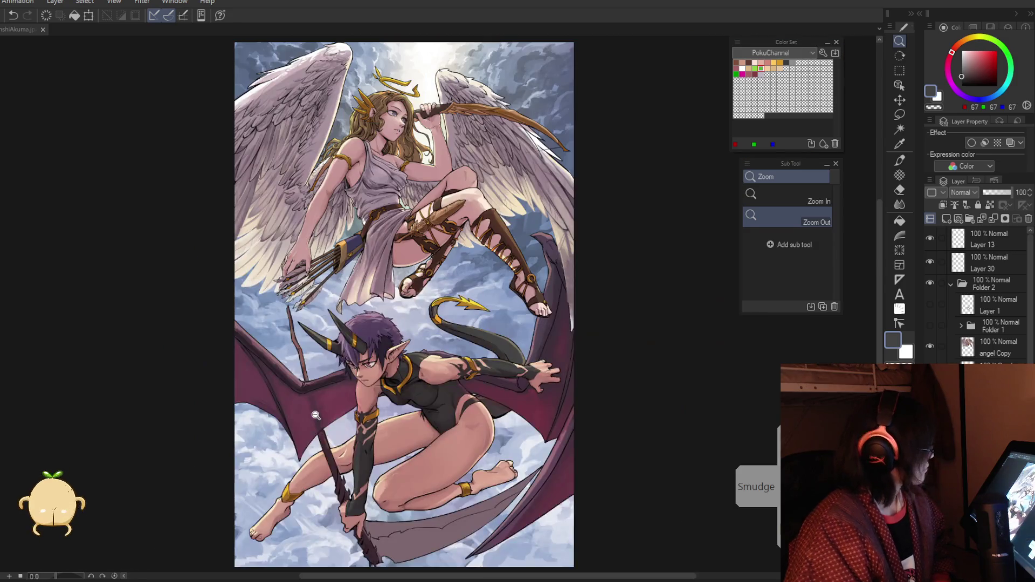